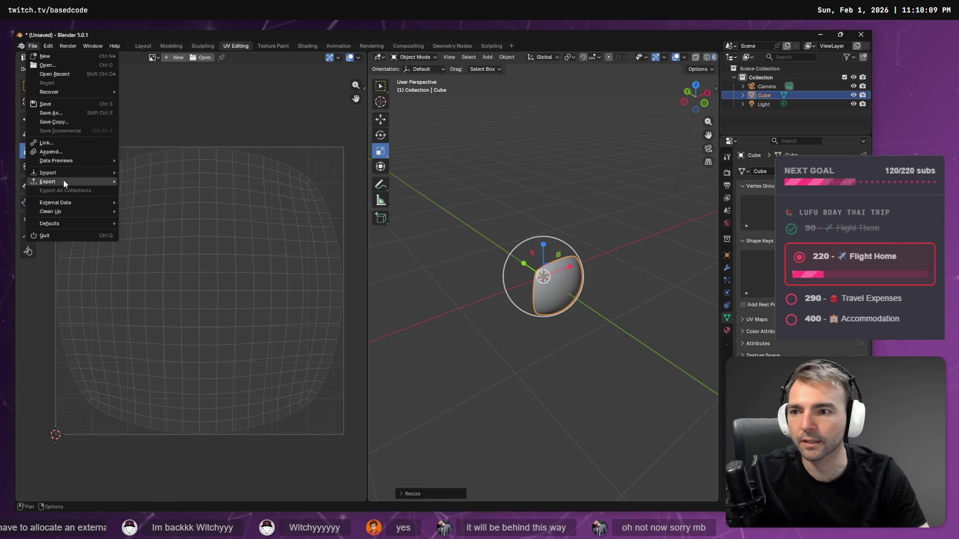
- Export the Blender face mesh as Wavefront OBJ over Face.obj, then return to Godot
mouse_move(64, 183)
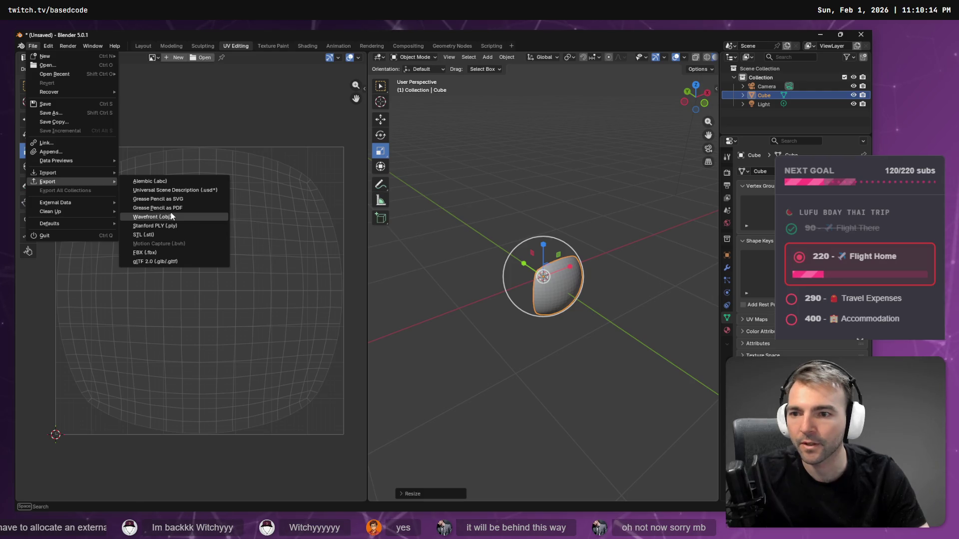
left_click(171, 217)
double_click(300, 101)
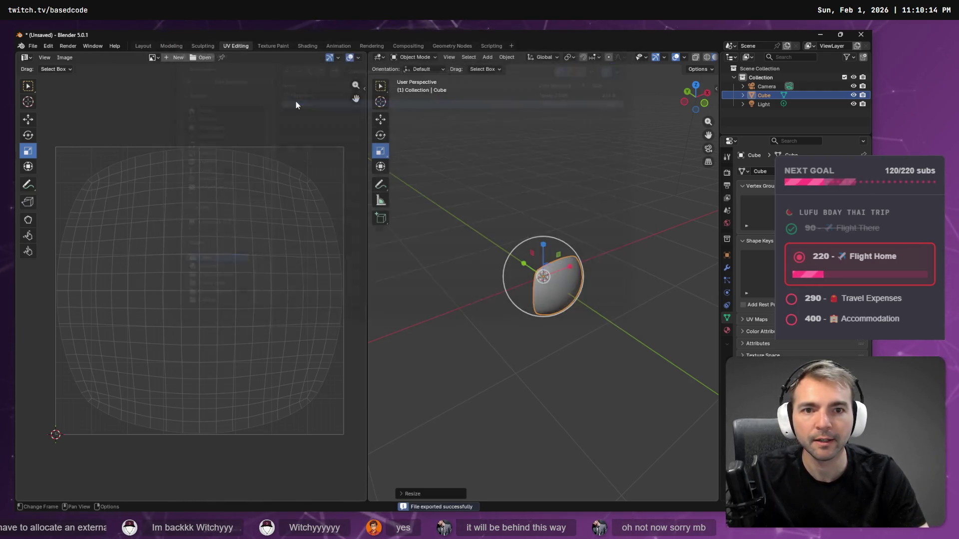
key("alt+Tab")
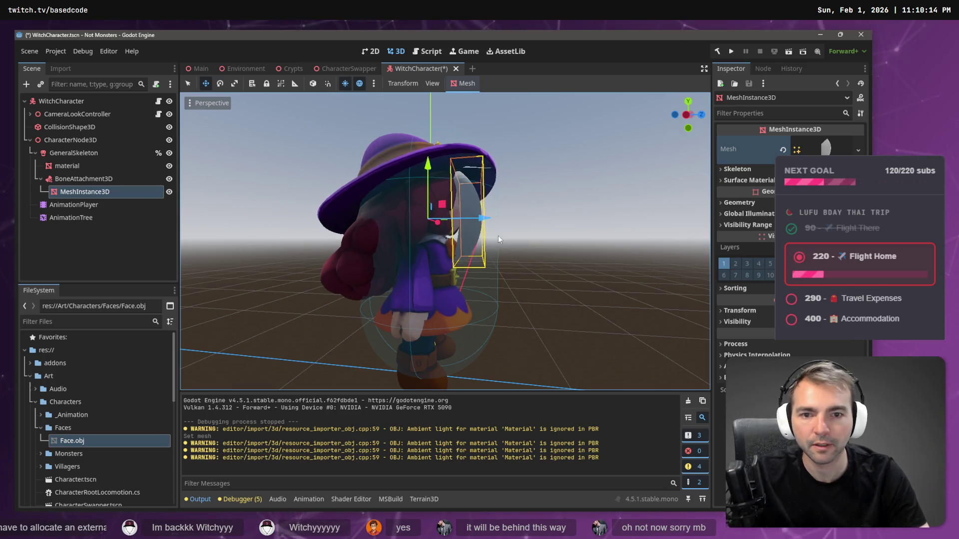
- Orbit around the WitchCharacter to inspect the face mesh on its head, then return to Blender
mouse_move(507, 223)
left_mouse_down()
mouse_move(410, 234)
mouse_move(611, 219)
left_mouse_up()
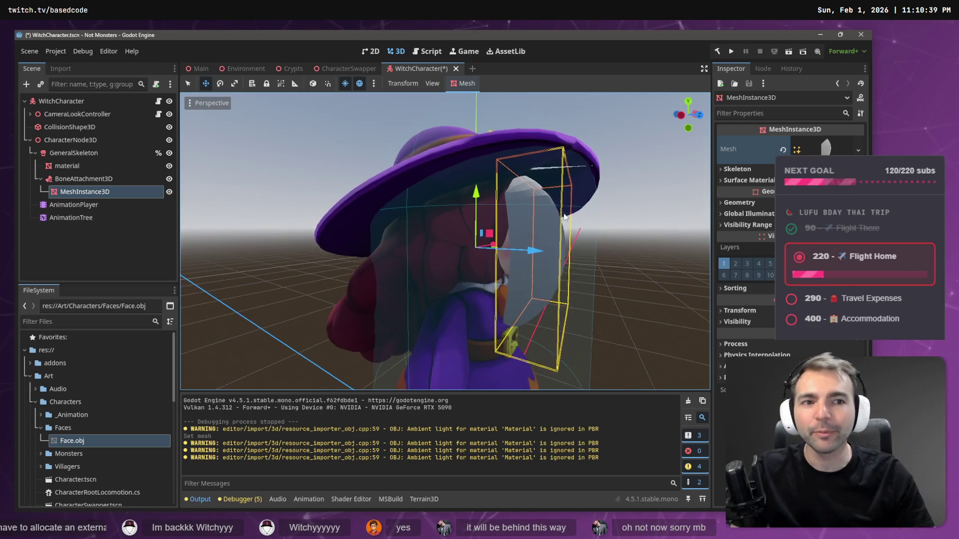
left_click_drag(611, 218, 588, 217)
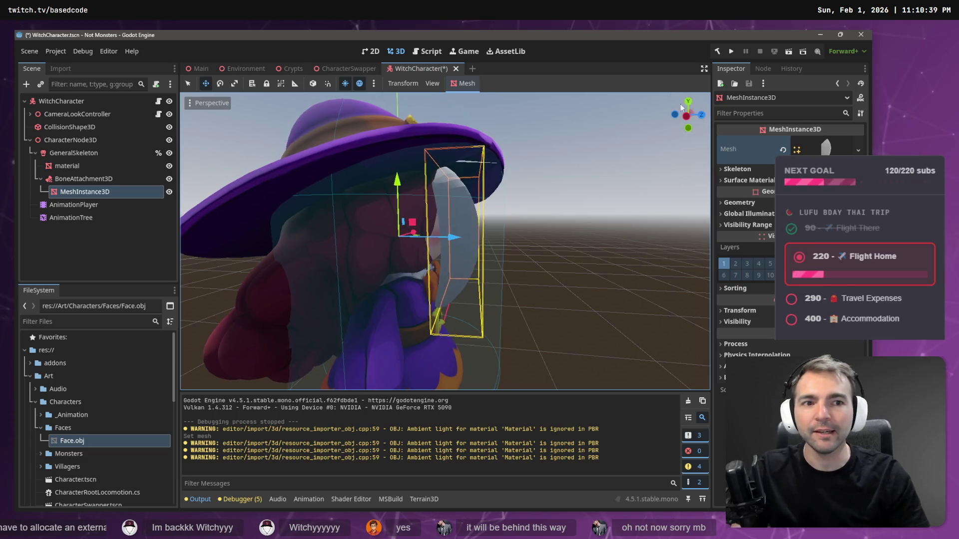
key("alt+Tab")
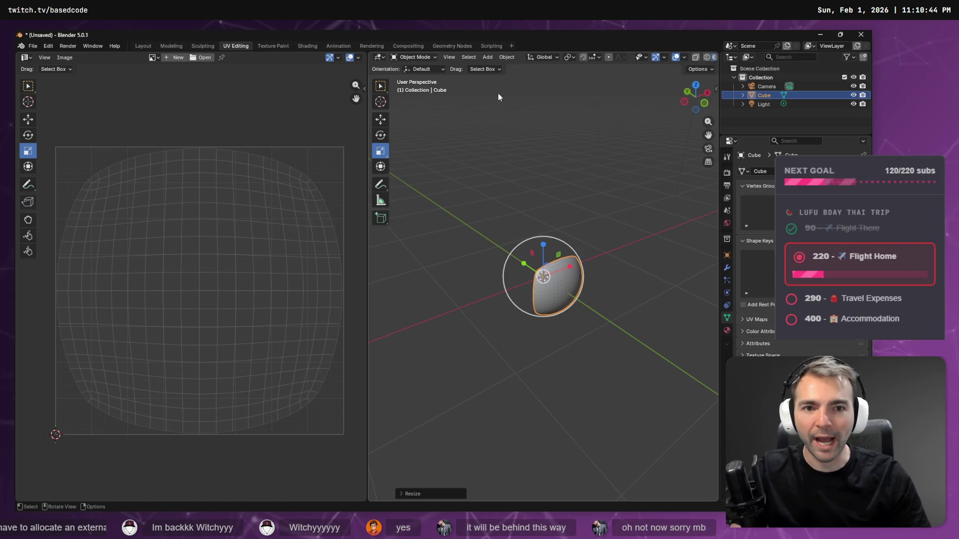
- Set the face mesh's scale back to exactly 1 in Blender
key("alt+Tab")
key("alt+Tab")
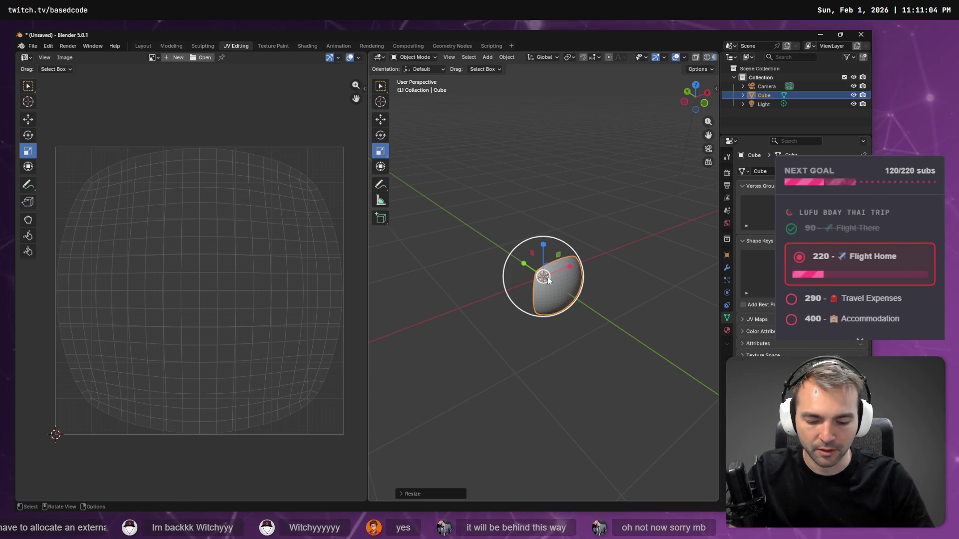
left_click_drag(547, 277, 554, 272)
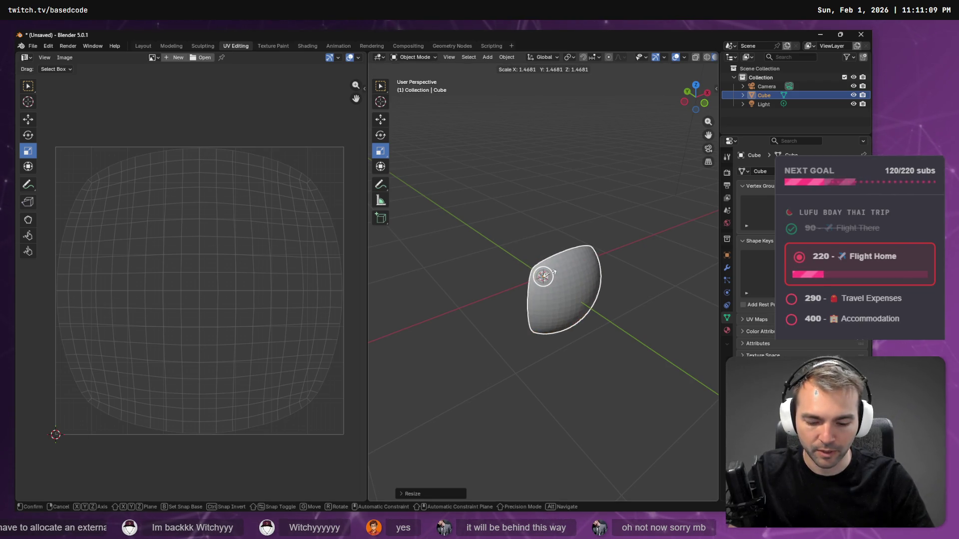
key("equal")
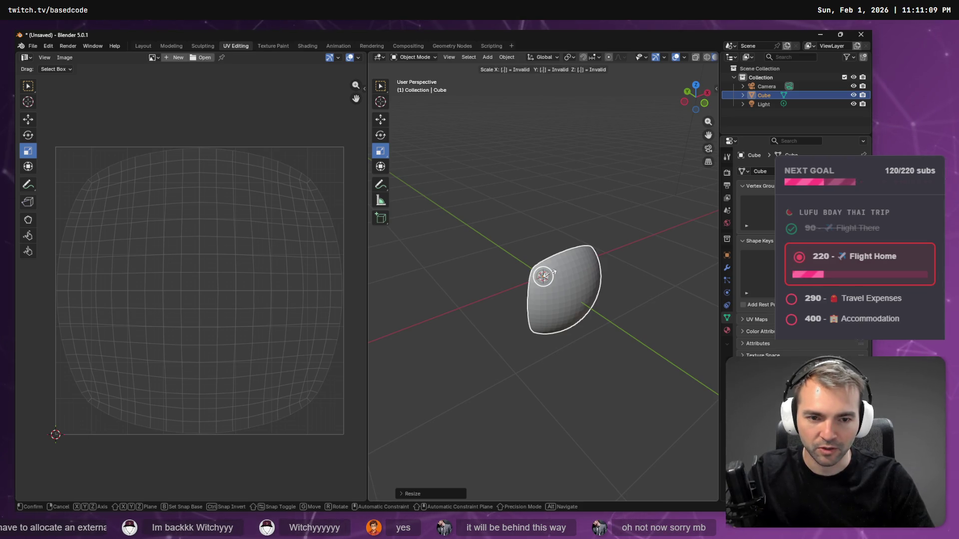
type("1")
key("Return")
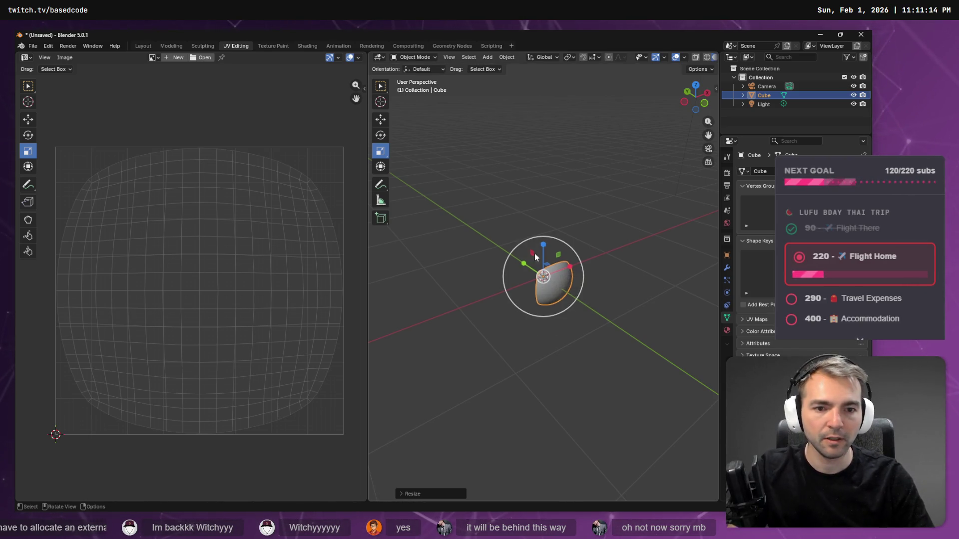
- Re-export the mesh as Wavefront OBJ over Face.obj and switch to Godot
left_click(31, 46)
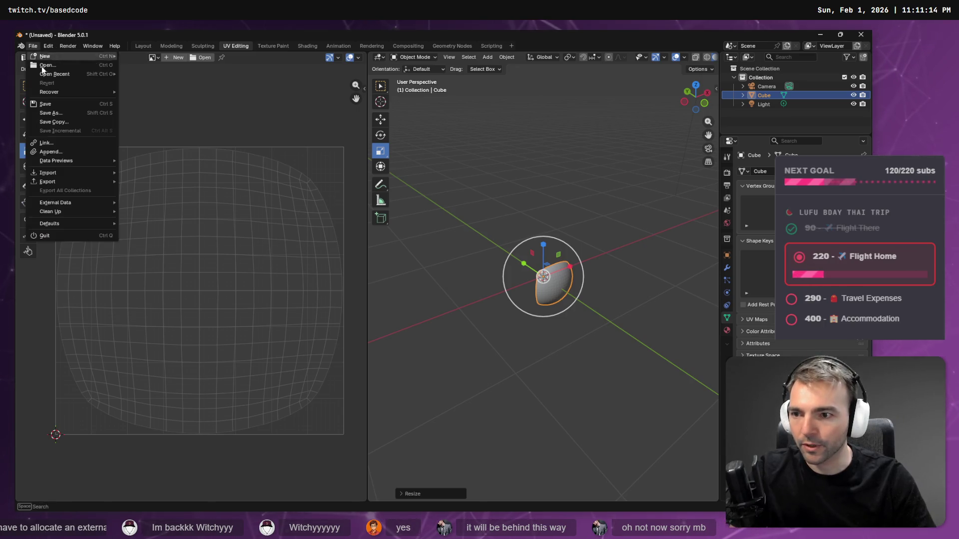
mouse_move(85, 182)
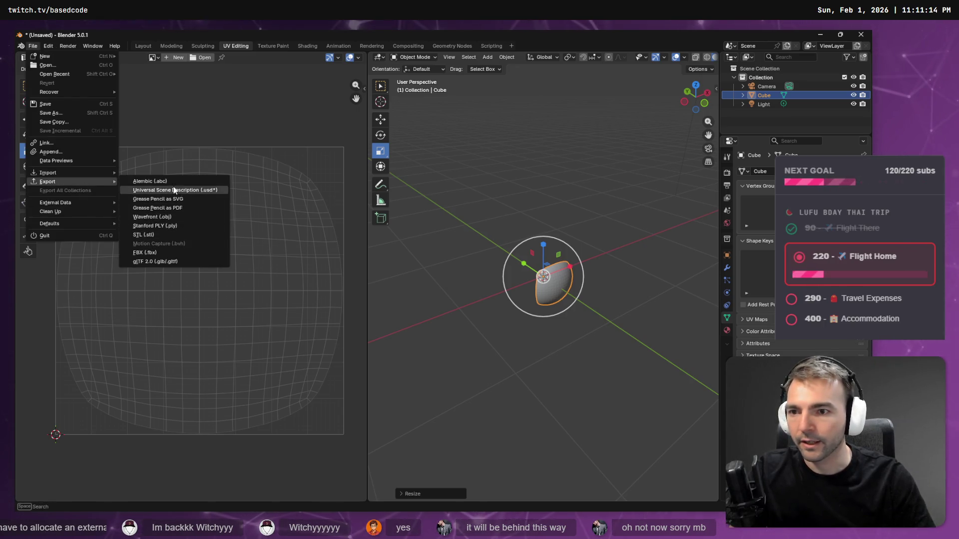
left_click(181, 216)
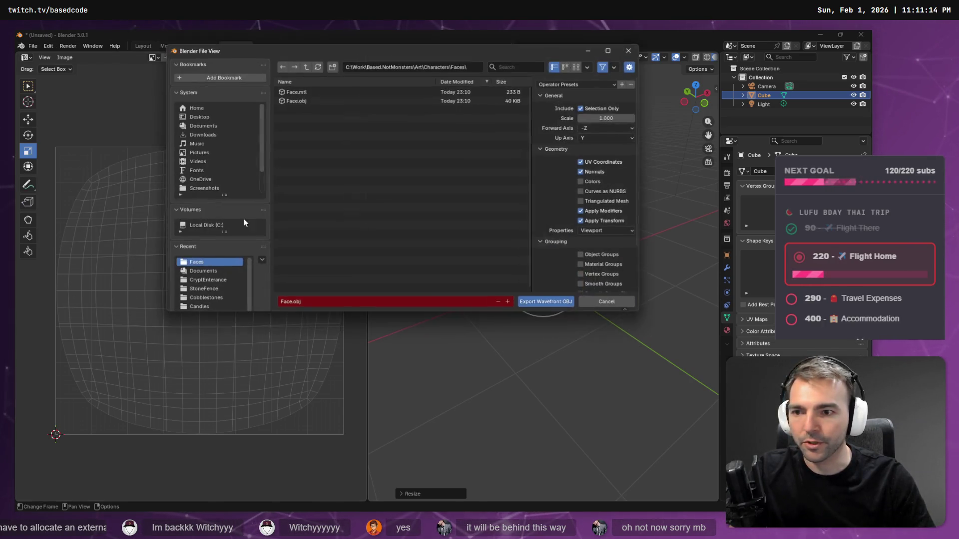
double_click(302, 99)
key("alt+Tab")
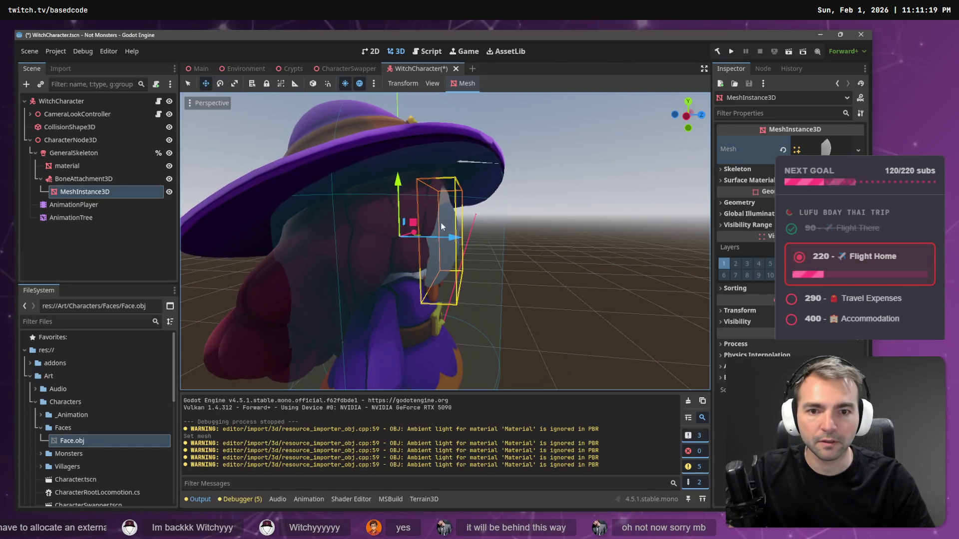
- Orbit to a front view of the witch's face mesh, then switch to ChatGPT in the browser
left_click_drag(441, 223, 540, 222)
scroll(540, 222, "up", 3)
left_click_drag(445, 241, 345, 241)
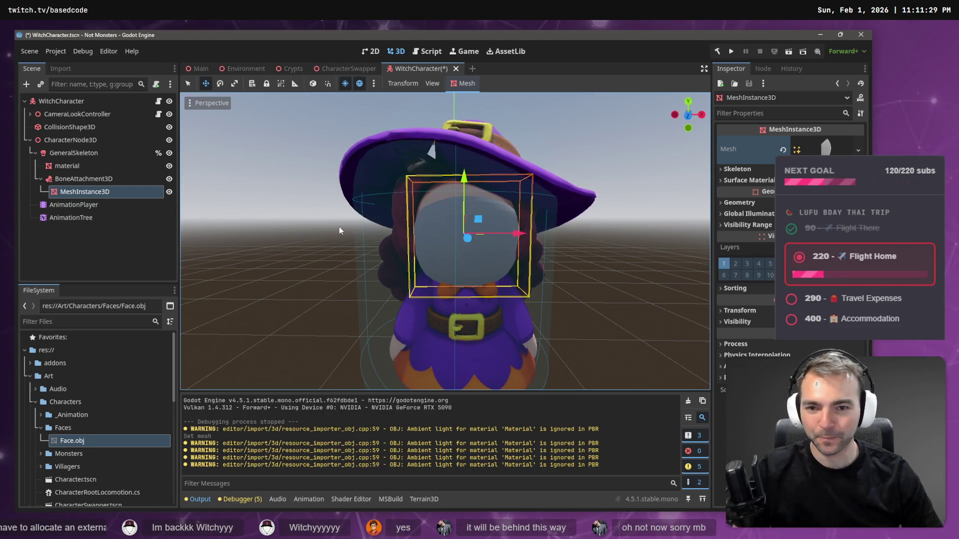
key("alt+Tab")
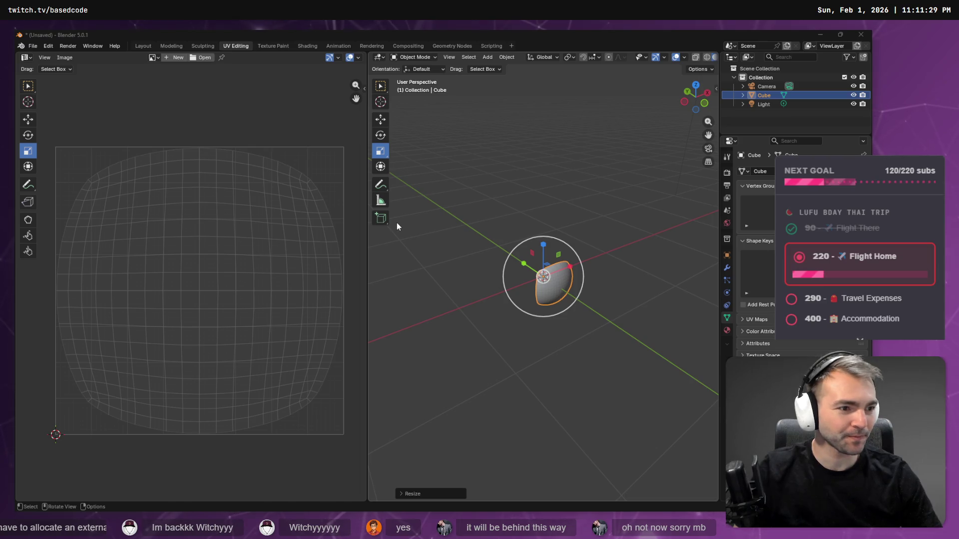
key("alt+Tab")
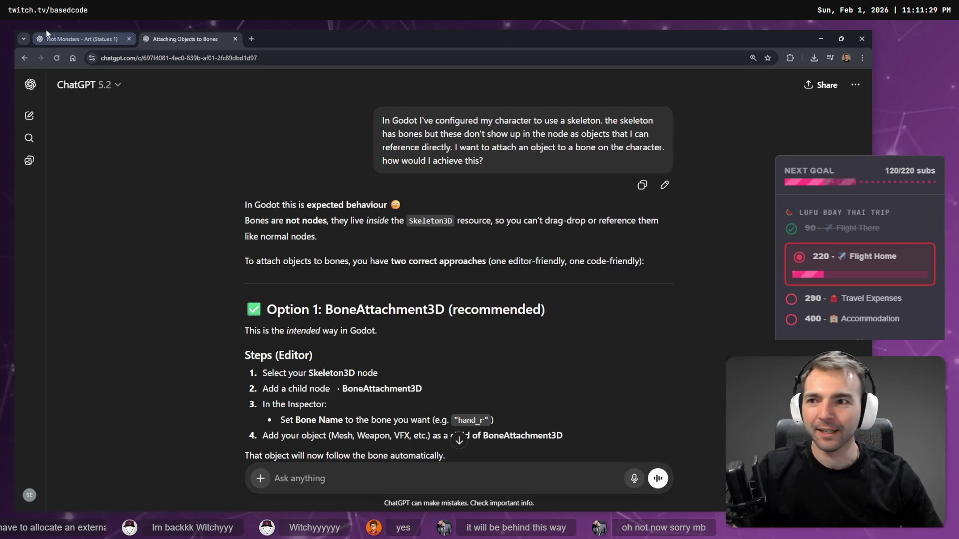
- Browse the Statues chat and the Images gallery, then open the Not Monsters project page
left_click(62, 34)
key("Escape")
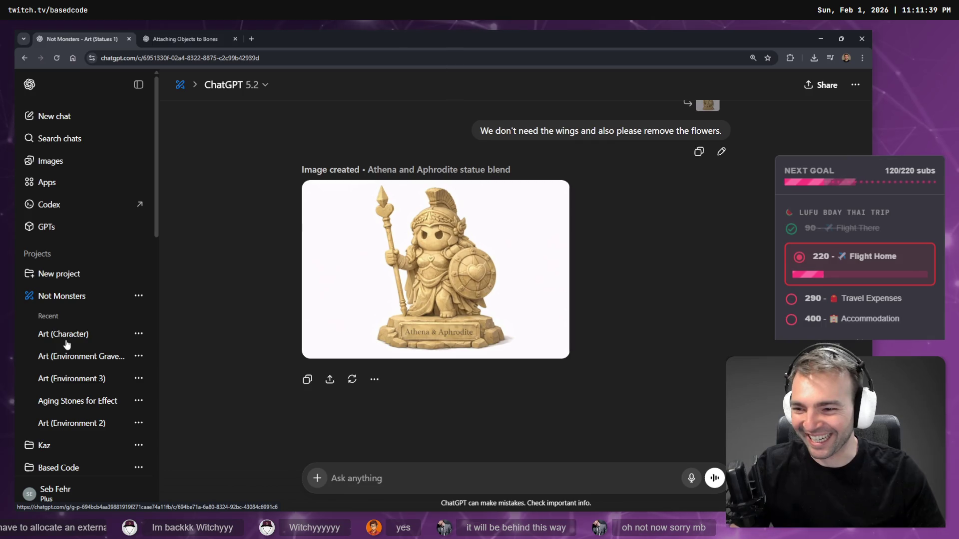
left_click(75, 161)
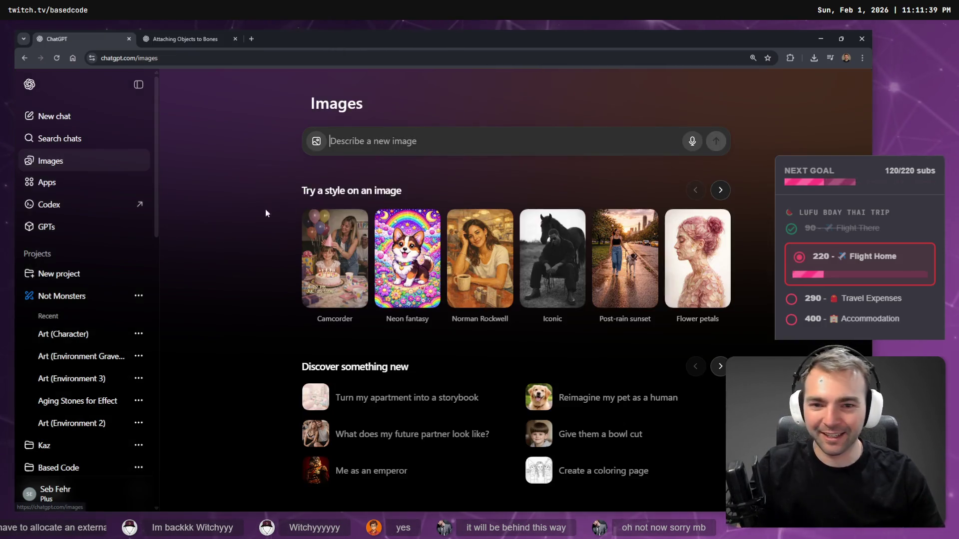
scroll(450, 376, "down", 10)
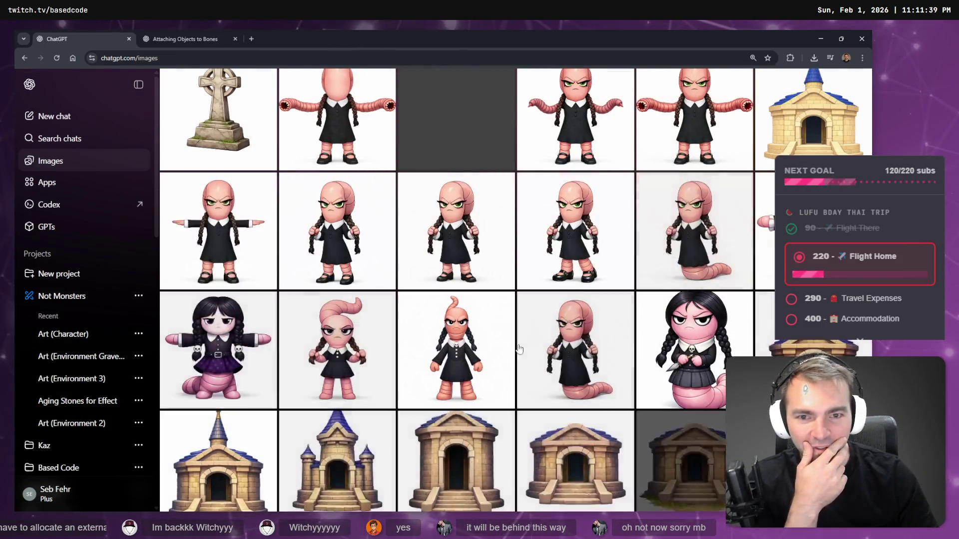
scroll(508, 354, "down", 15)
scroll(511, 339, "up", 10)
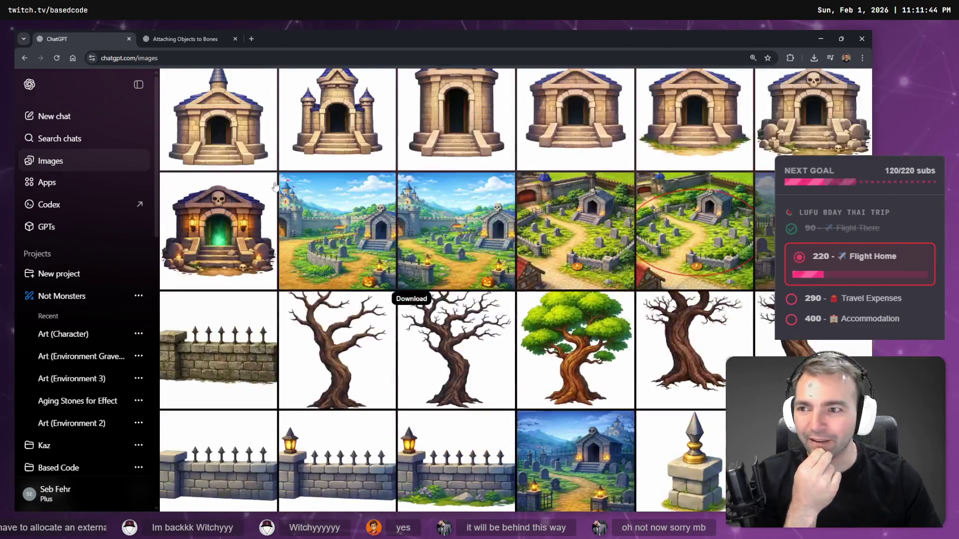
left_click(62, 297)
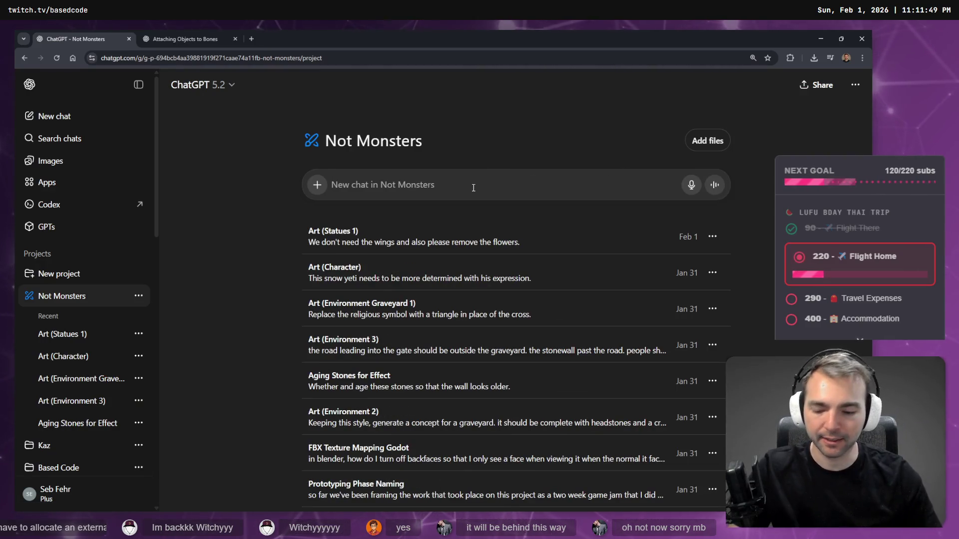
- Dictate and send a prompt for a Fall Guys-style cartoon face on plain white, fixing capitals
key("super+h")
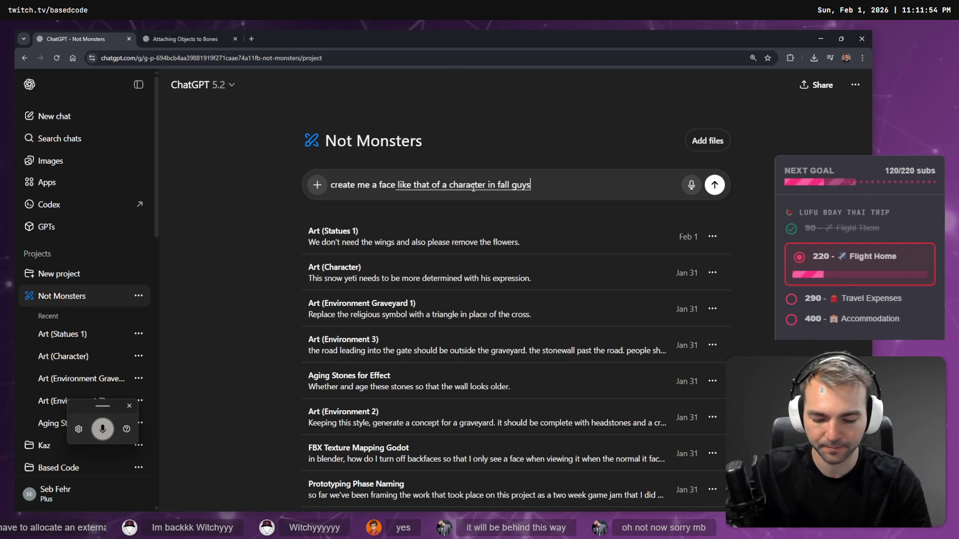
key("Home")
key("Delete")
type("C")
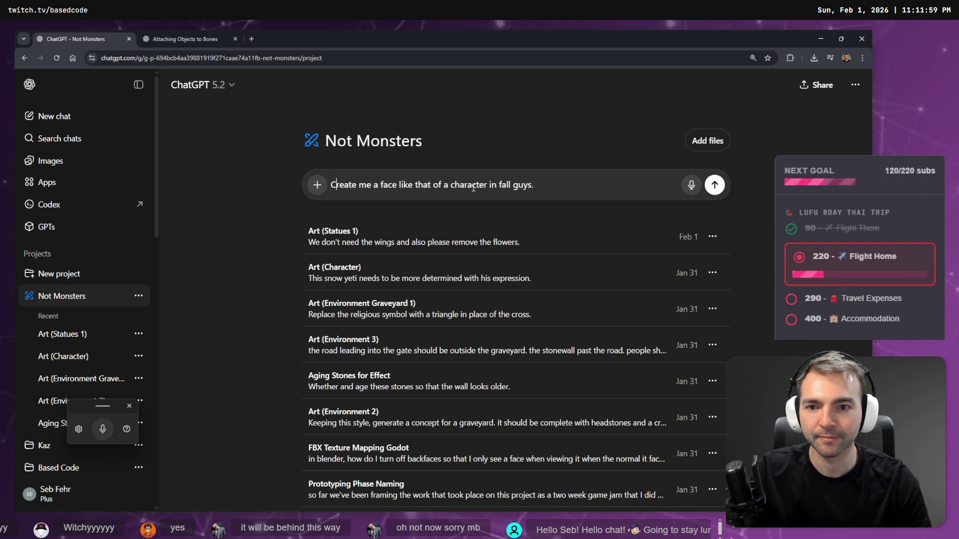
key("super+h")
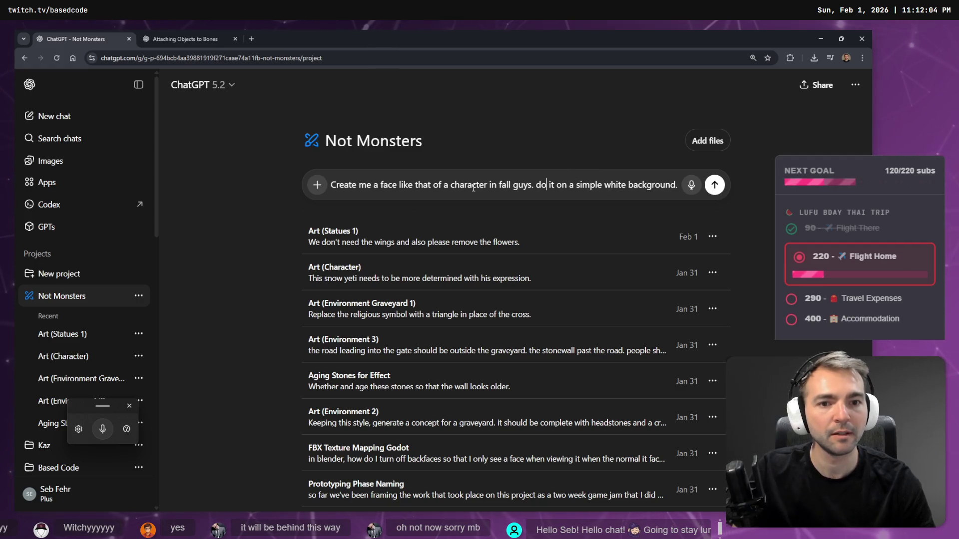
key("BackSpace")
type("D")
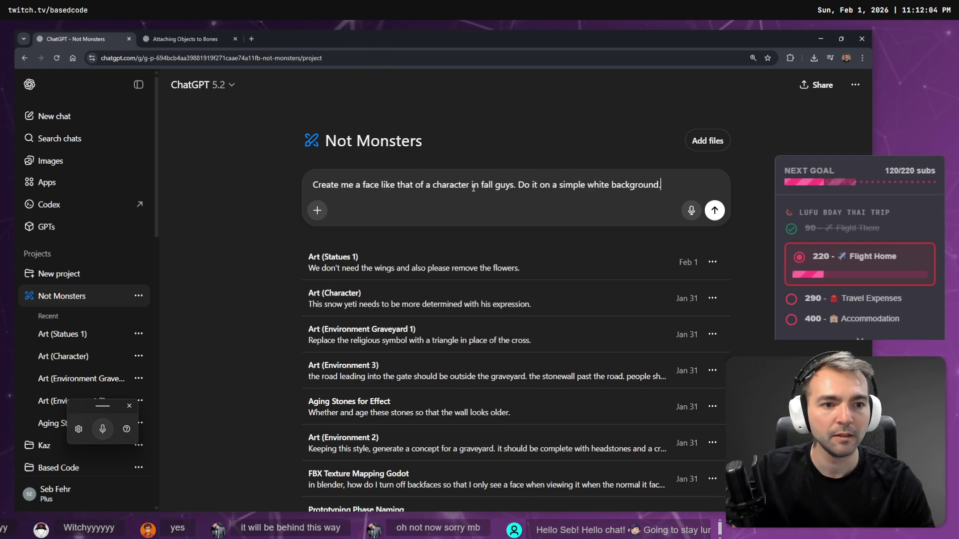
key("Return")
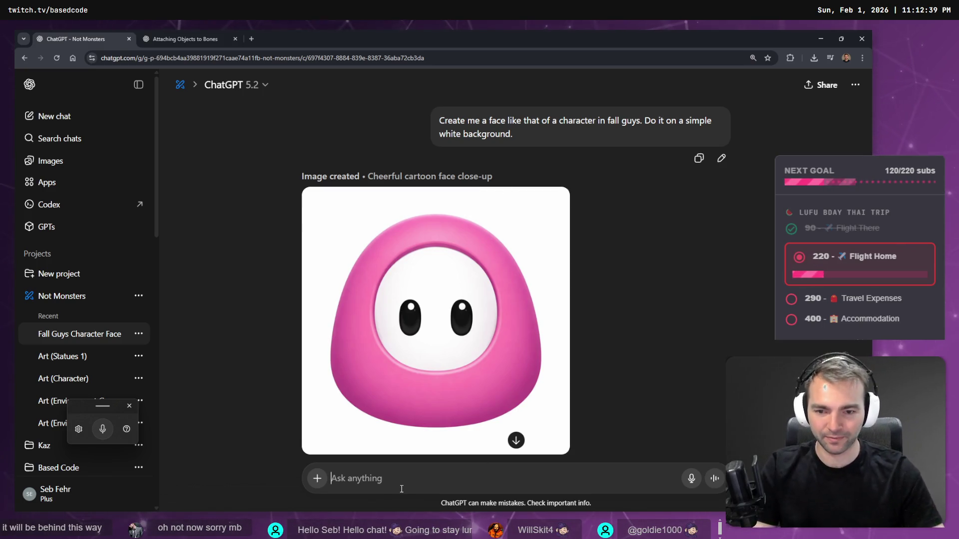
- Ask ChatGPT by dictation to add a mouth and remove the pink head
key("super+h")
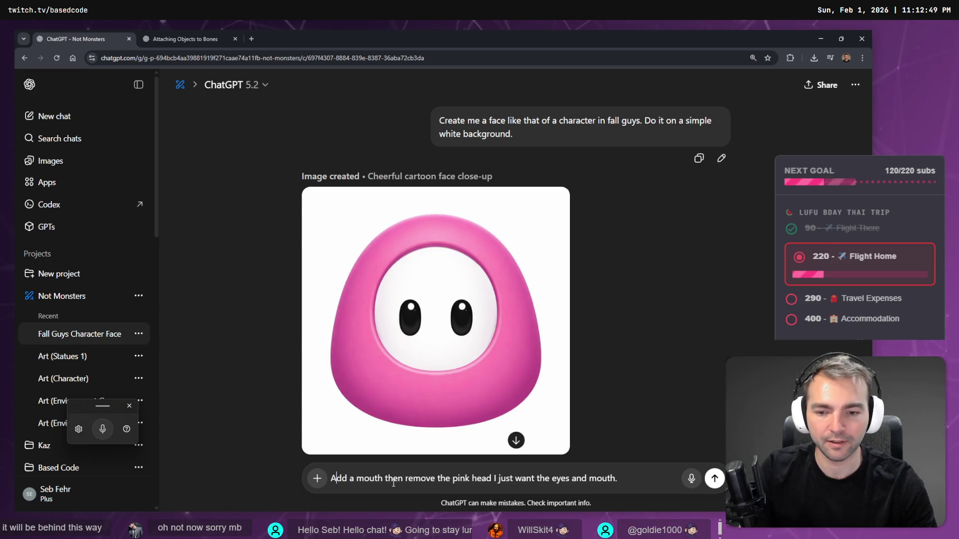
key("Return")
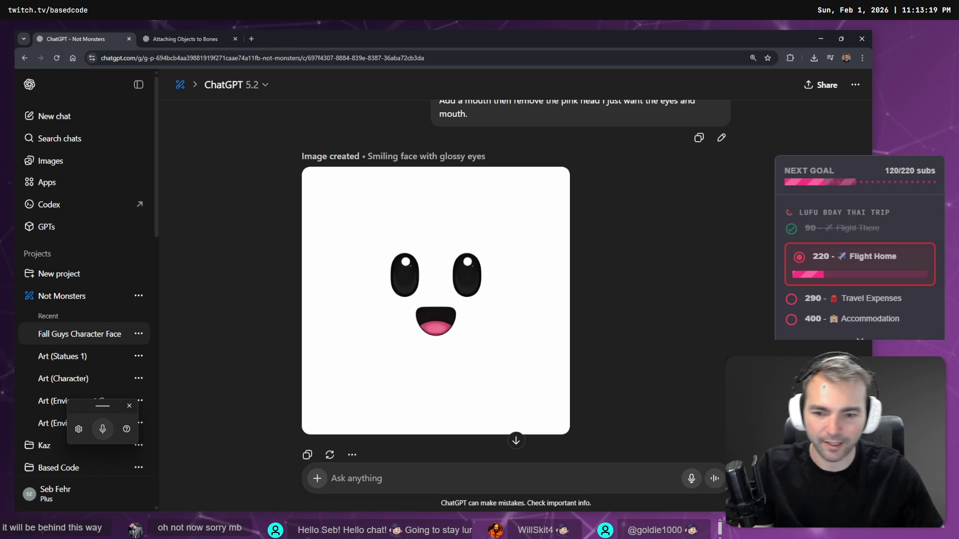
- Dictate and send a request to replace the white background with transparency and a true alpha channel
key("super+h")
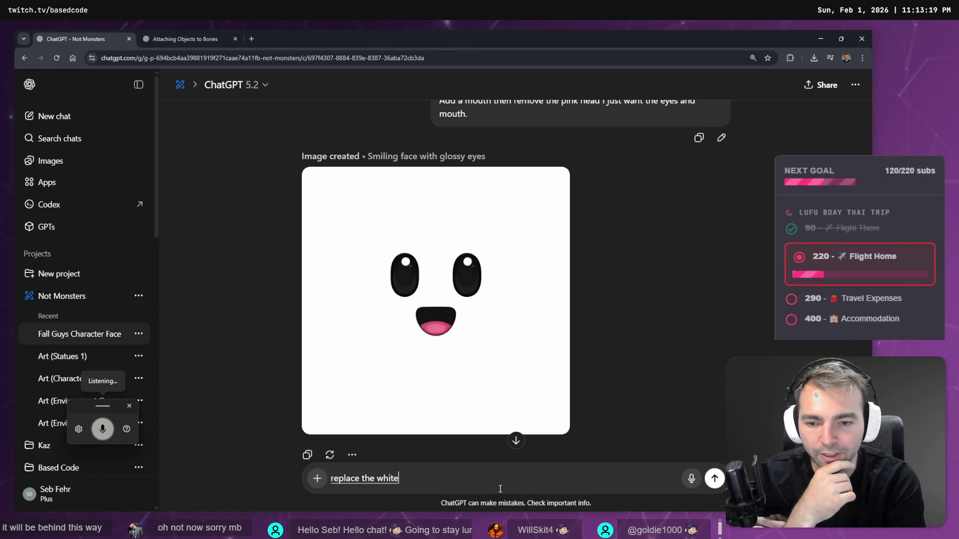
key("super+h")
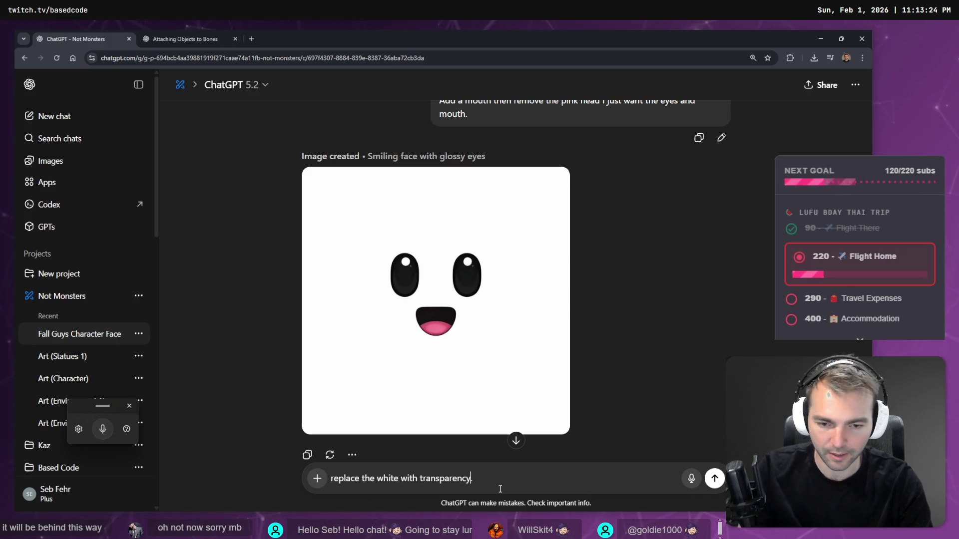
key("super+h")
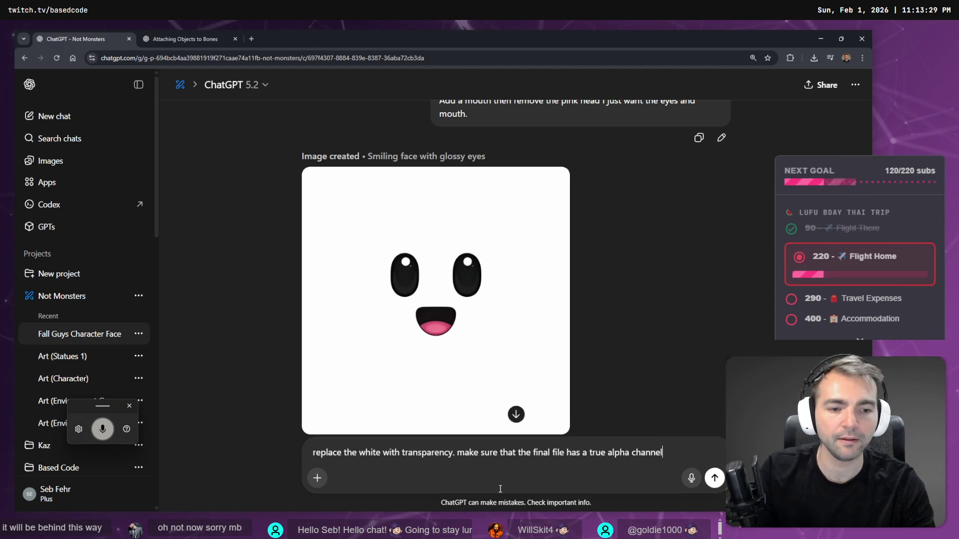
key("Return")
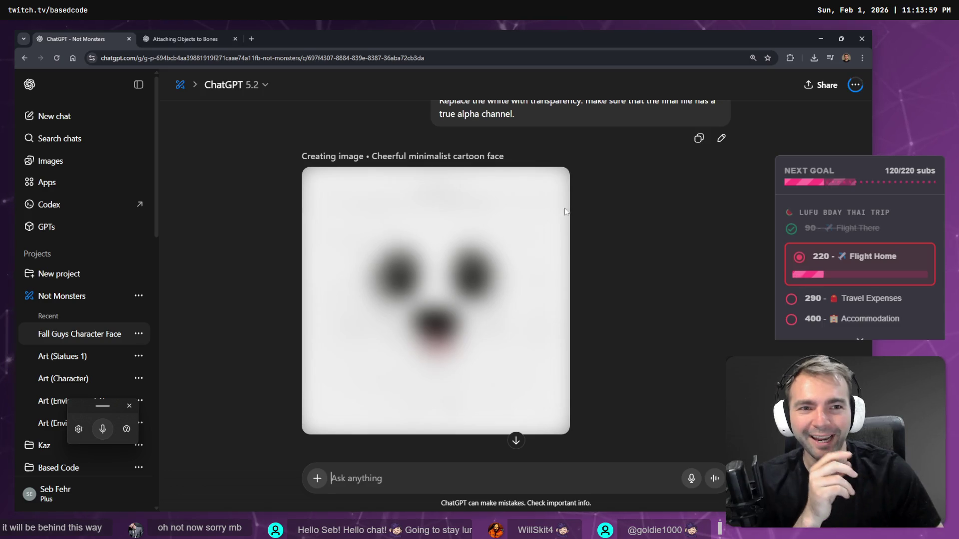
- Review the regenerated eyes-and-mouth face and open the new image full-size
scroll(565, 211, "up", 2)
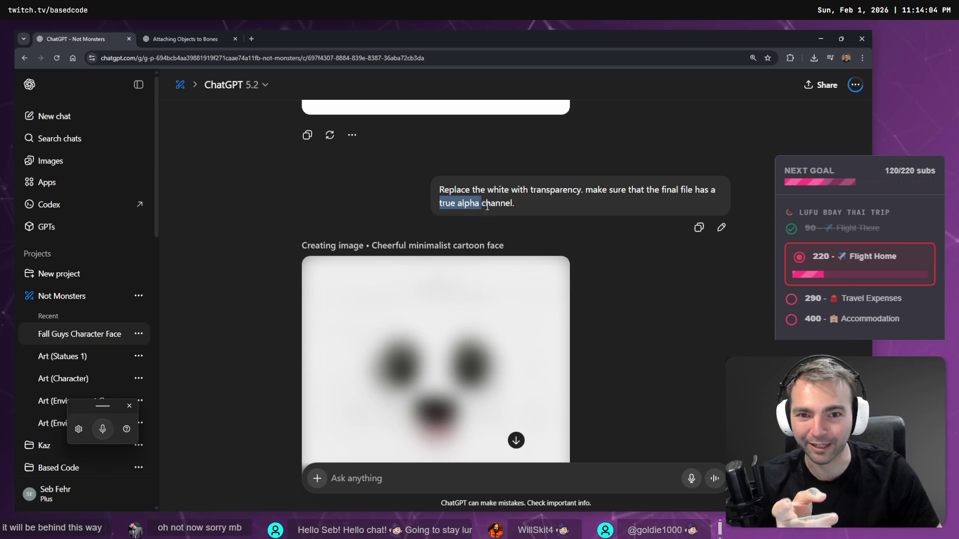
left_click(477, 217)
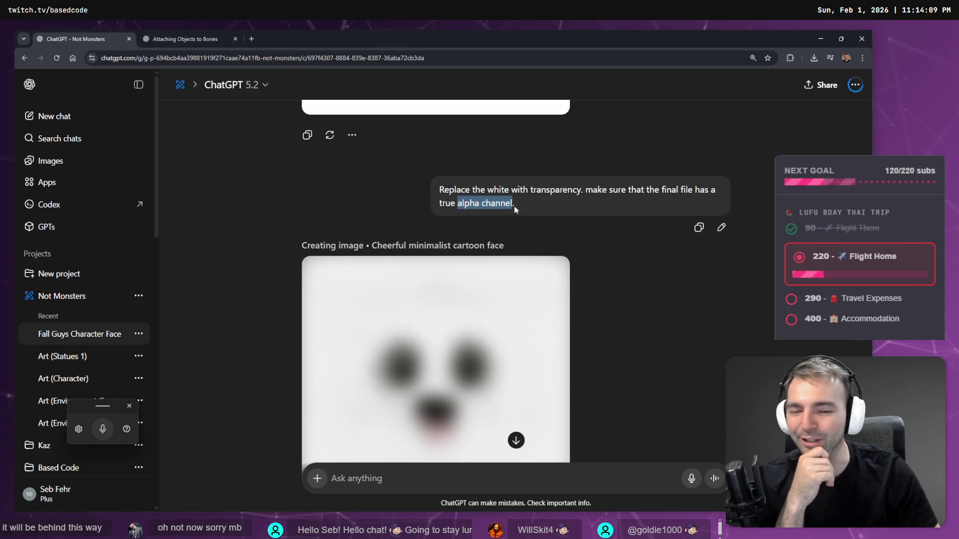
scroll(516, 209, "down", 3)
scroll(544, 219, "up", 10)
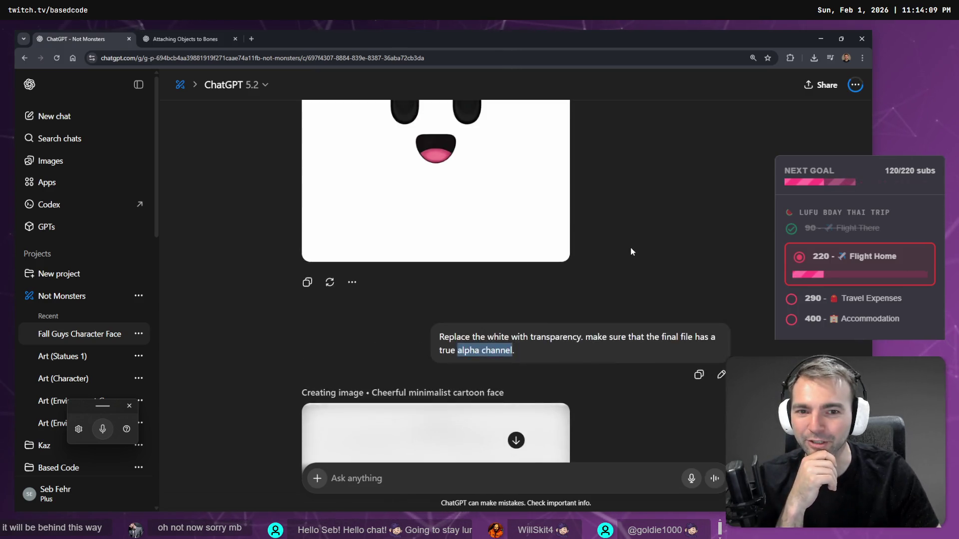
scroll(622, 253, "down", 10)
scroll(608, 236, "up", 5)
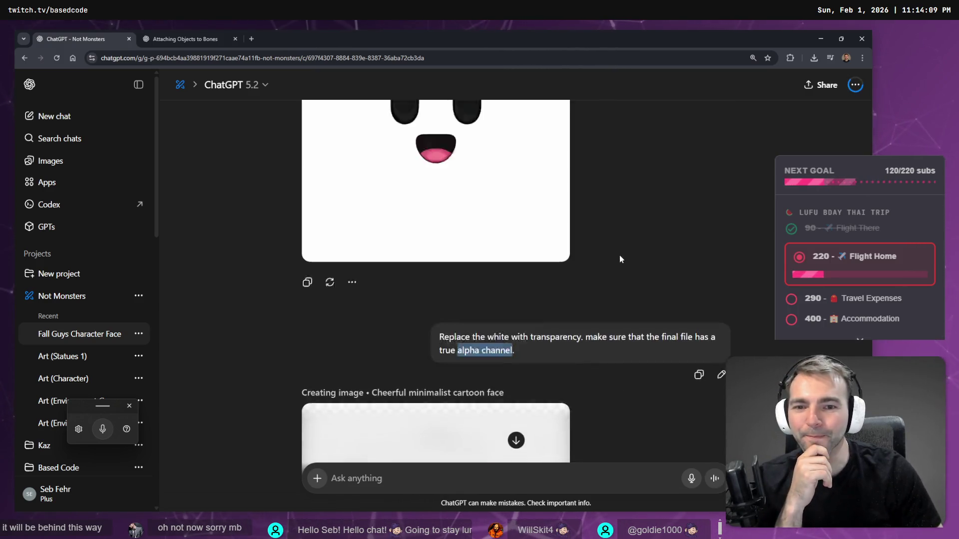
scroll(619, 256, "down", 5)
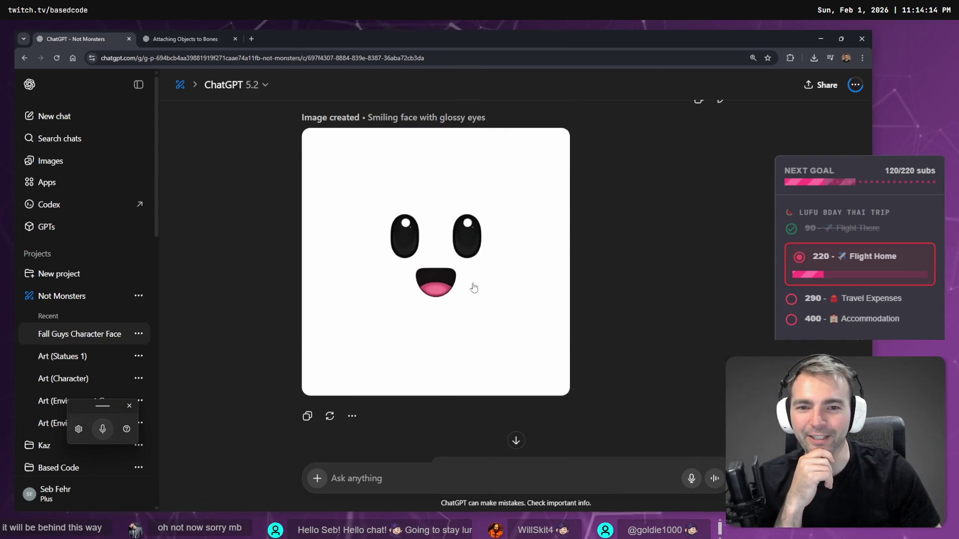
scroll(474, 287, "down", 5)
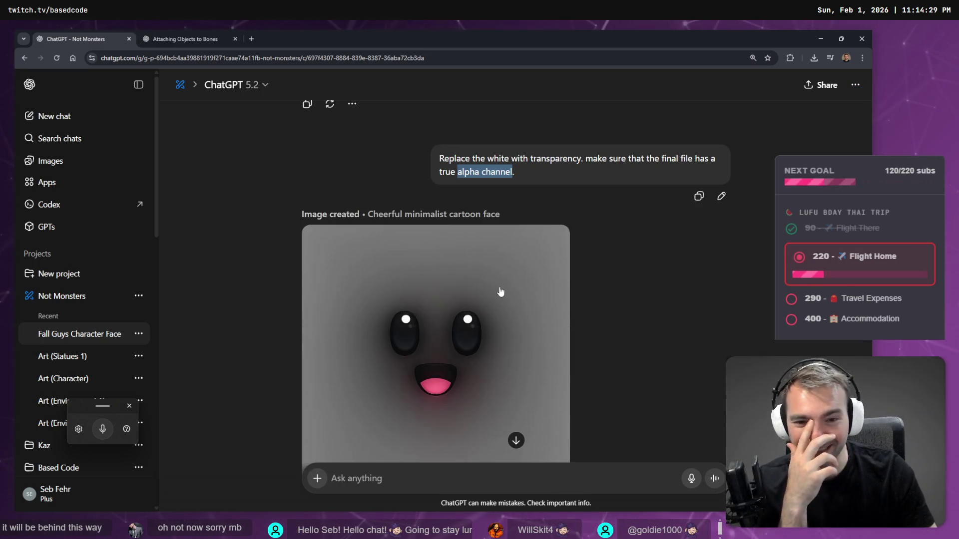
left_click(499, 290)
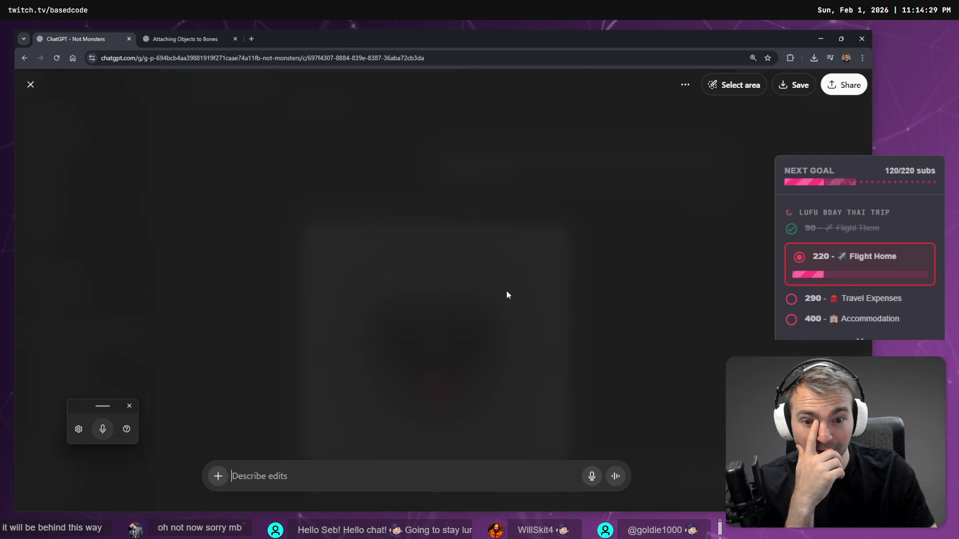
- Start saving the image, then copy the Faces folder's full path from Godot's FileSystem
right_click(442, 251)
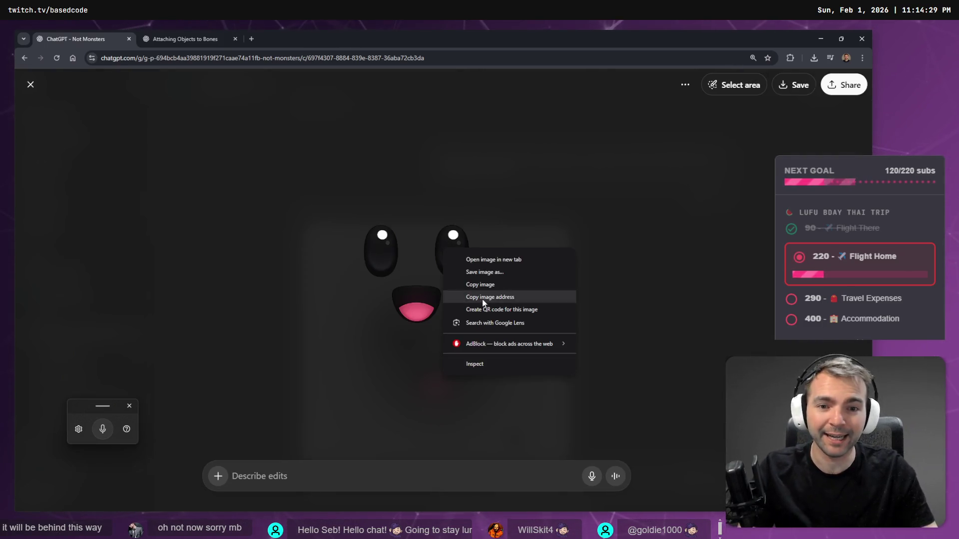
left_click(505, 273)
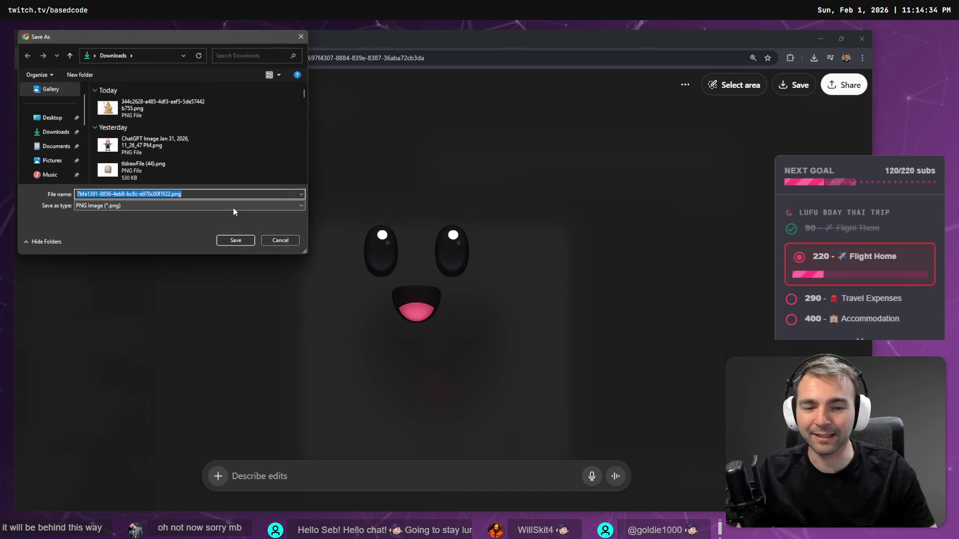
key("Return")
key("alt+Tab")
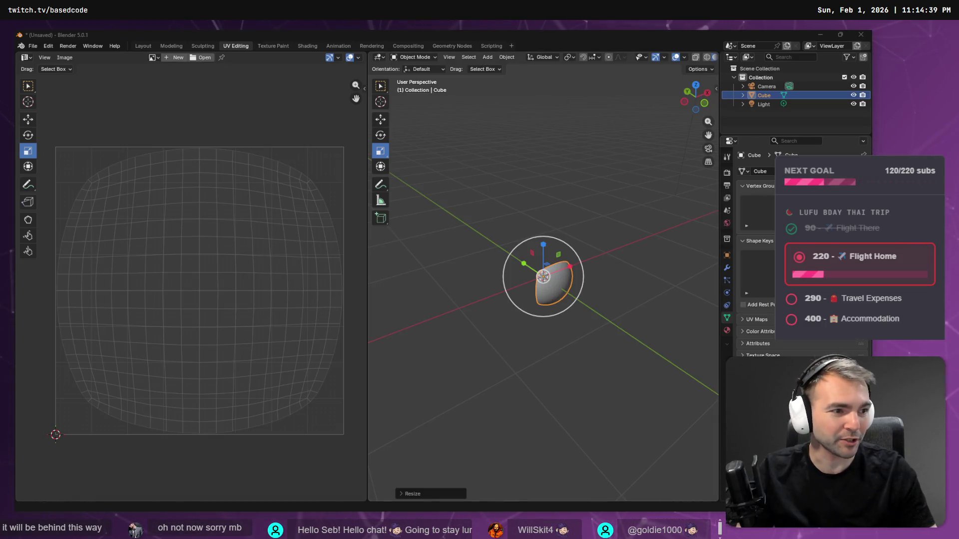
key("alt+Tab")
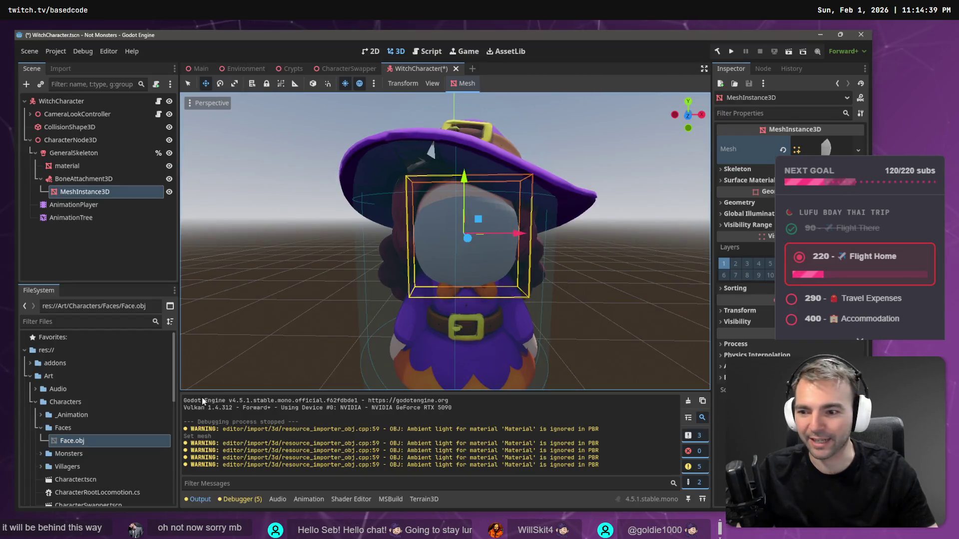
left_click(70, 429)
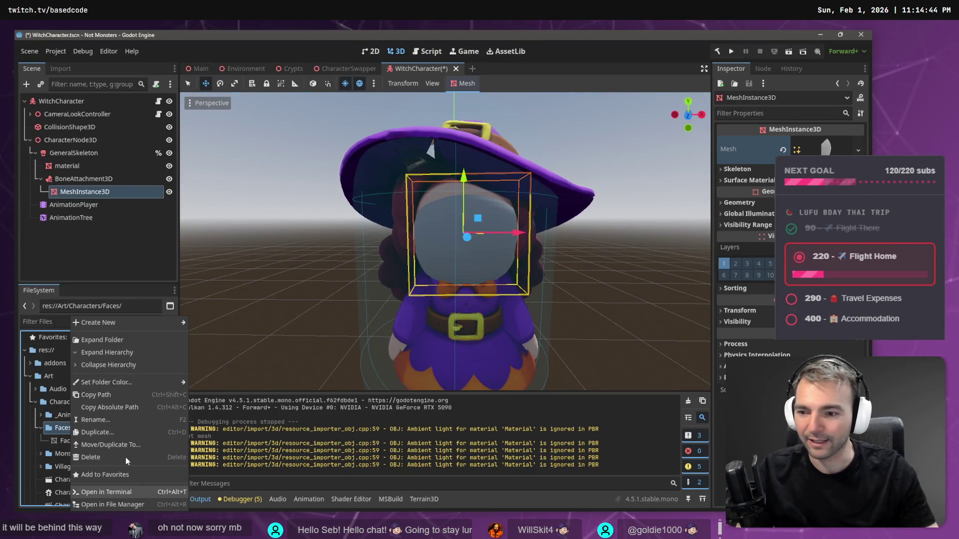
left_click(122, 405)
- Save the image as Smile.png into the pasted Characters/Faces folder path
key("alt+Tab")
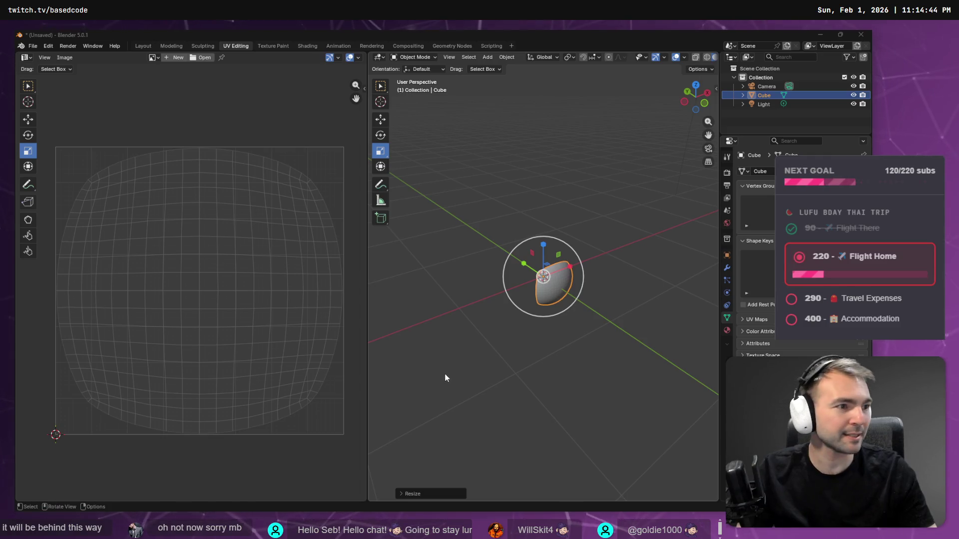
key("alt+Tab")
right_click(430, 267)
left_click(489, 293)
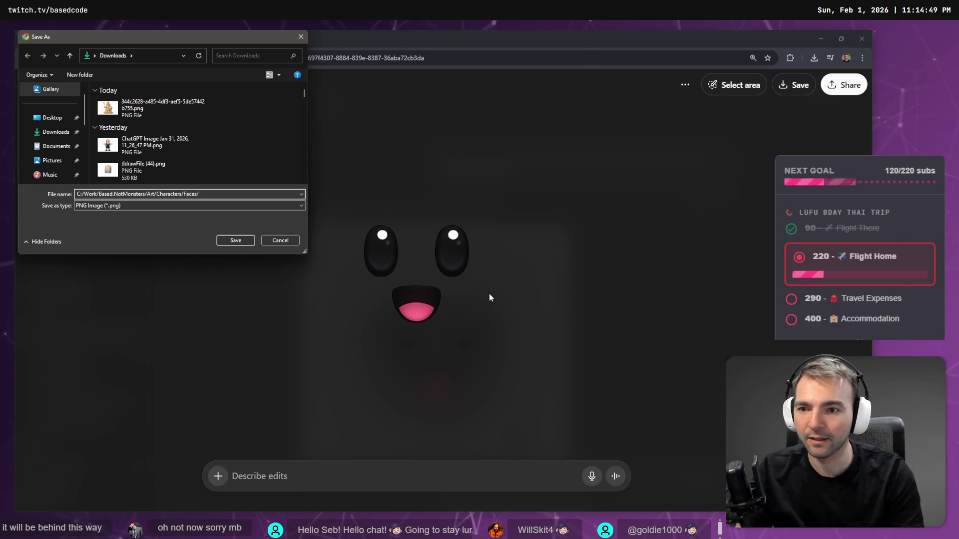
type("Smile")
key("Return")
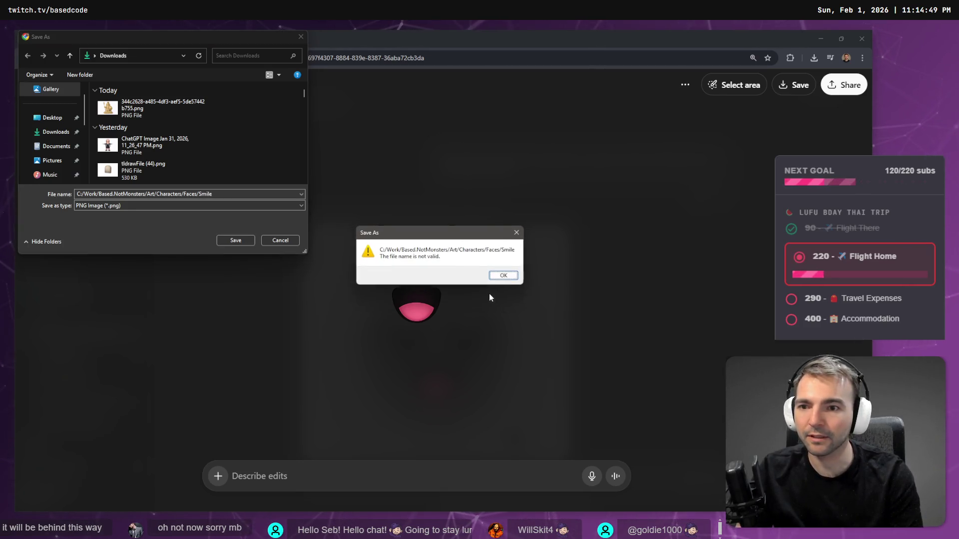
key("Return")
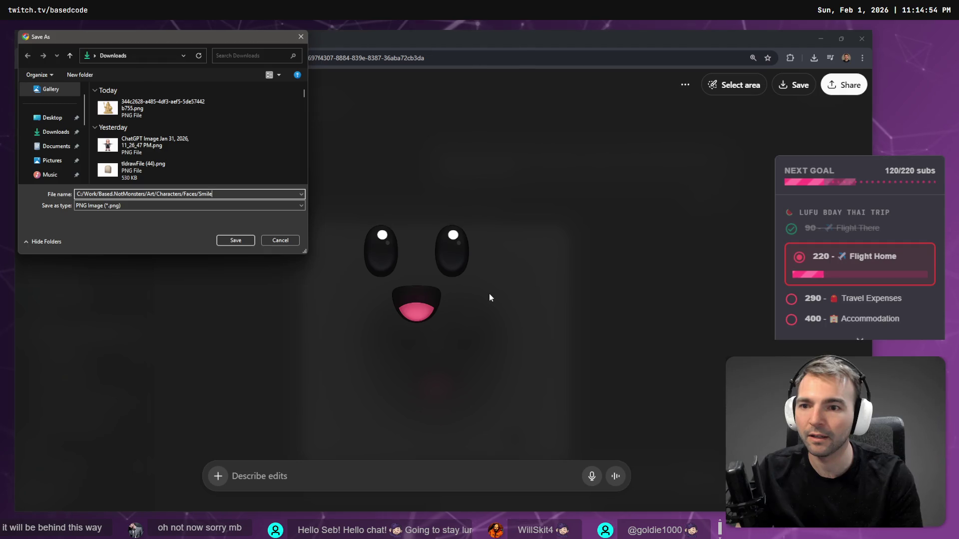
key("Return")
key("Return")
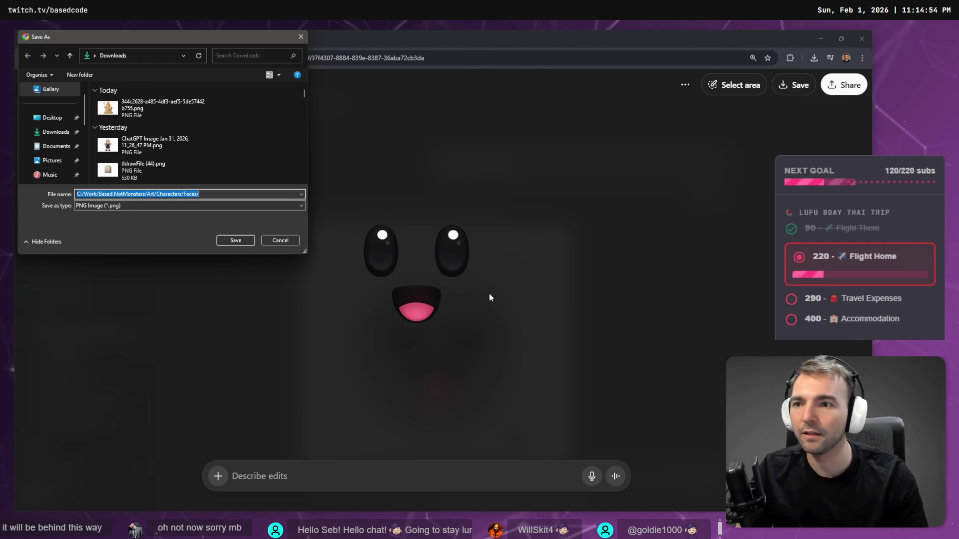
key("BackSpace")
left_click(142, 56)
key("ctrl+v")
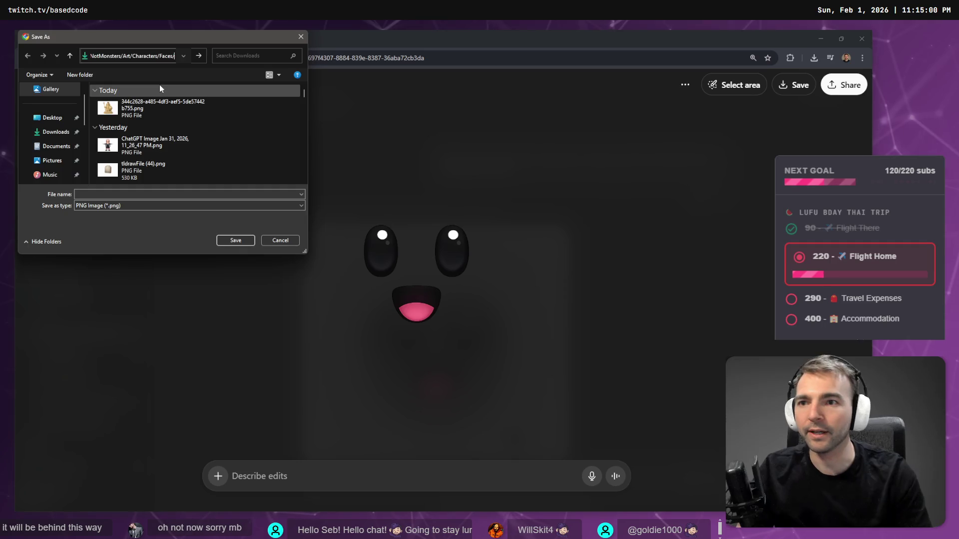
key("Return")
left_click(126, 194)
type("Smile")
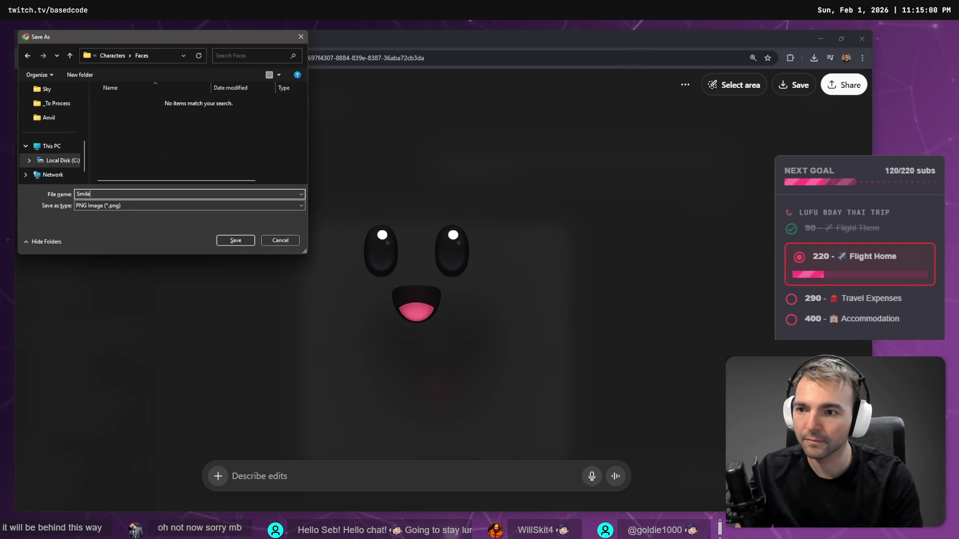
key("Return")
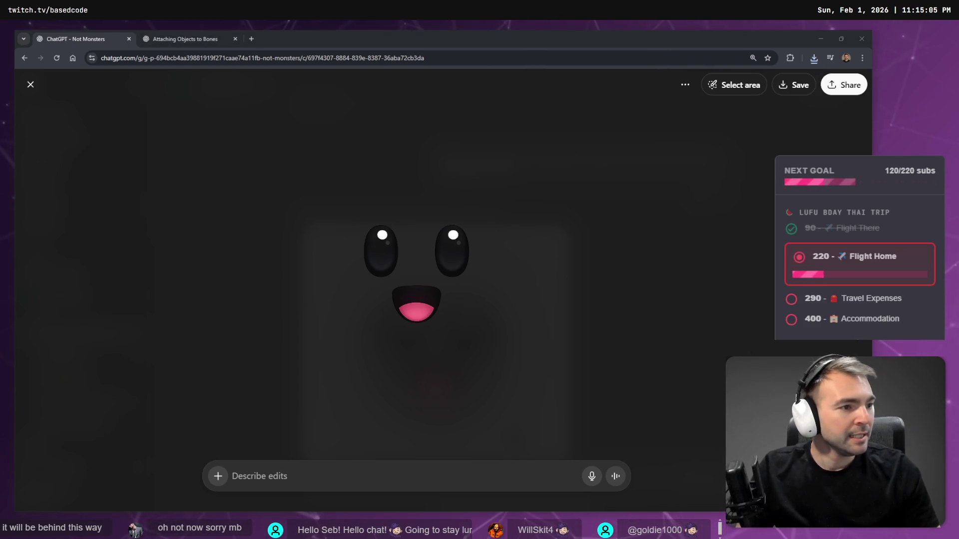
- Add a new StandardMaterial3D in surface override slot 0, expand its Albedo, and select Smile.png
key("alt+Tab")
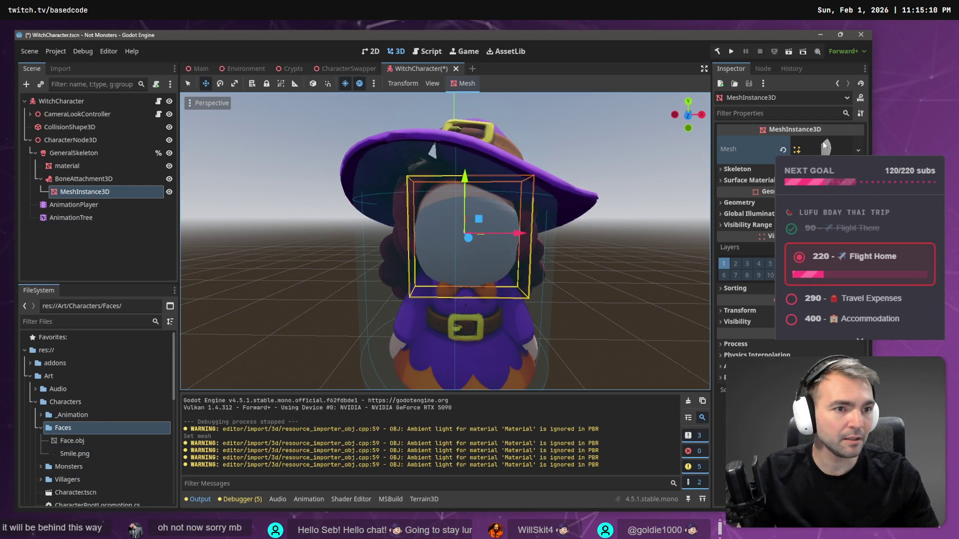
left_click(738, 180)
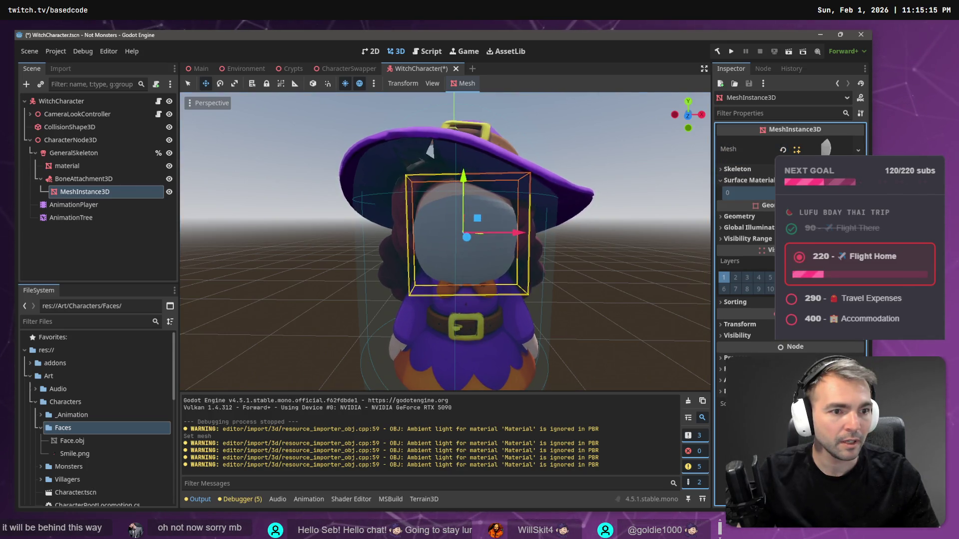
left_click(824, 215)
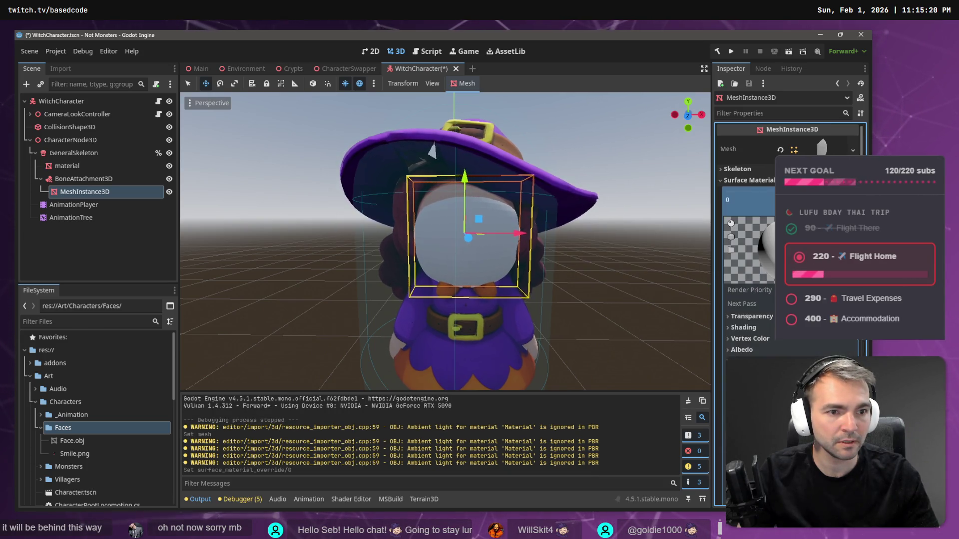
scroll(789, 225, "down", 5)
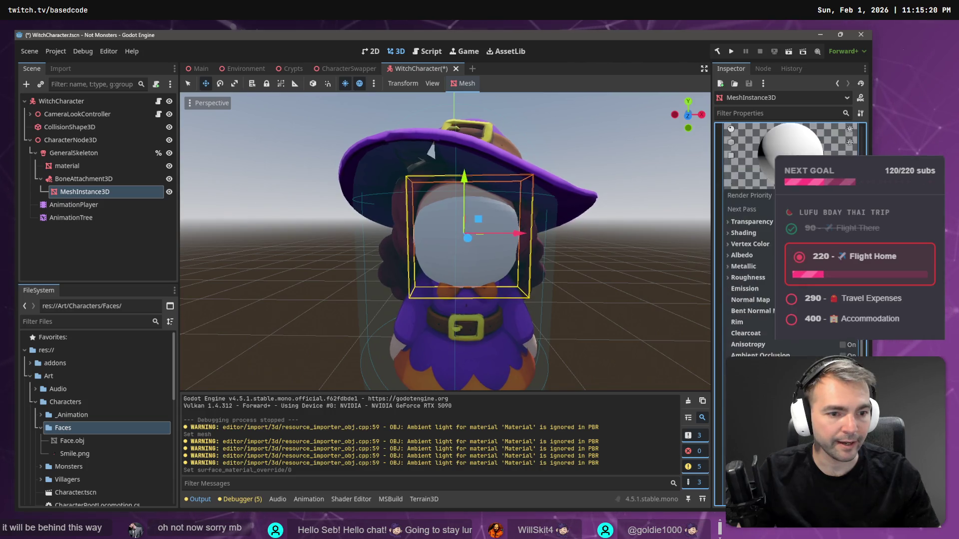
scroll(749, 250, "down", 3)
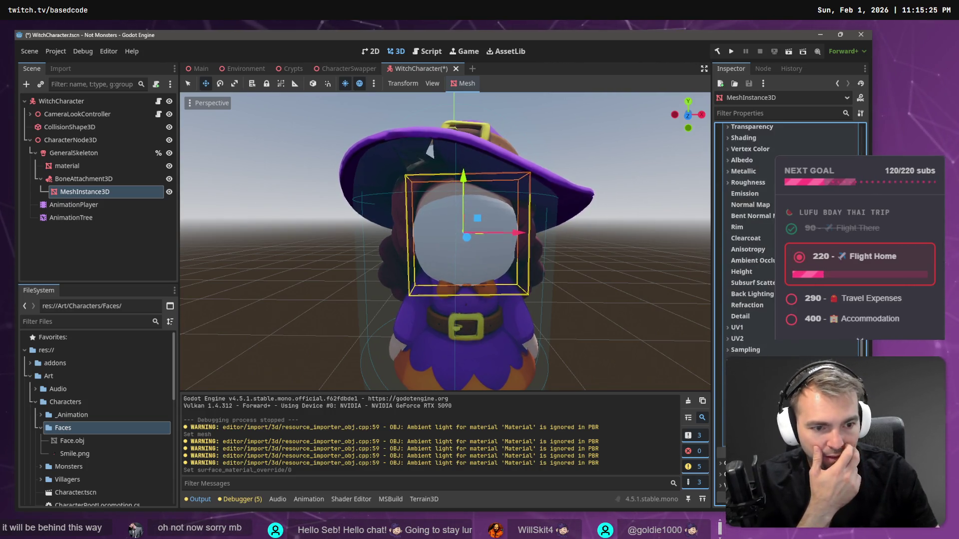
scroll(749, 249, "up", 5)
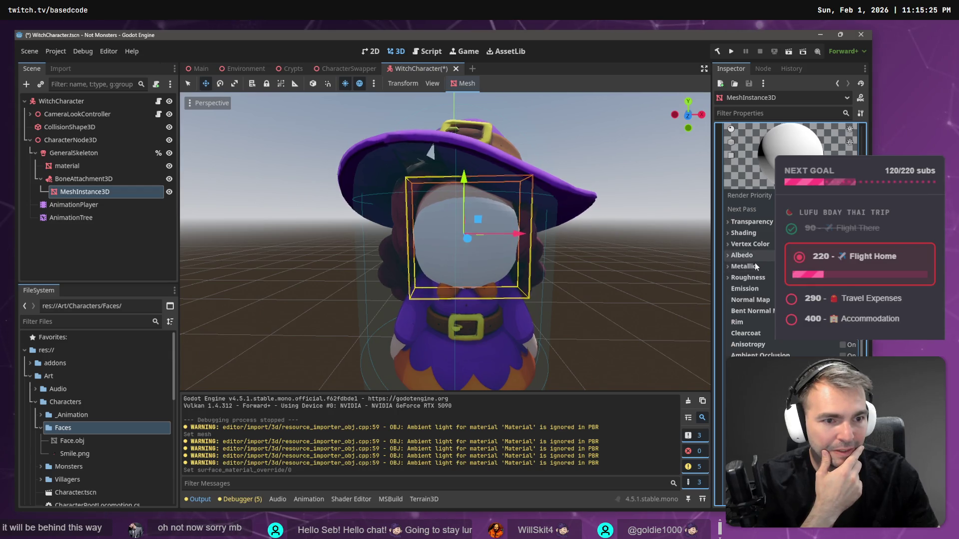
left_click(742, 255)
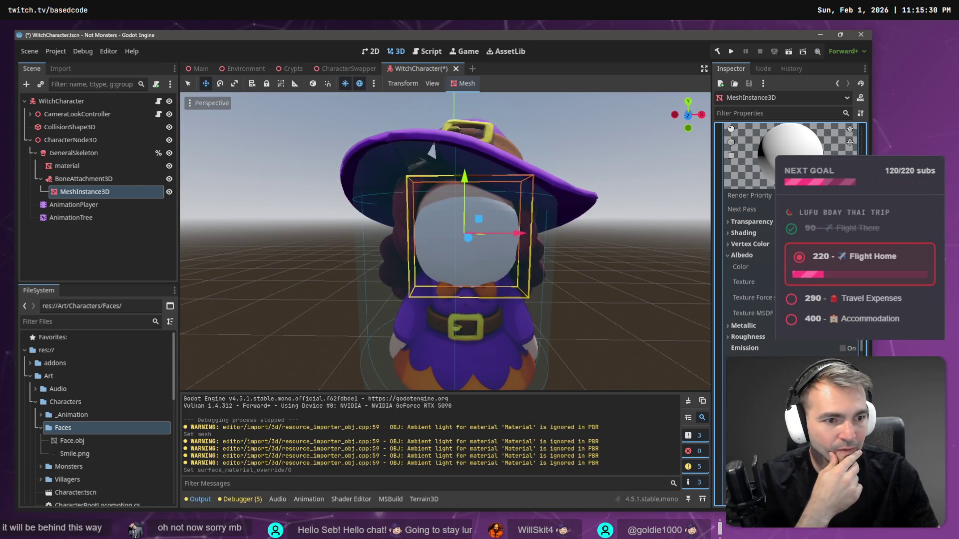
left_click(61, 453)
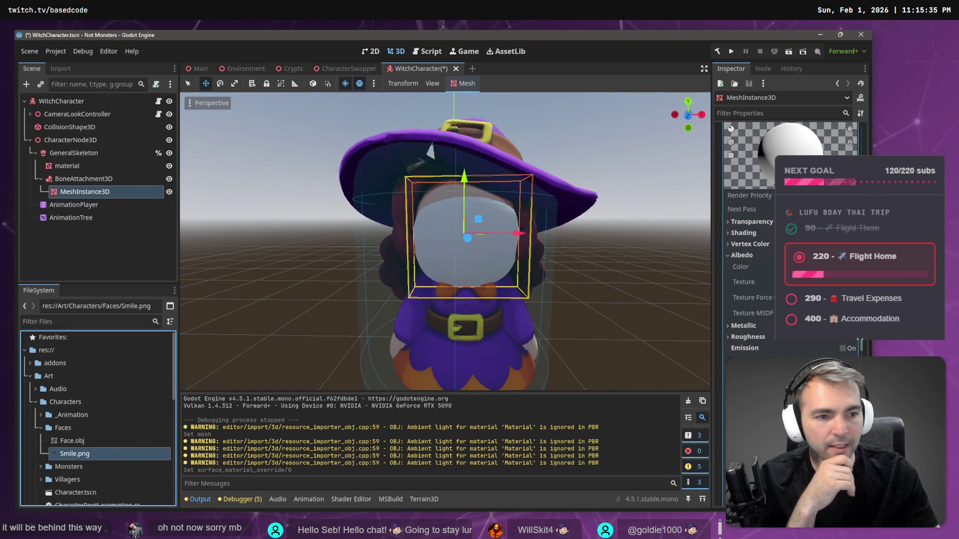
- Apply Smile.png as the face material's albedo and scale the face mesh to fit the witch's head
left_click_drag(75, 454, 808, 282)
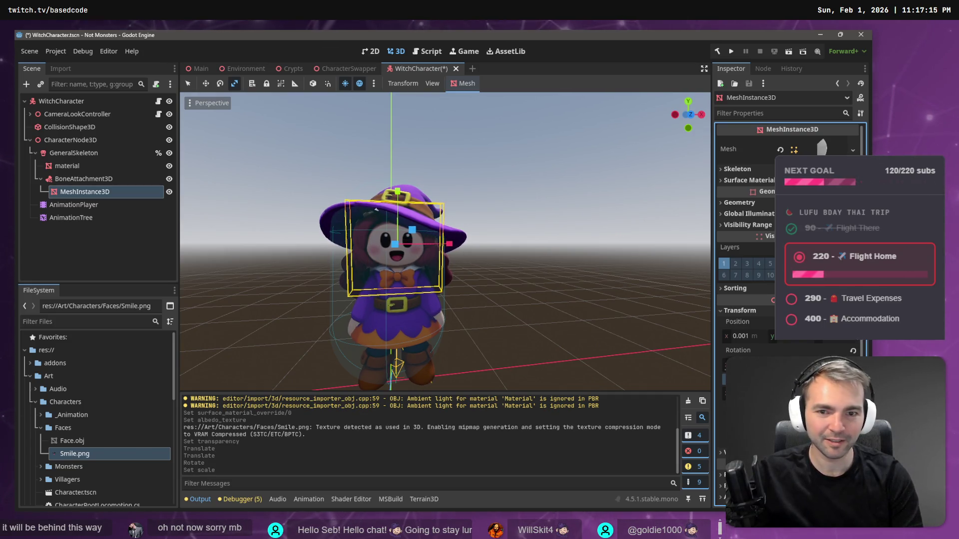
key("Return")
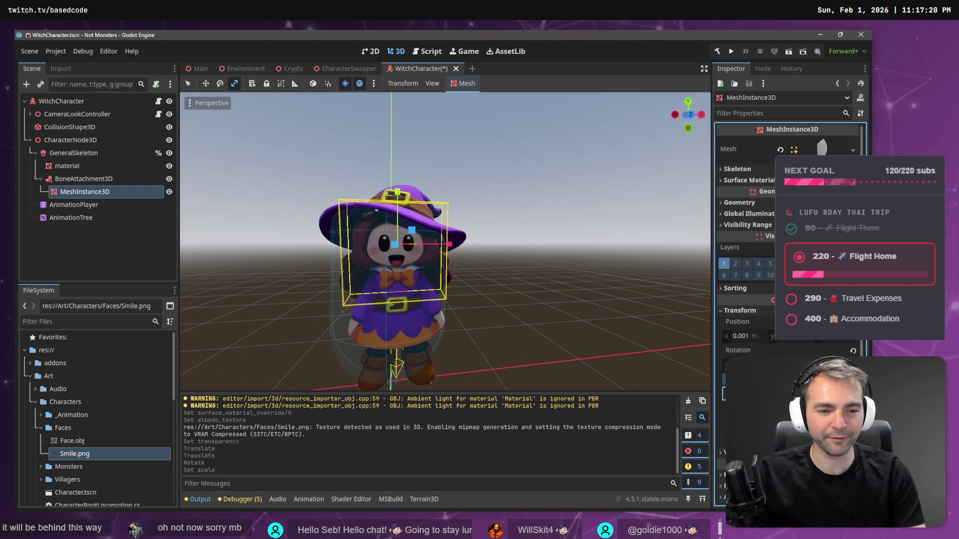
key("Return")
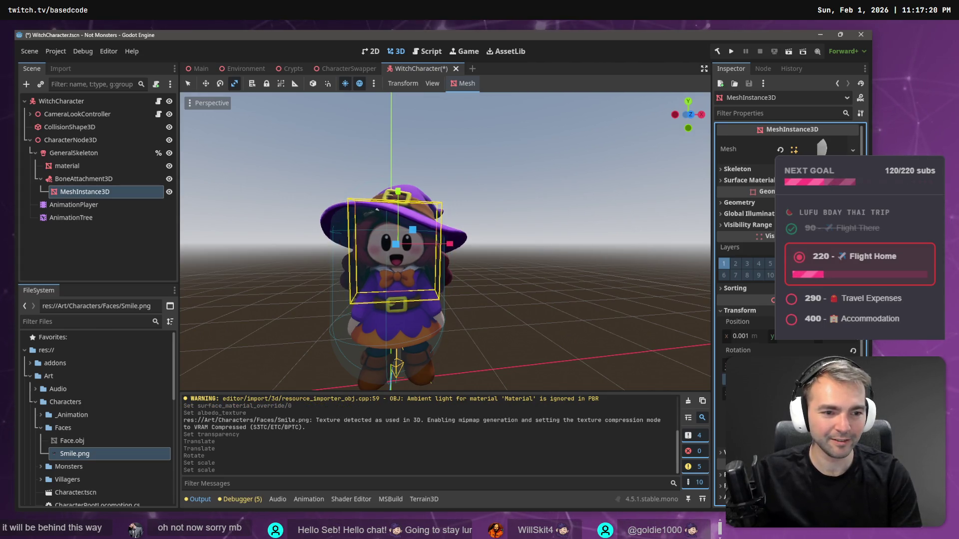
key("Return")
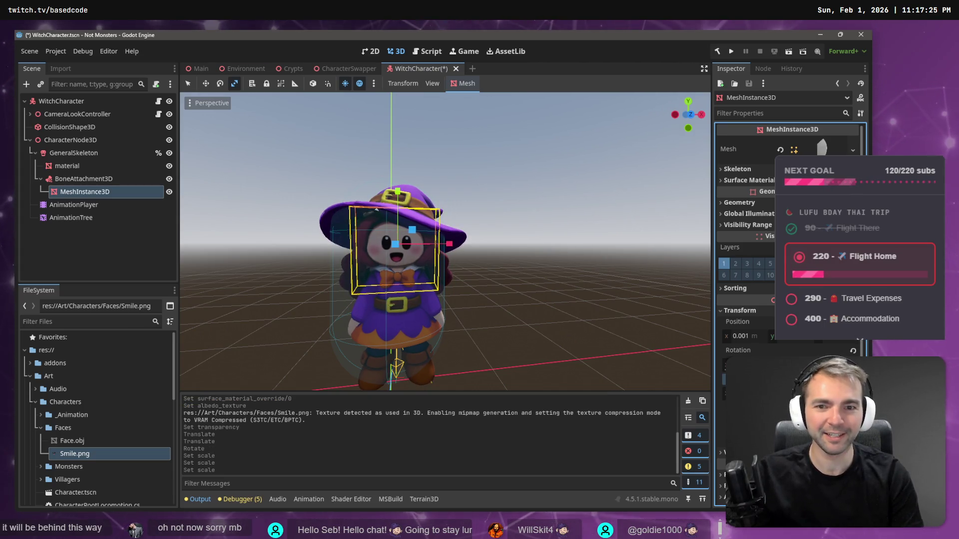
left_click(583, 247)
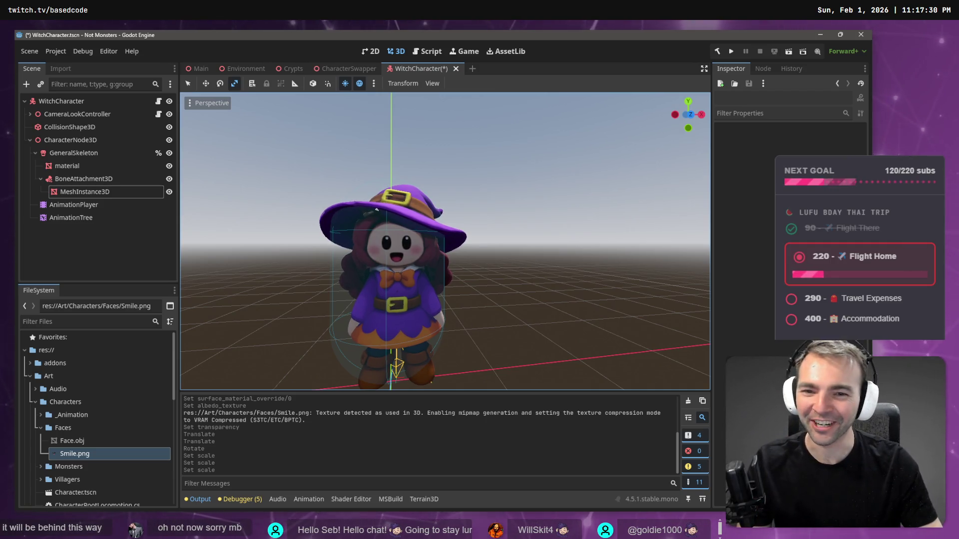
- Push the face mesh forward along its Z axis onto the witch's face
left_click_drag(525, 195, 349, 205)
left_click(122, 193)
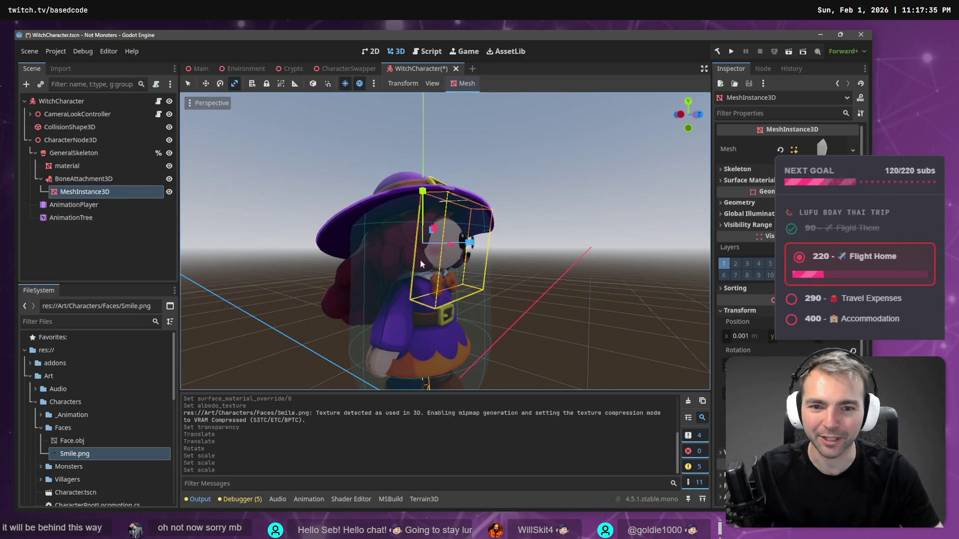
key("w")
left_click_drag(470, 244, 453, 246)
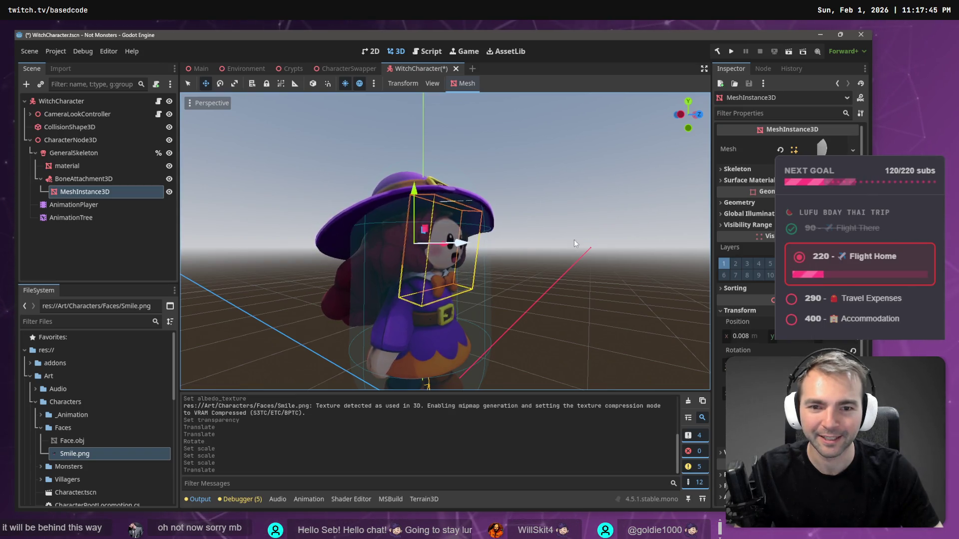
left_click(573, 239)
mouse_move(573, 238)
left_mouse_down()
mouse_move(499, 235)
mouse_move(572, 239)
left_mouse_up()
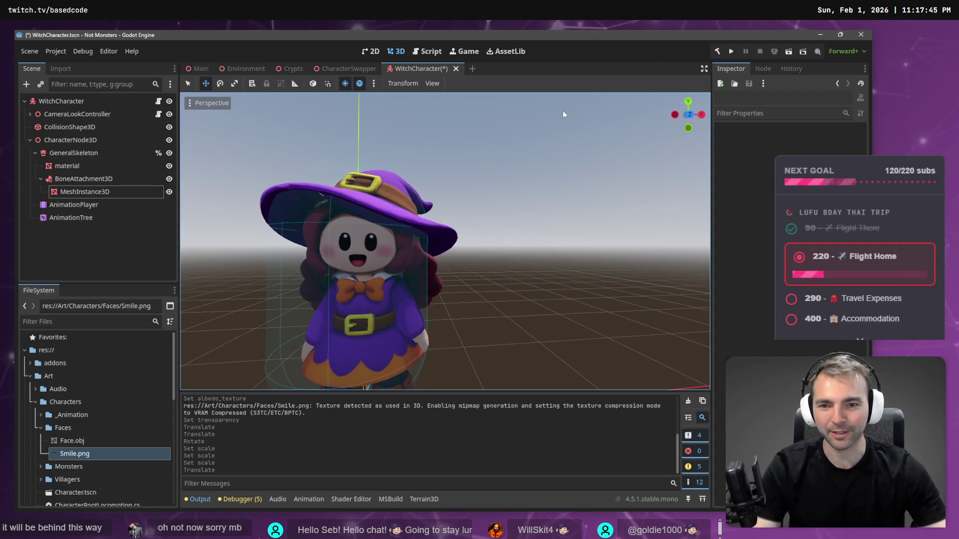
scroll(541, 152, "up", 5)
scroll(444, 241, "down", 10)
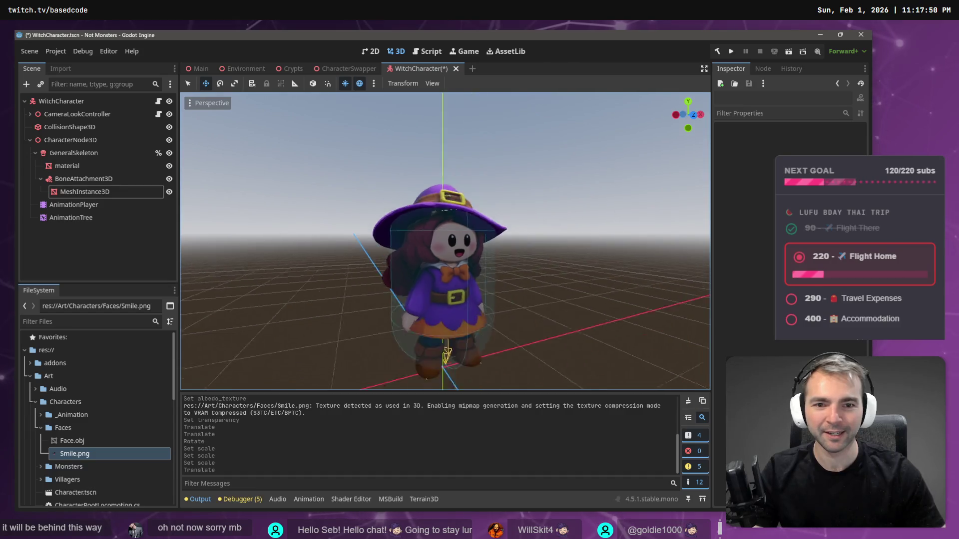
scroll(444, 241, "up", 3)
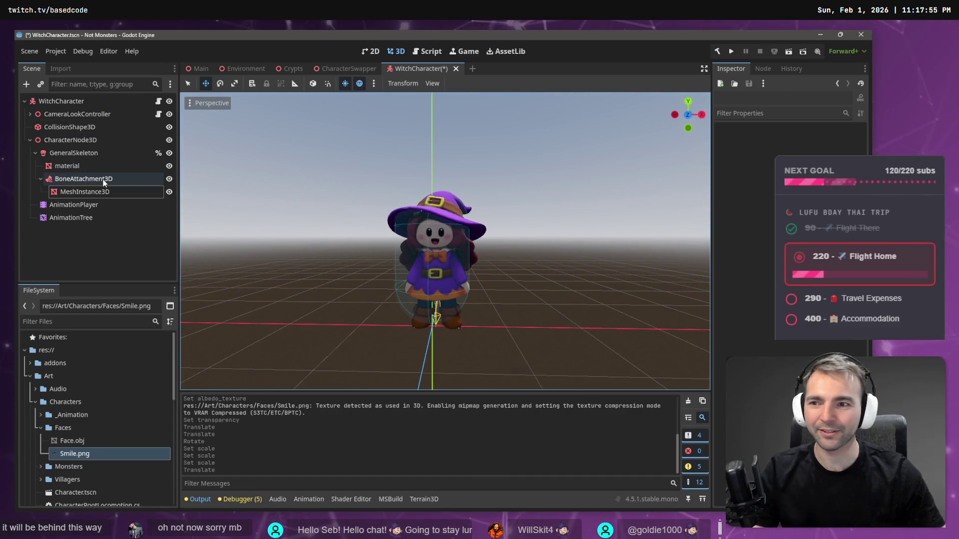
- Save the head bone attachment branch as Face.tscn in the Faces folder
left_click(95, 180)
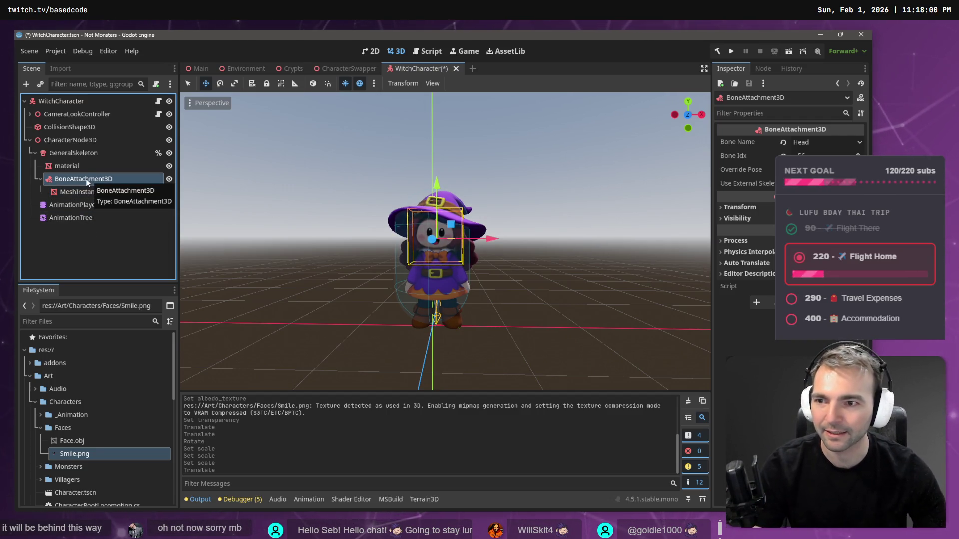
double_click(71, 180)
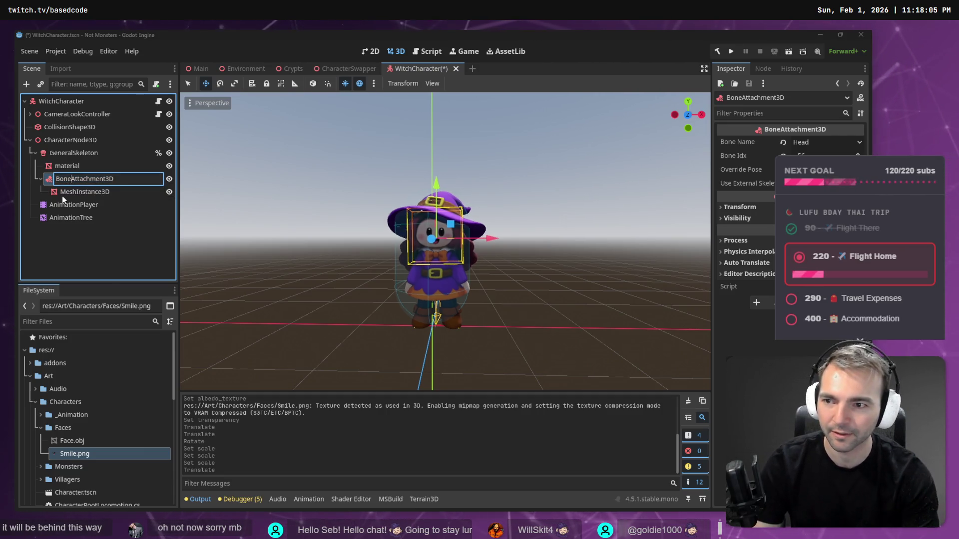
key("shift+Right")
key("shift+Right")
key("shift+Right")
key("Escape")
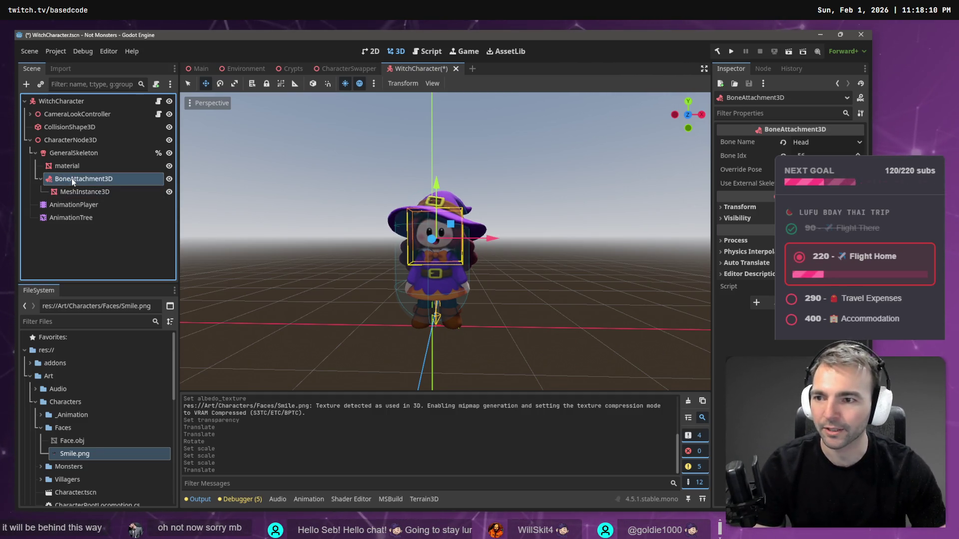
left_click_drag(71, 178, 62, 430)
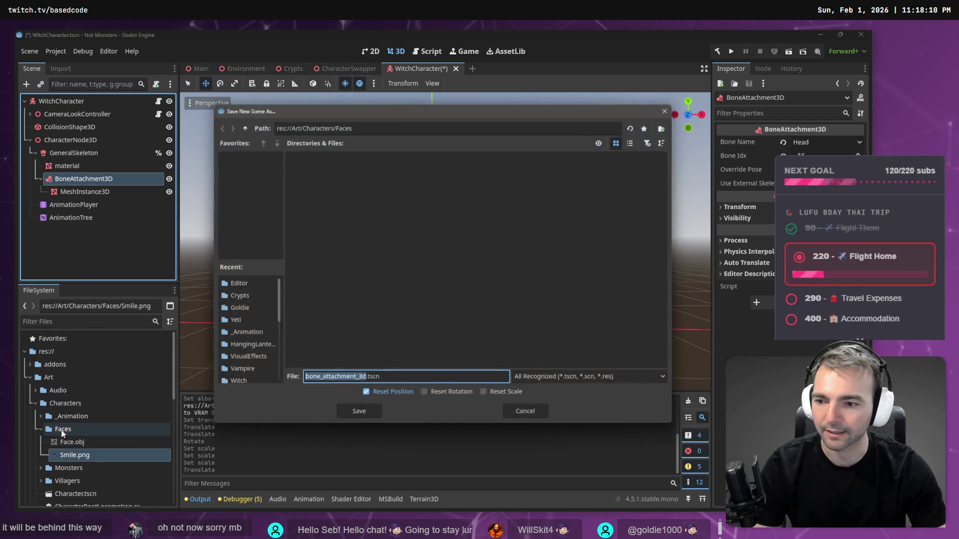
type("Face")
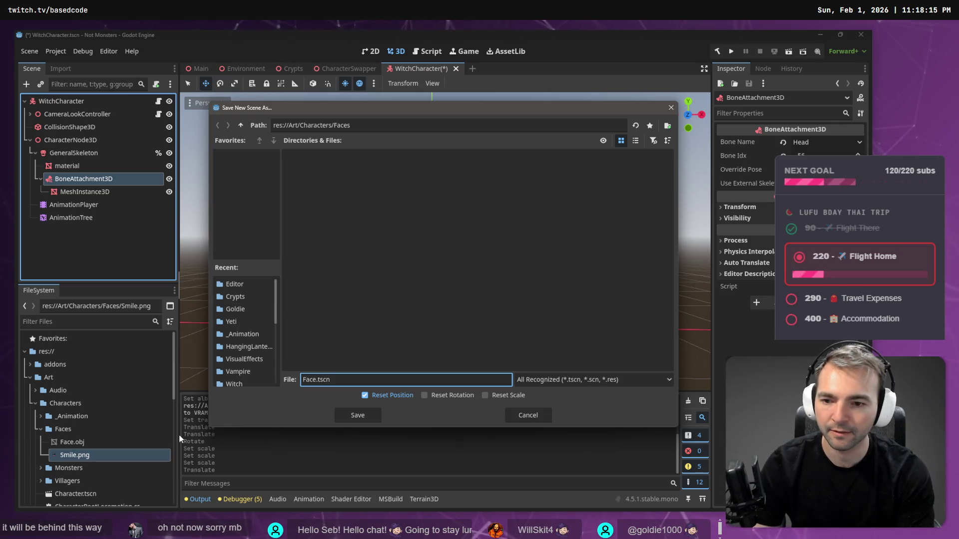
key("Return")
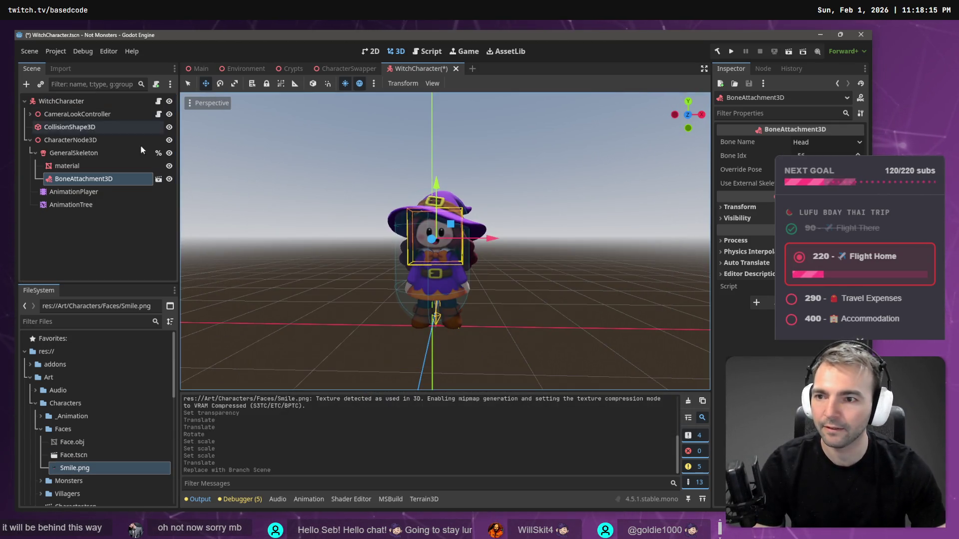
- Open Face.tscn and rename its root node to Face
double_click(94, 179)
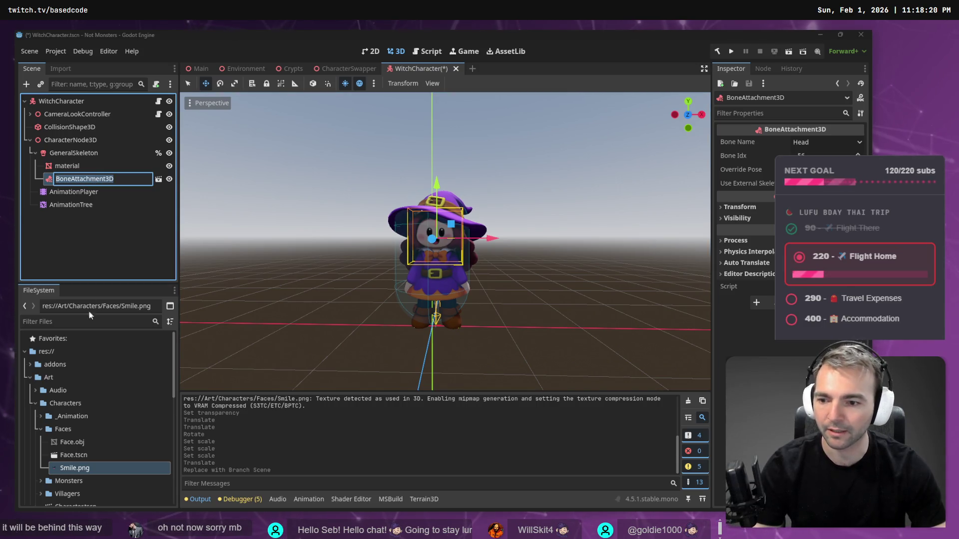
left_click(75, 455)
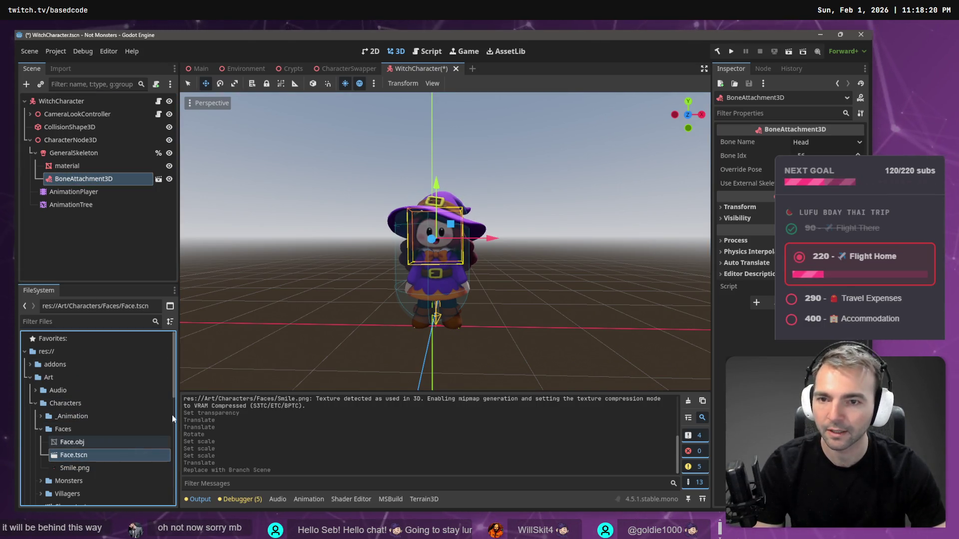
double_click(80, 454)
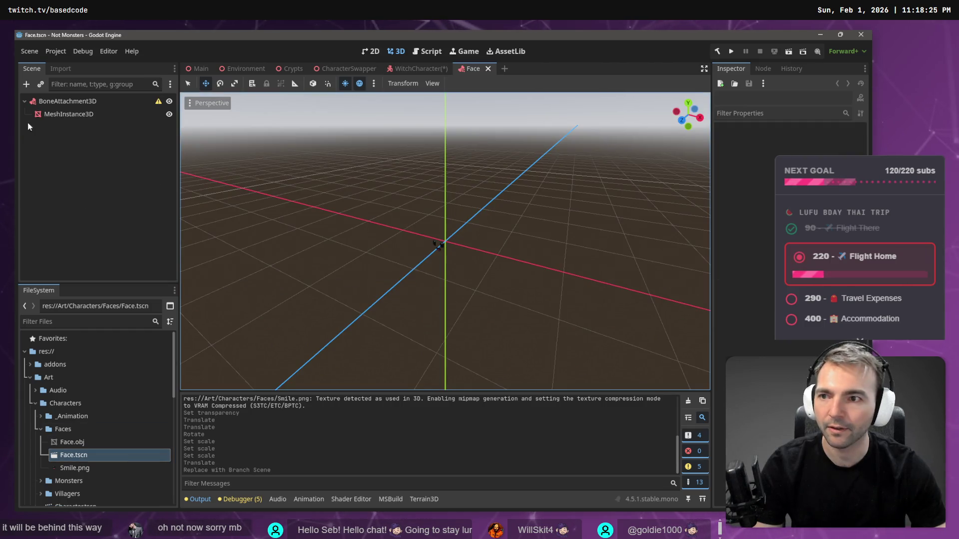
double_click(46, 102)
type("Face")
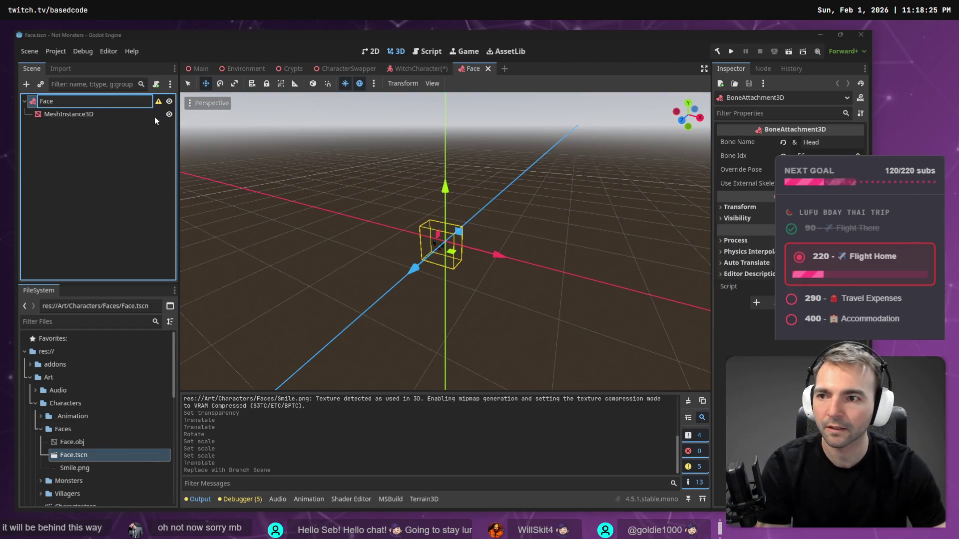
key("Return")
- In the WitchCharacter scene, rename the BoneAttachment3D head node to Face
left_click(135, 146)
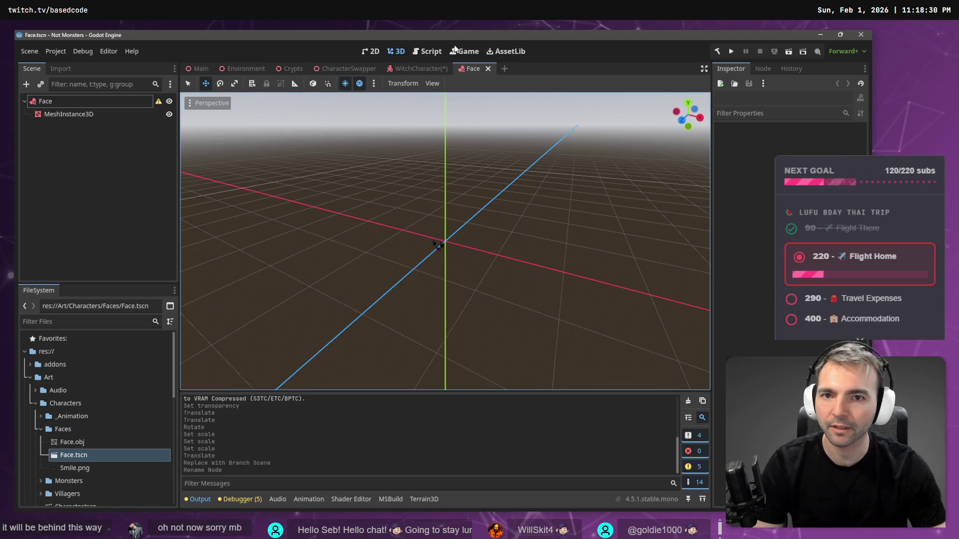
left_click(425, 73)
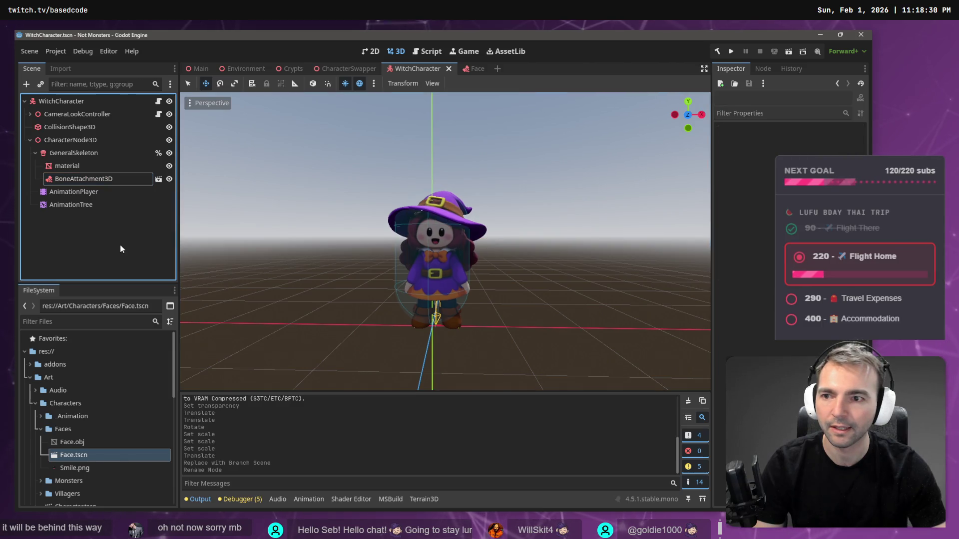
left_click(104, 179)
left_click(104, 179)
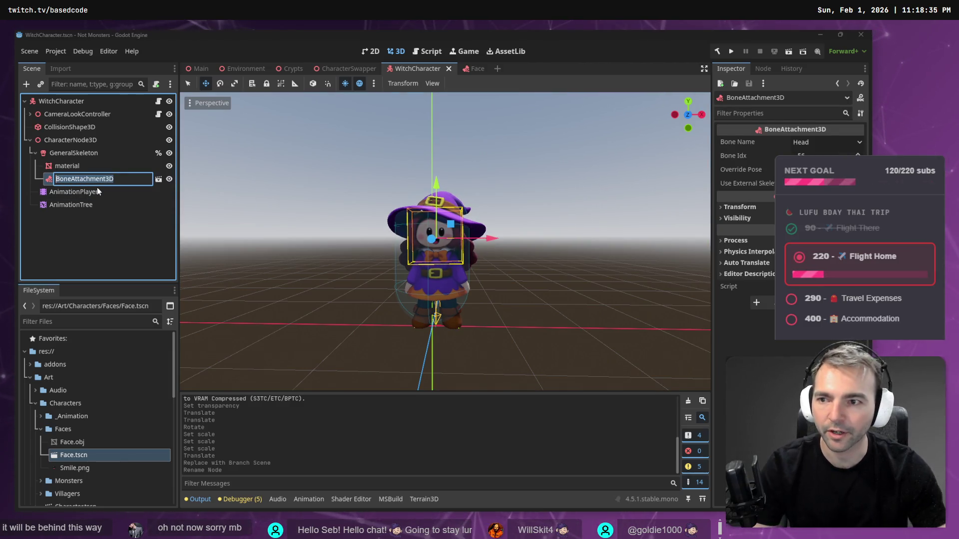
type("Face")
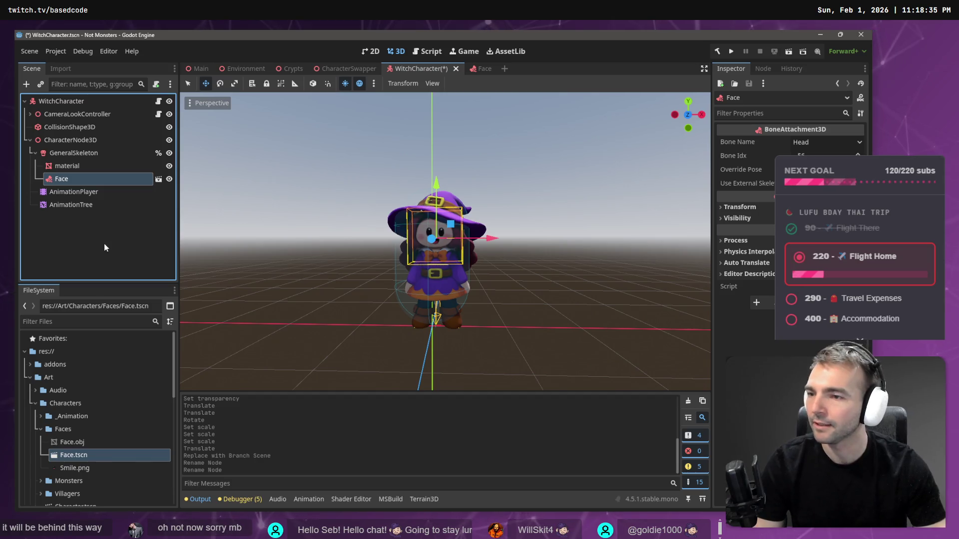
left_click(104, 243)
mouse_move(261, 254)
left_mouse_down()
mouse_move(440, 248)
mouse_move(399, 251)
mouse_move(507, 218)
left_mouse_up()
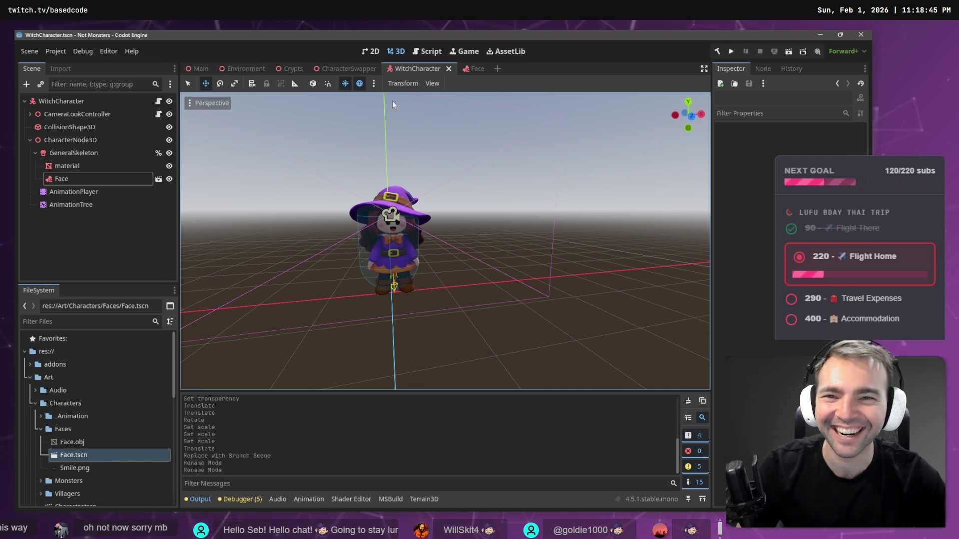
- Run the game, Tab over to the witch, run her around to check her face, then stop
key("F5")
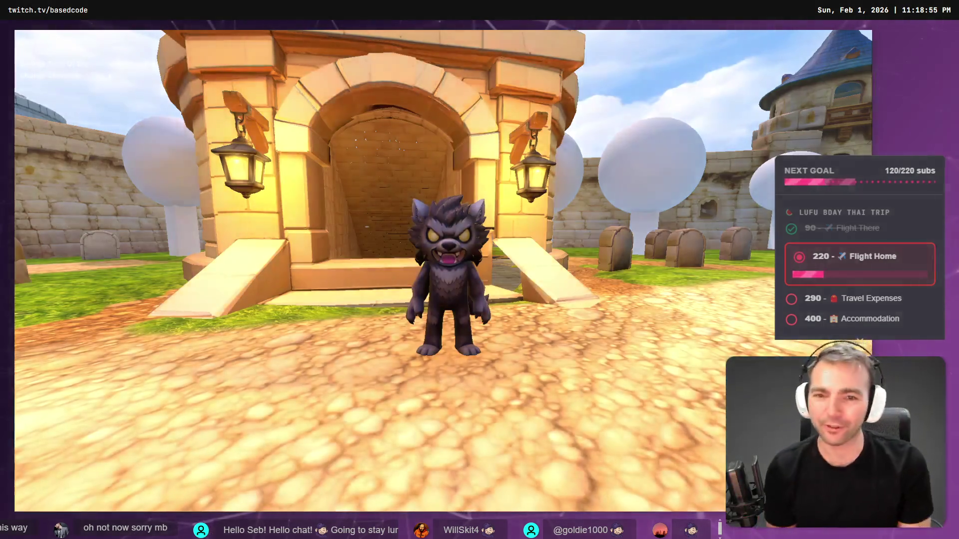
key("a")
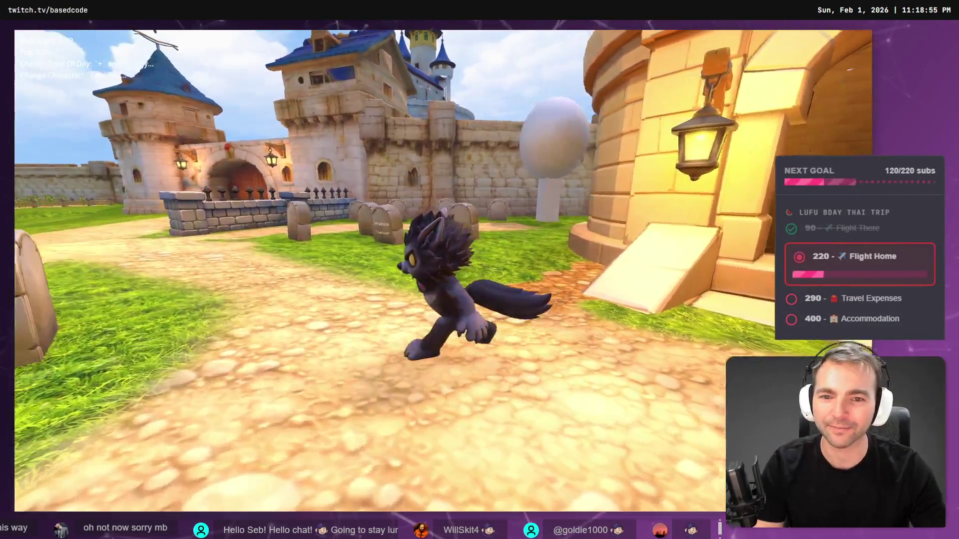
key("Tab")
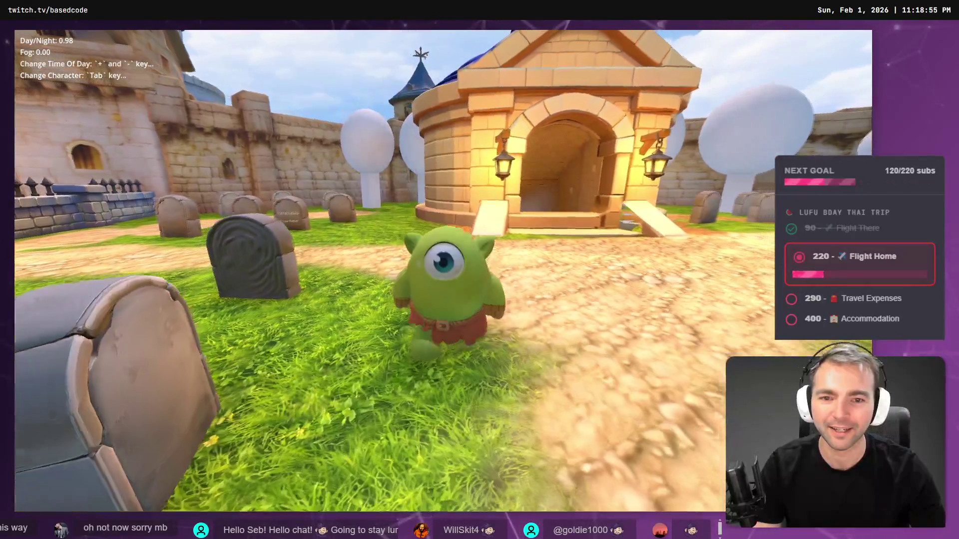
key("Tab")
key("Tab")
key("Tab")
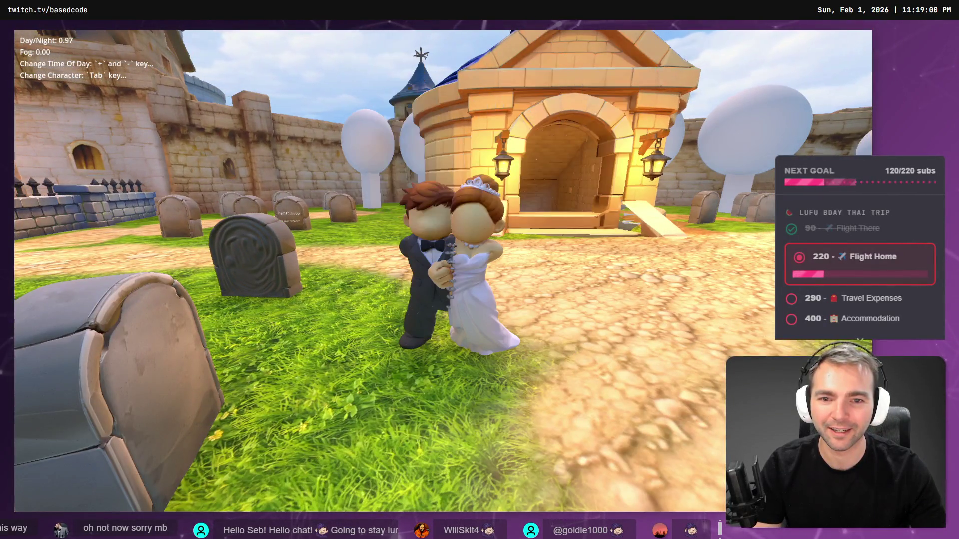
key("w")
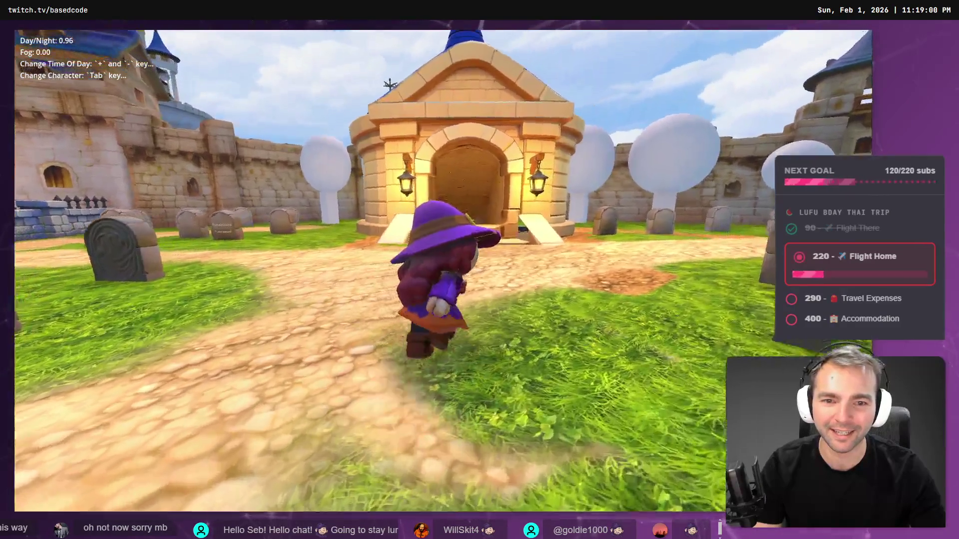
key("s")
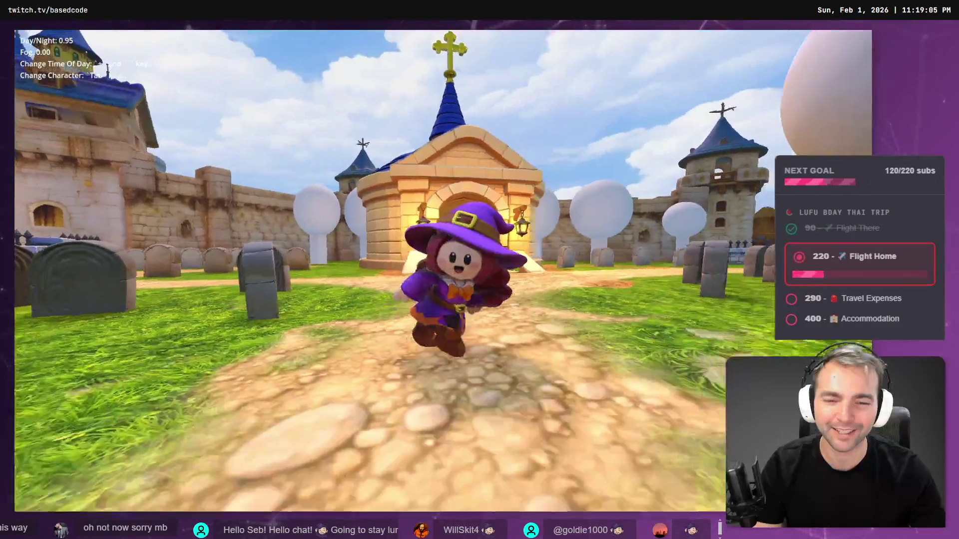
key("w")
key("s")
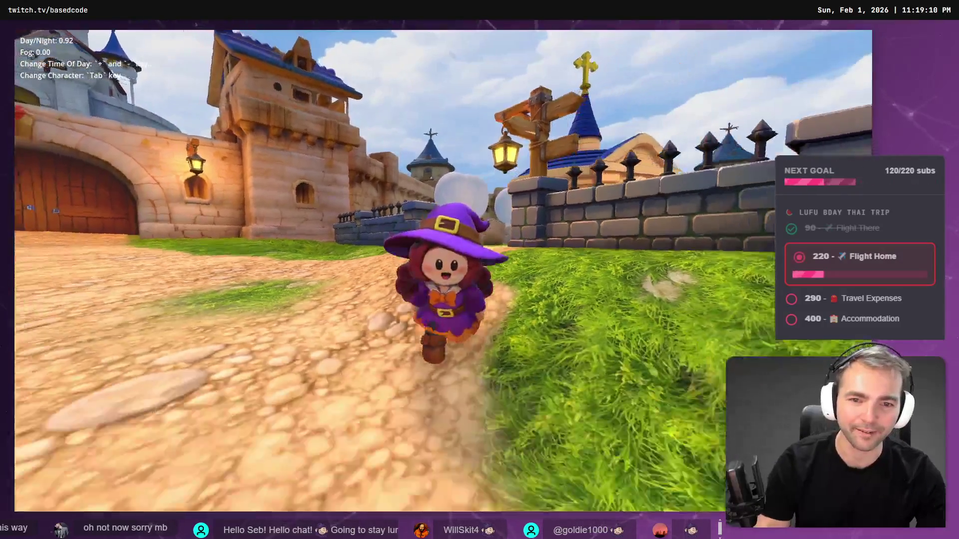
key("F8")
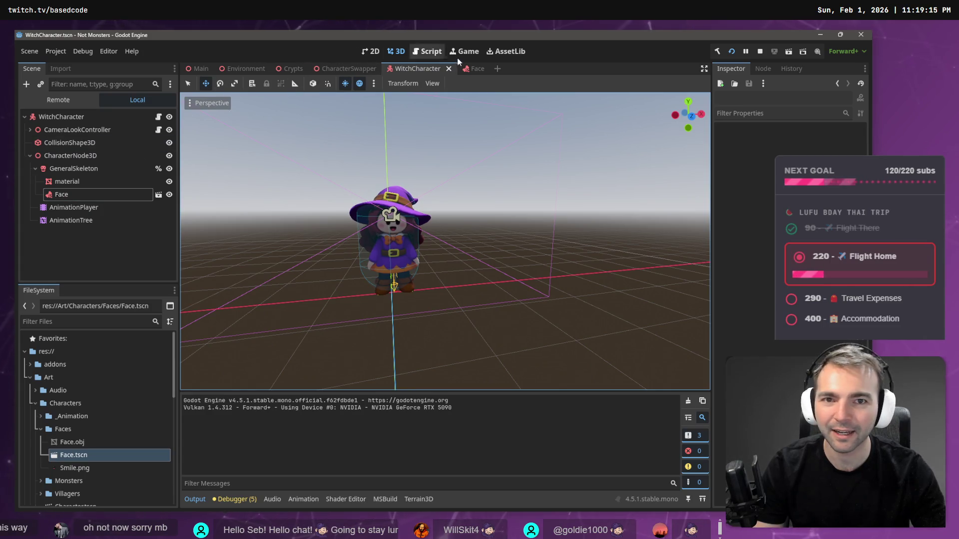
- Adjust the face mesh's Transform scale in the Face scene and save it
left_click(469, 67)
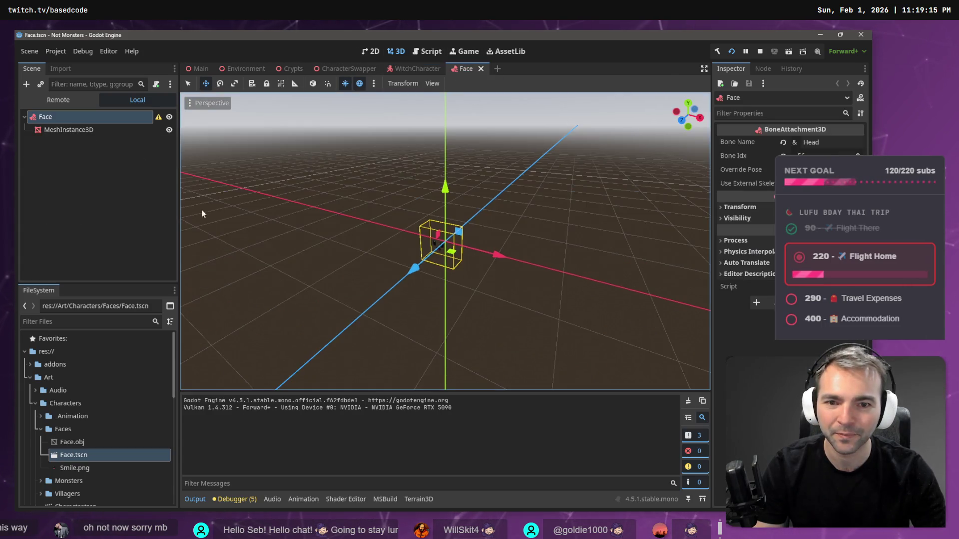
left_click(80, 129)
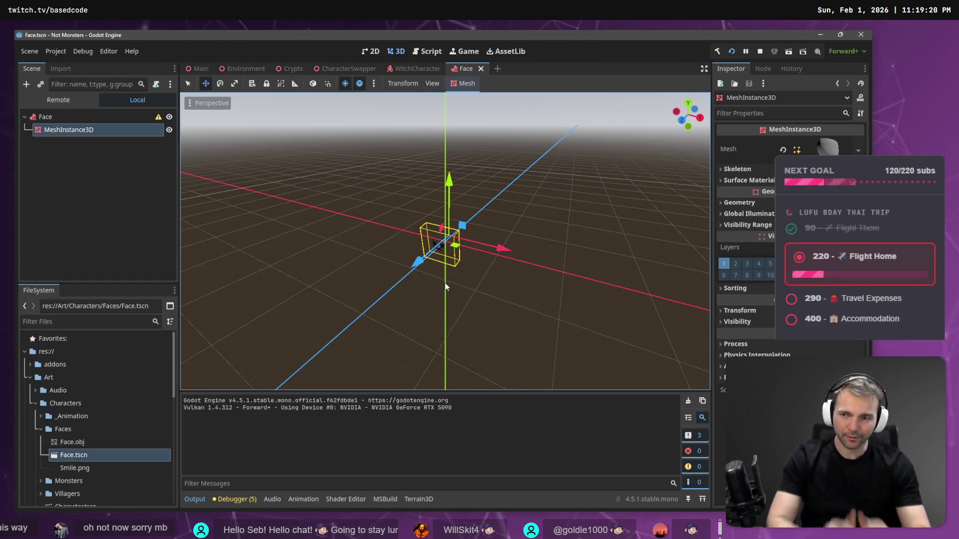
left_click(756, 311)
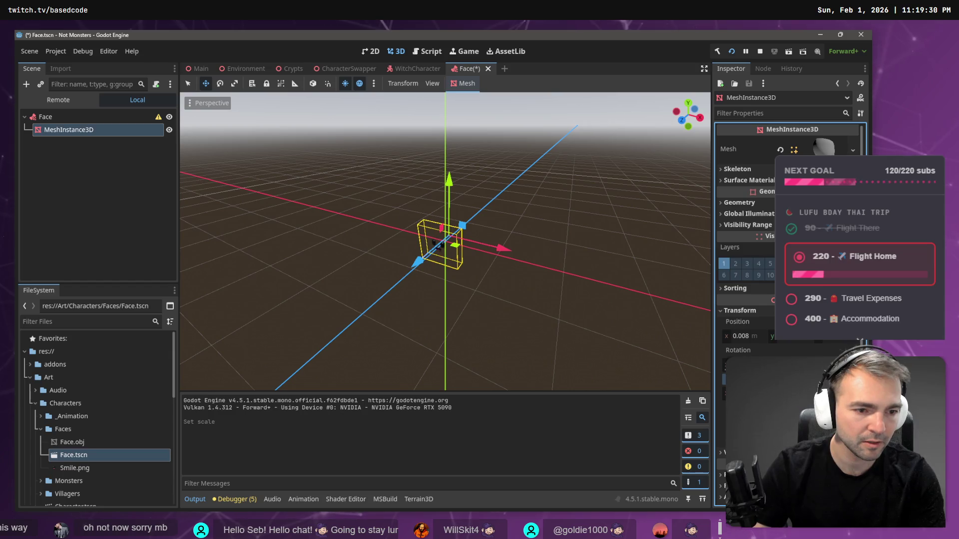
key("ctrl+s")
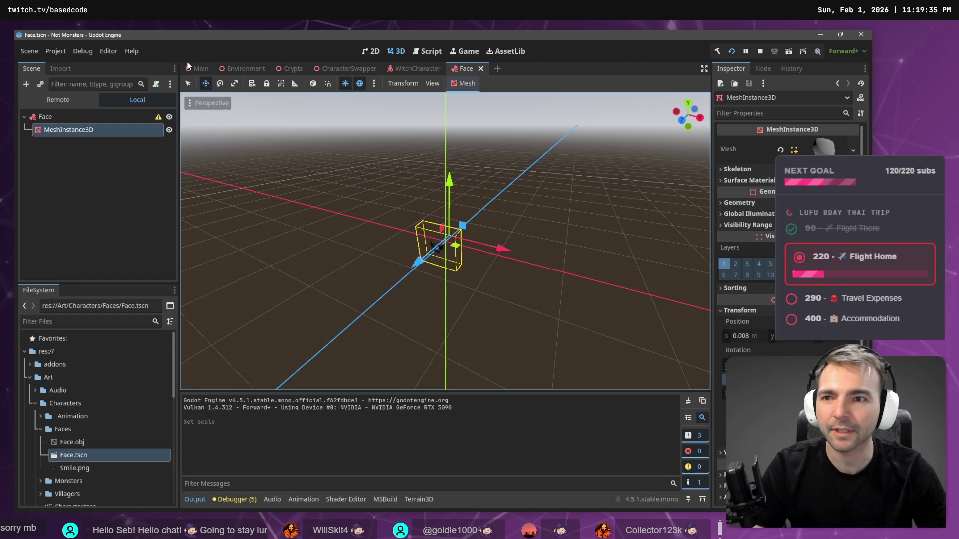
- Run the game from the Main scene to test the witch's face, then stop it
left_click(199, 71)
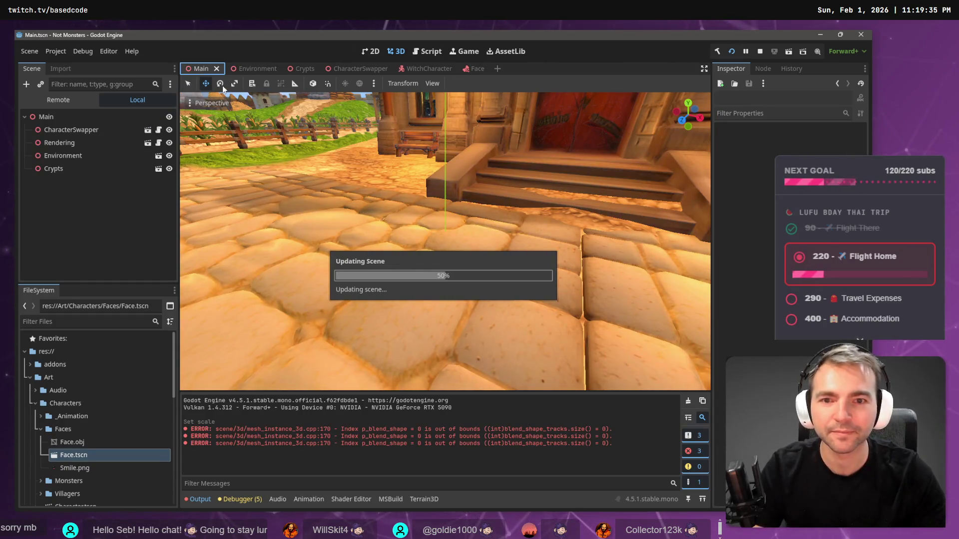
key("F5")
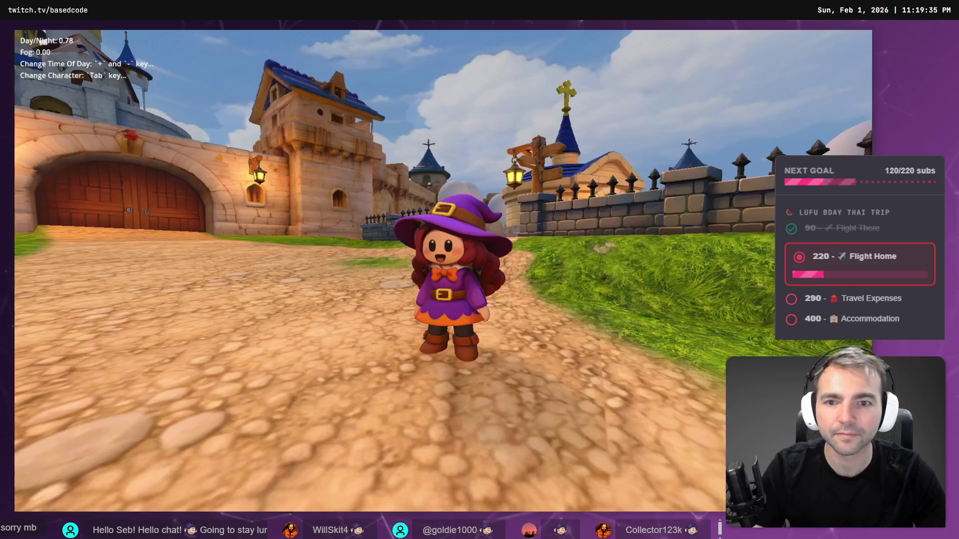
key("w")
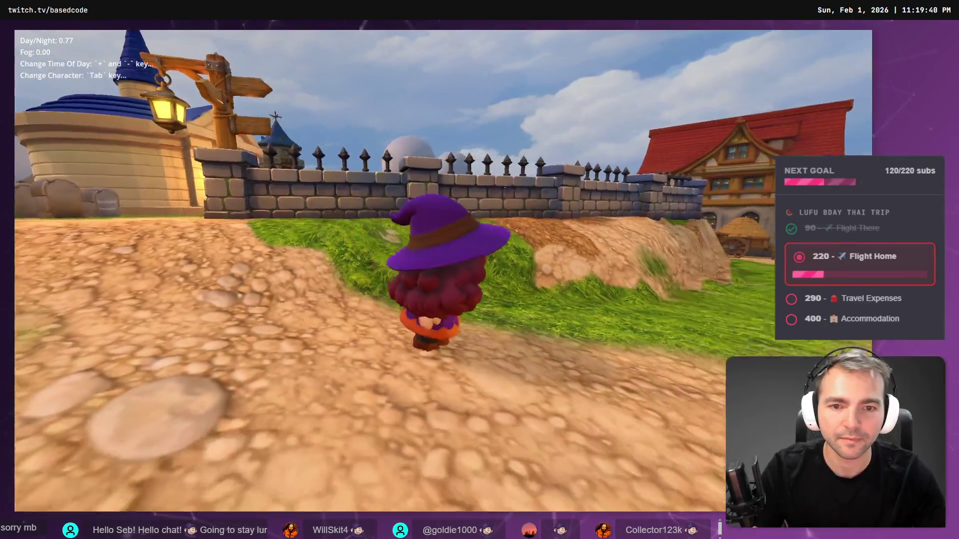
key("F8")
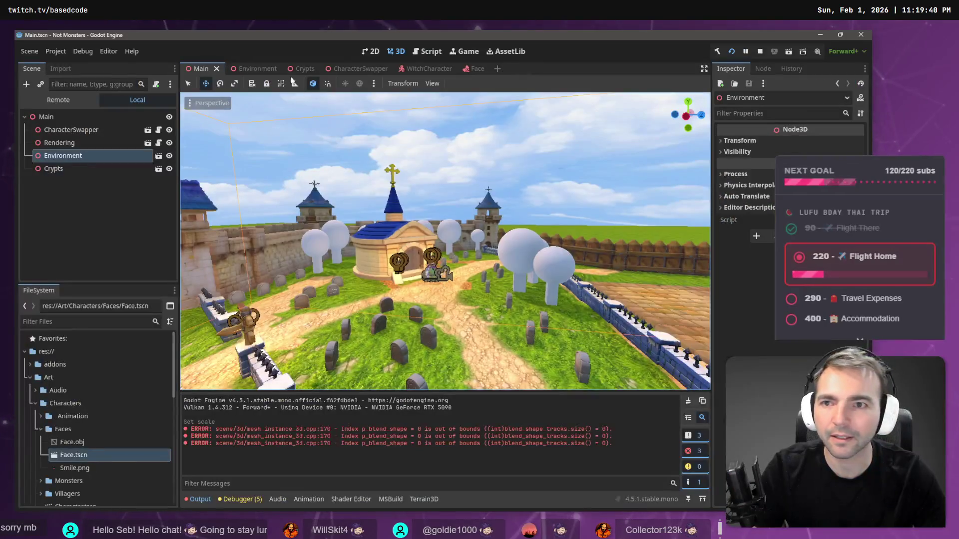
- Select the Face attachment under the witch's skeleton and focus the view on her head
left_click(357, 69)
left_click(426, 68)
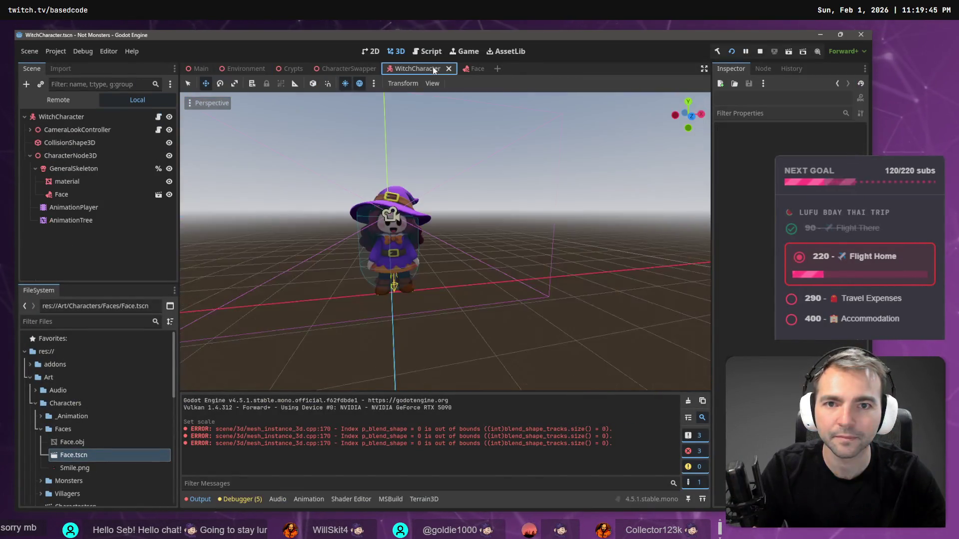
left_click(72, 173)
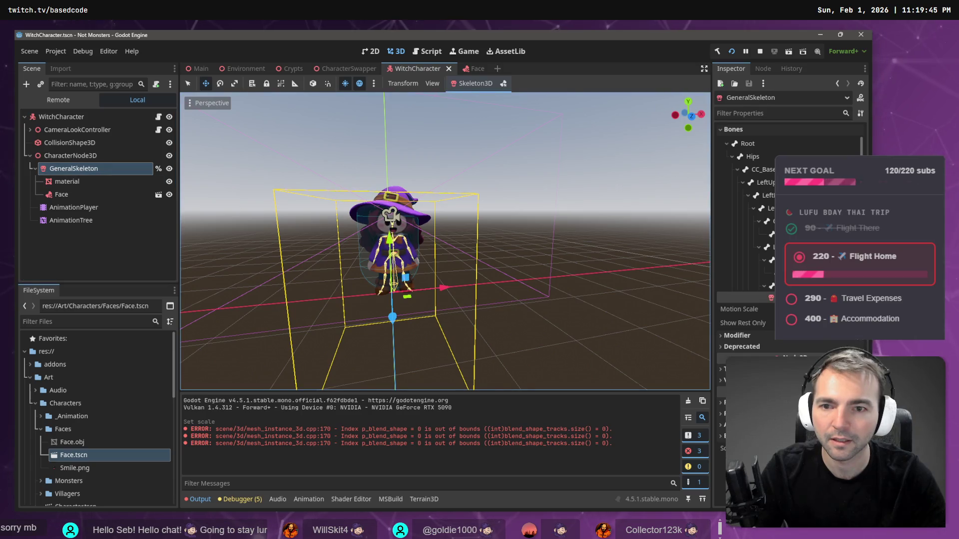
scroll(396, 228, "up", 3)
left_click(61, 194)
key("f")
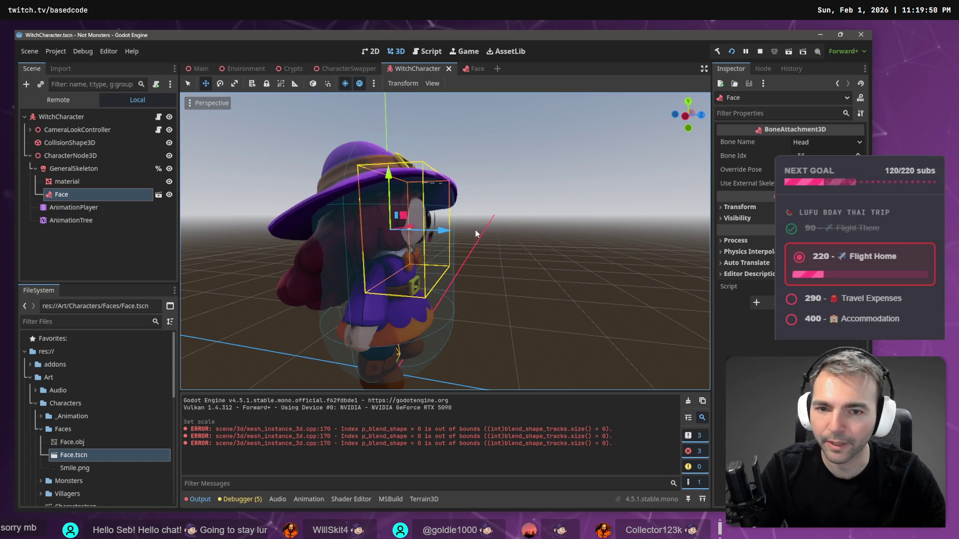
left_click_drag(439, 231, 431, 234)
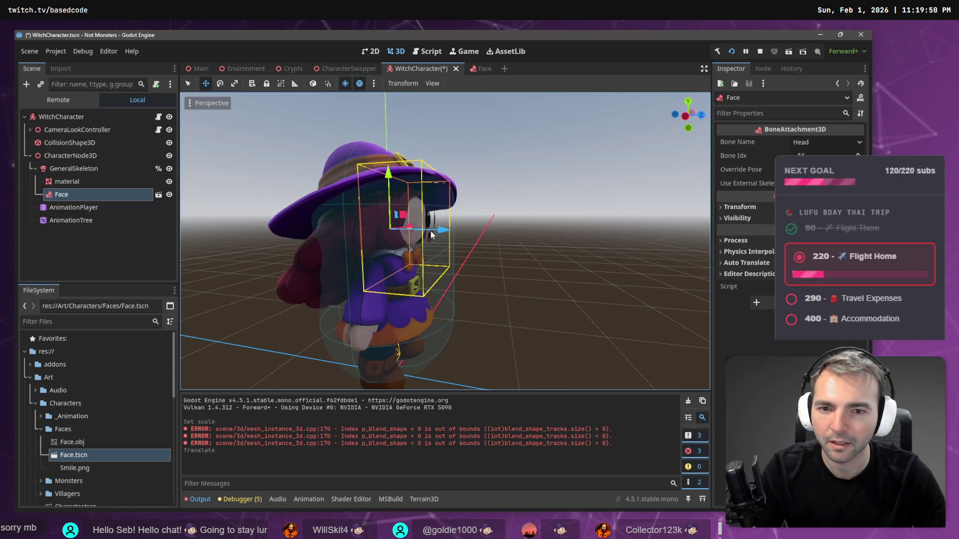
- In the Face scene, move the face mesh along Z, save, and check it on the witch
left_click(482, 70)
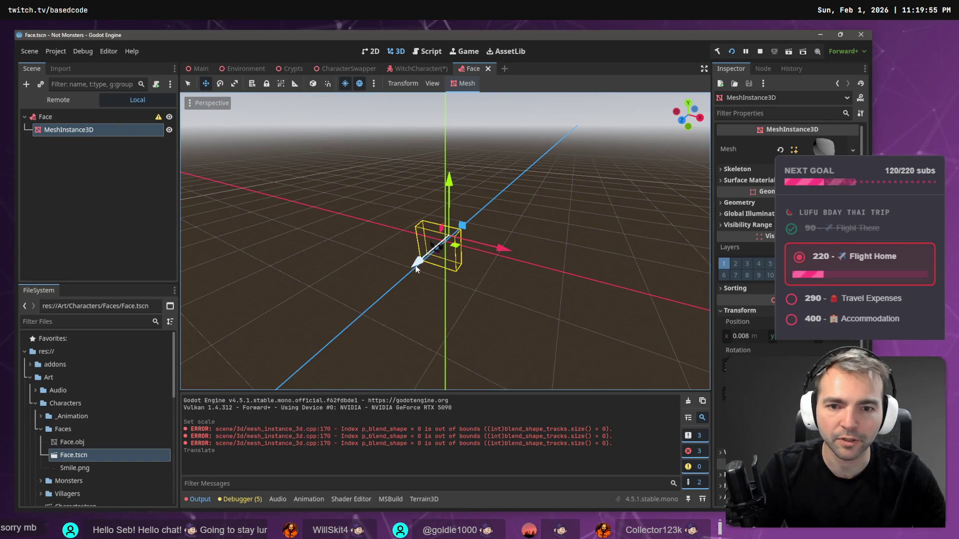
left_click_drag(416, 269, 420, 267)
key("ctrl+s")
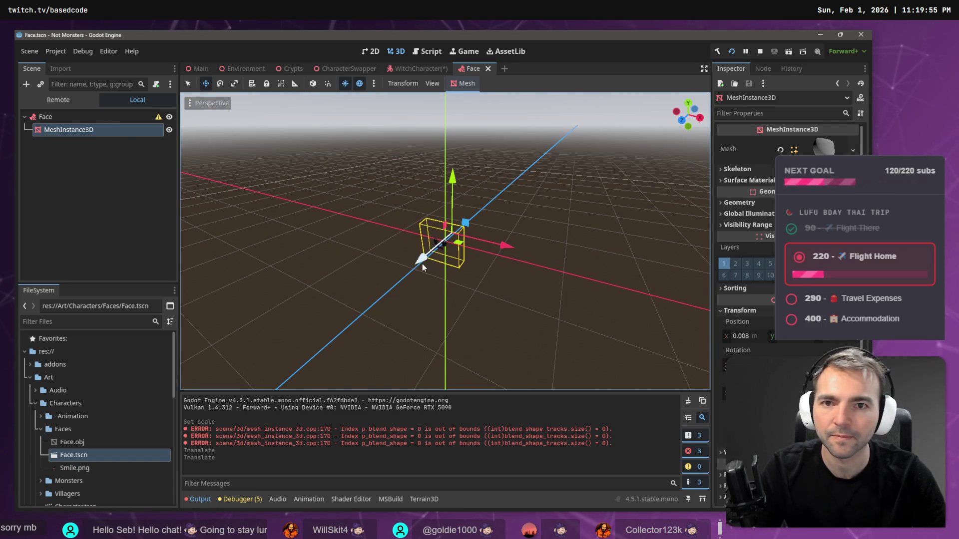
left_click(418, 71)
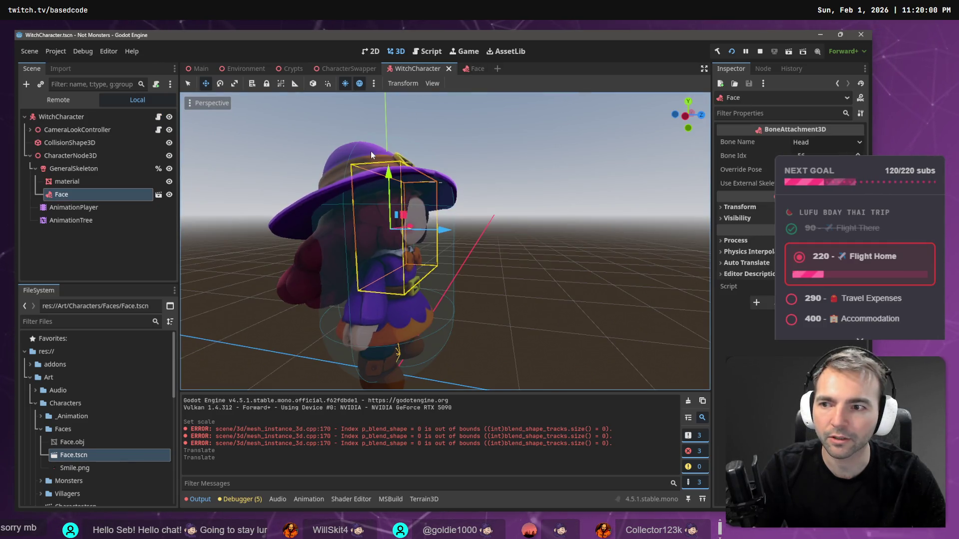
left_click(472, 70)
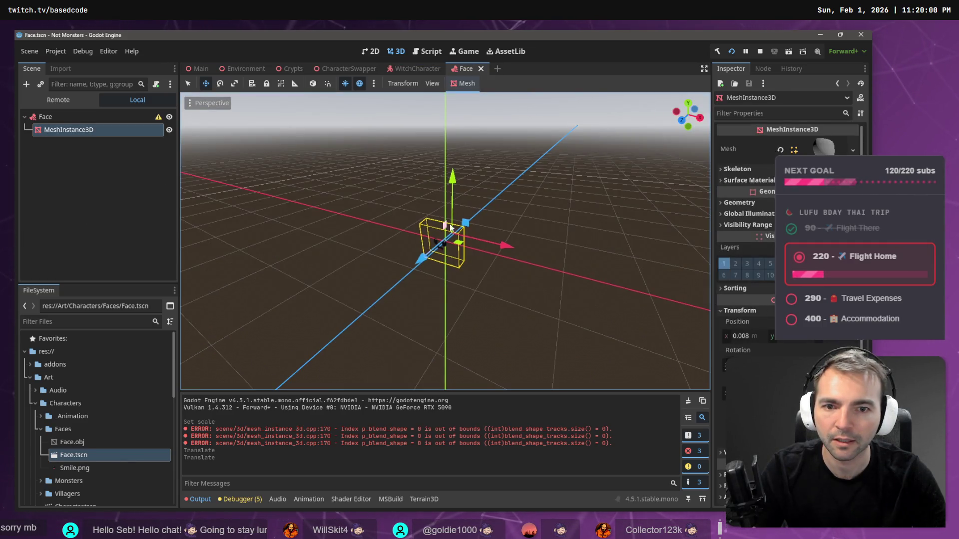
left_click_drag(422, 259, 418, 262)
left_click(421, 70)
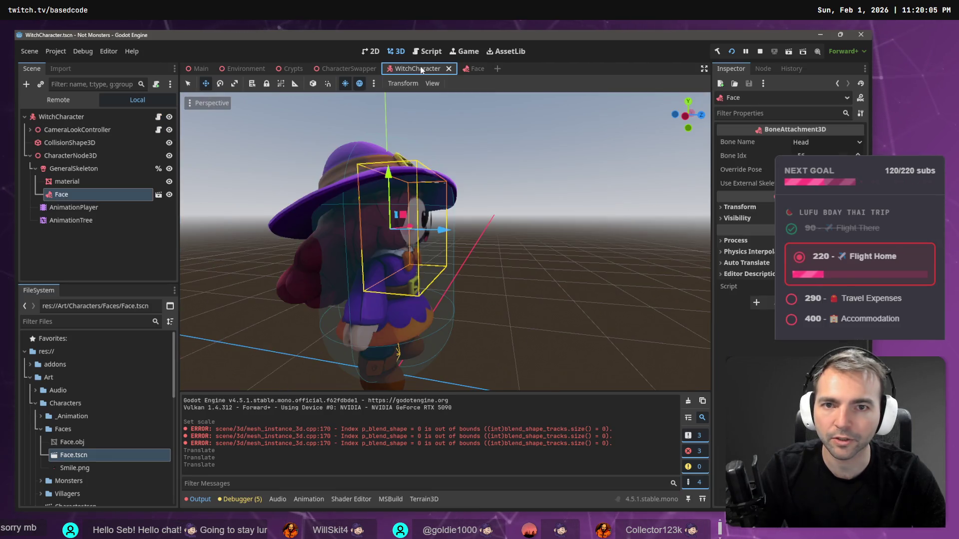
- Keep nudging the face mesh along Z, checking its placement on the witch each time
left_click(462, 70)
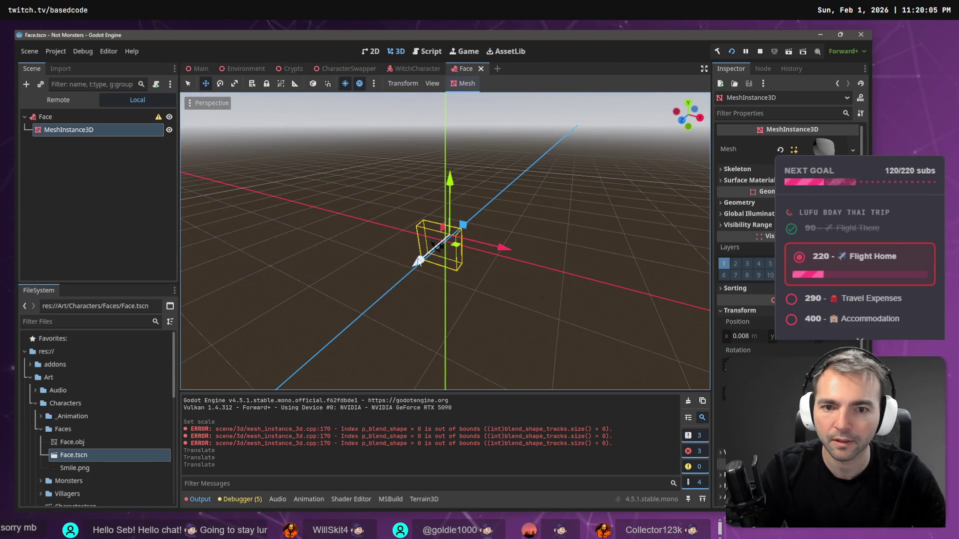
left_click_drag(418, 261, 421, 258)
left_click(407, 70)
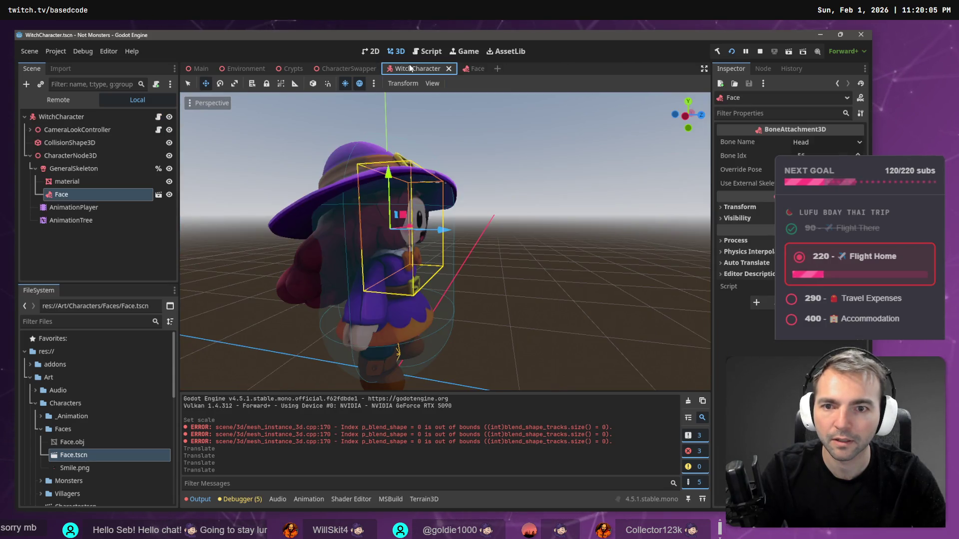
left_click(471, 69)
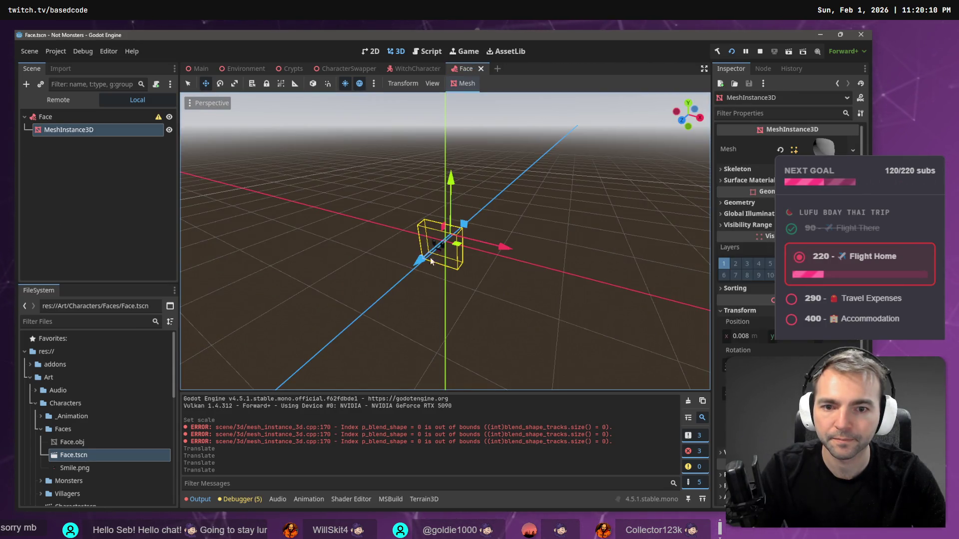
left_click_drag(422, 262, 424, 263)
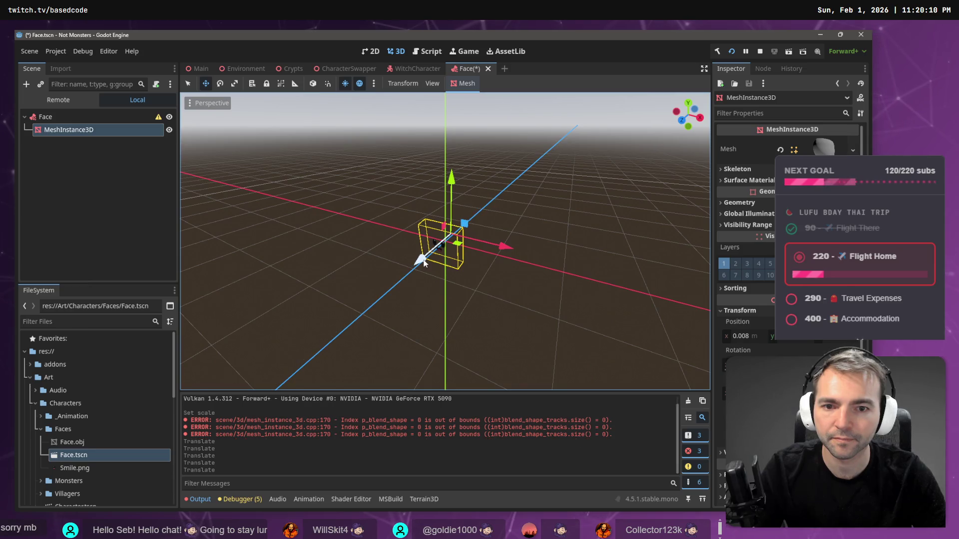
left_click(413, 69)
left_click(466, 69)
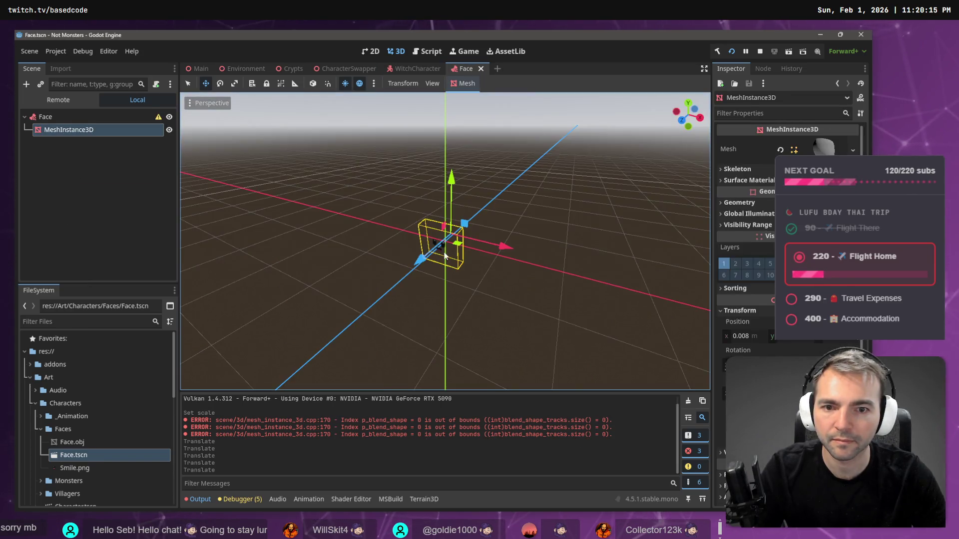
left_click_drag(418, 261, 418, 265)
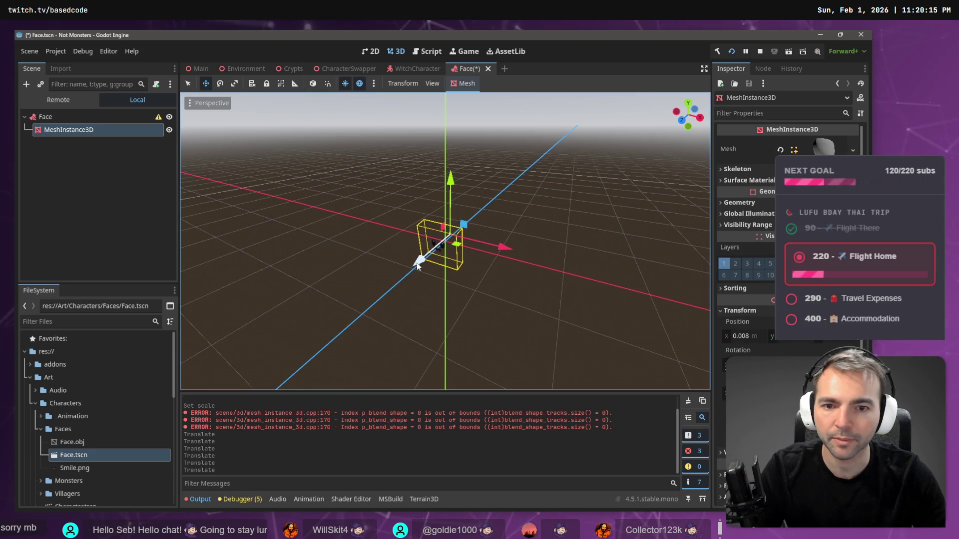
left_click(408, 70)
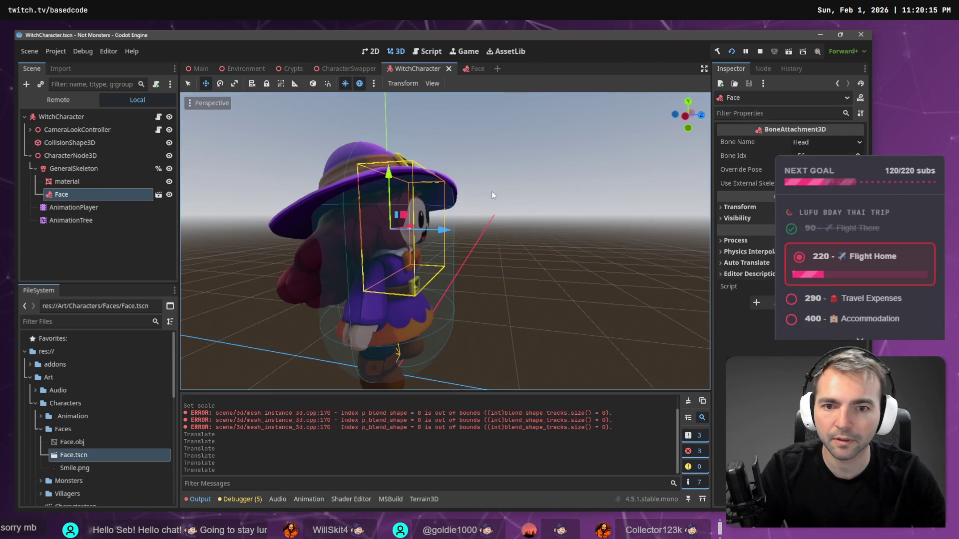
- Run the game and steer the witch around the foggy town square to view her face
key("F5")
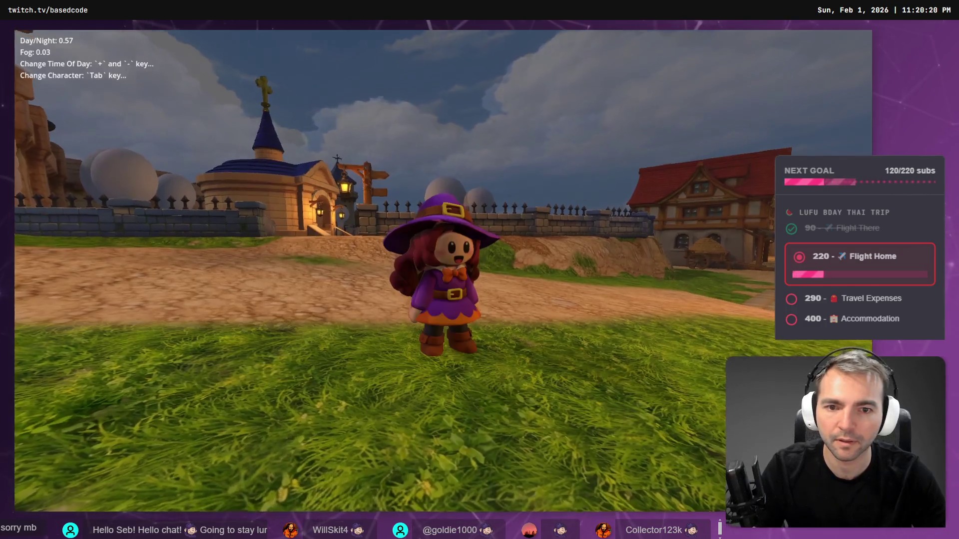
key("a")
key("w")
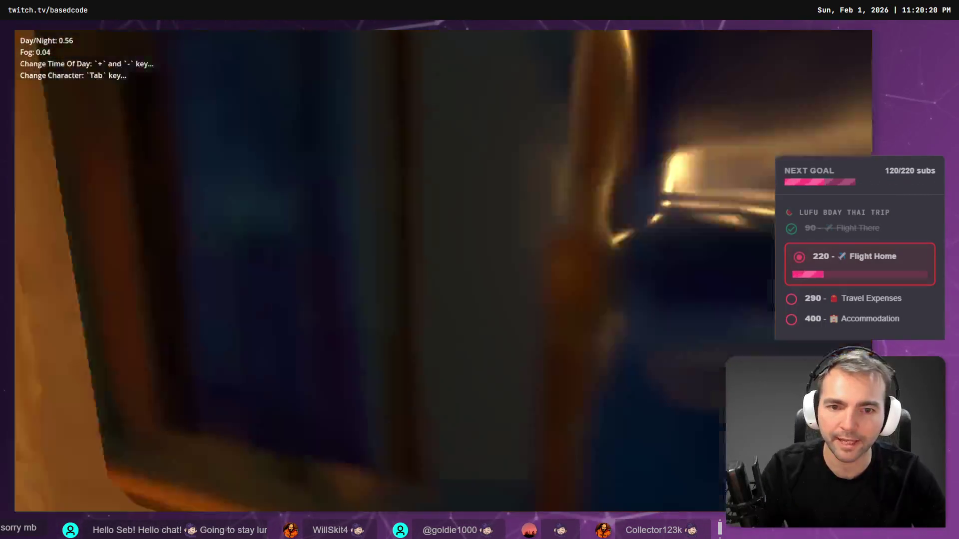
key("d")
key("a")
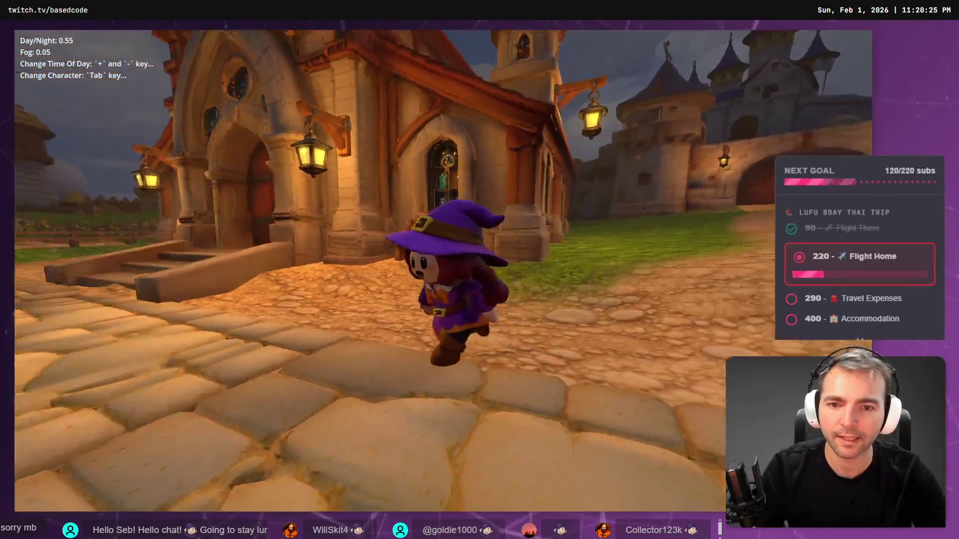
key("w")
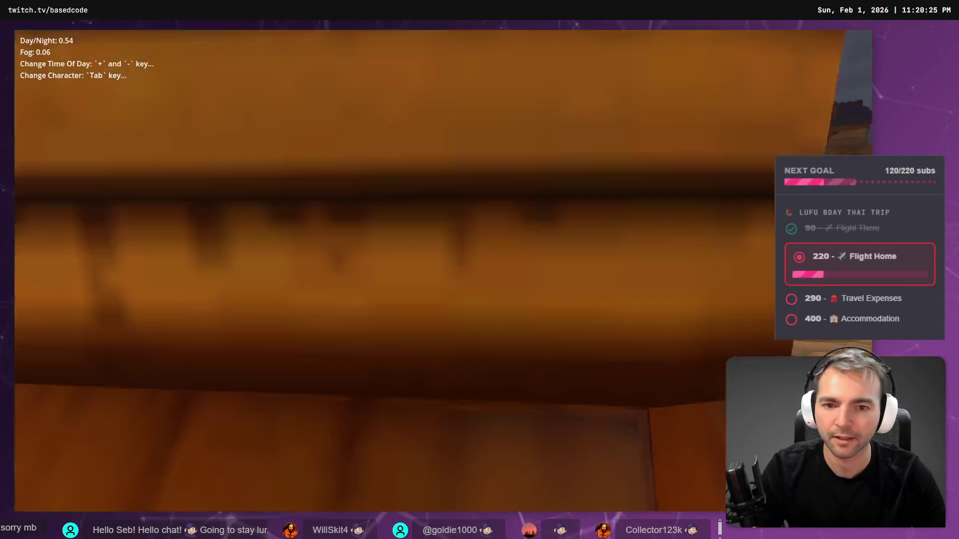
key("s")
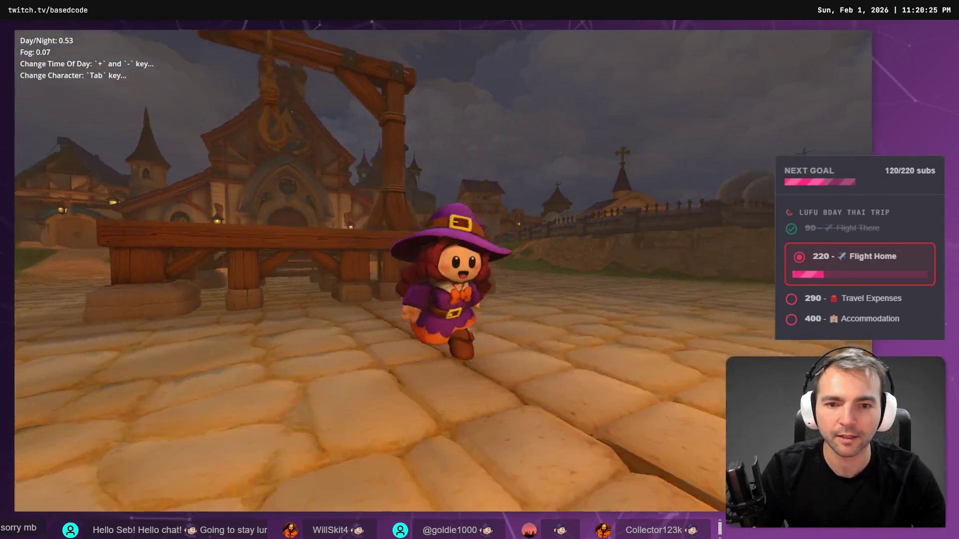
key("a")
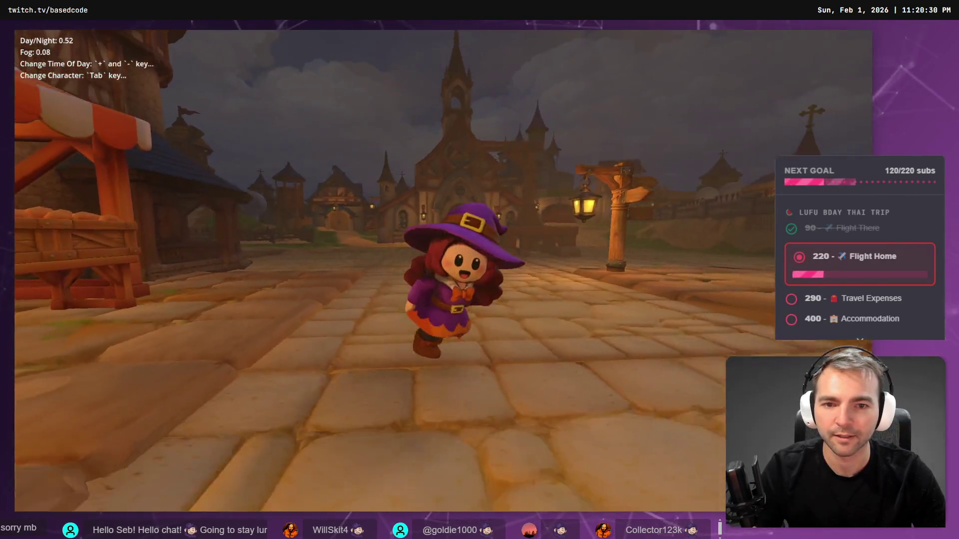
key("w")
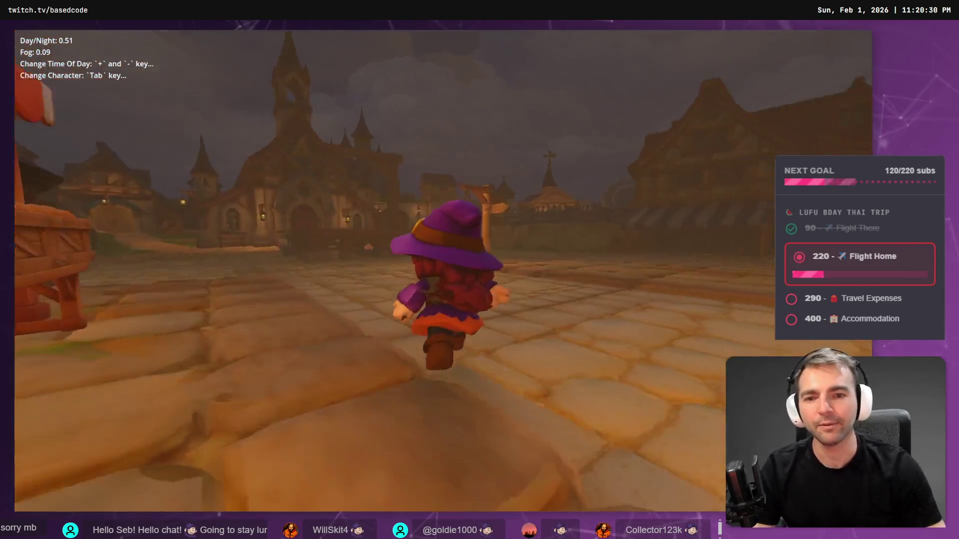
key("s")
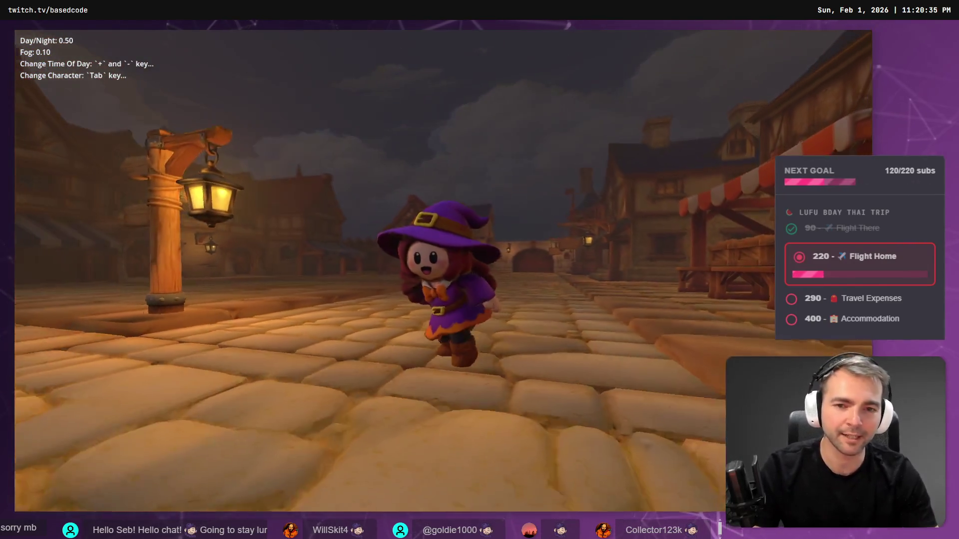
key("a")
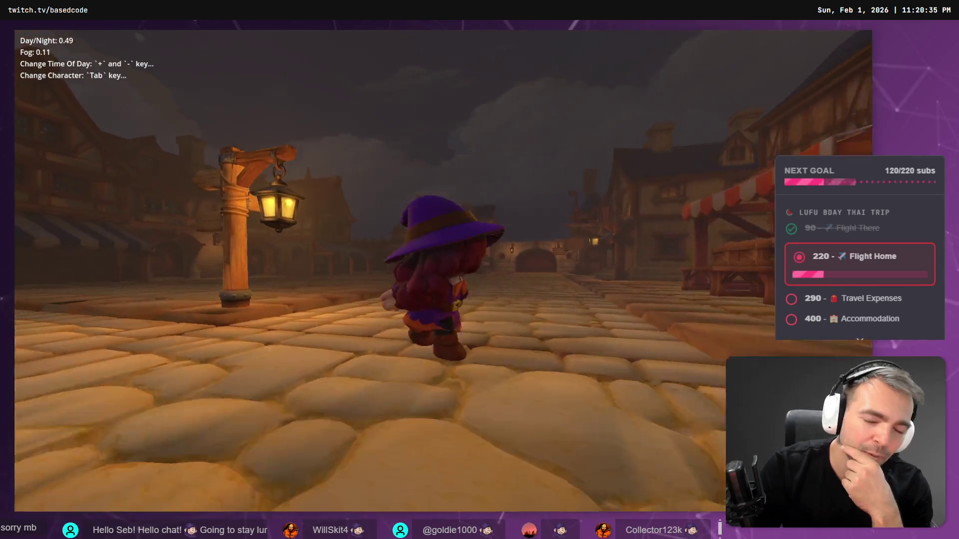
key("w")
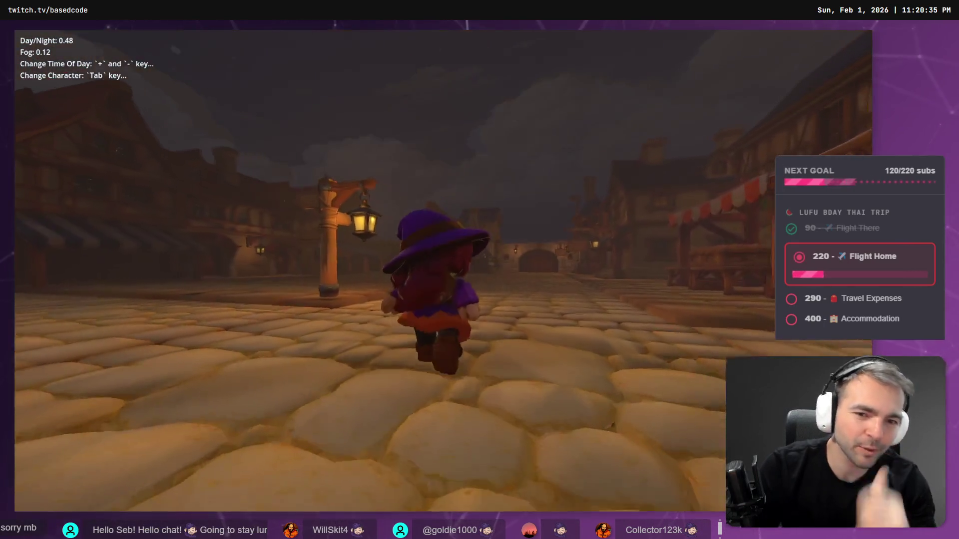
key("s")
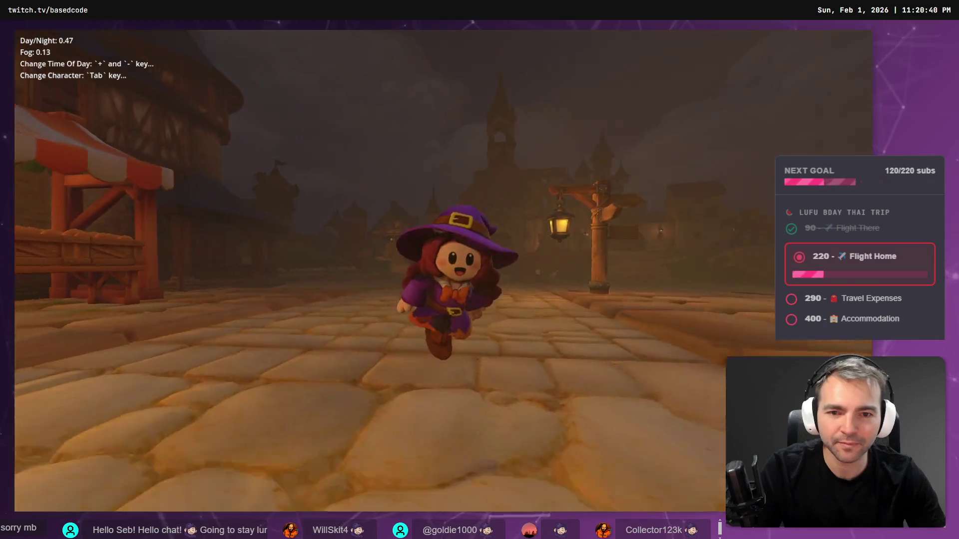
key("w")
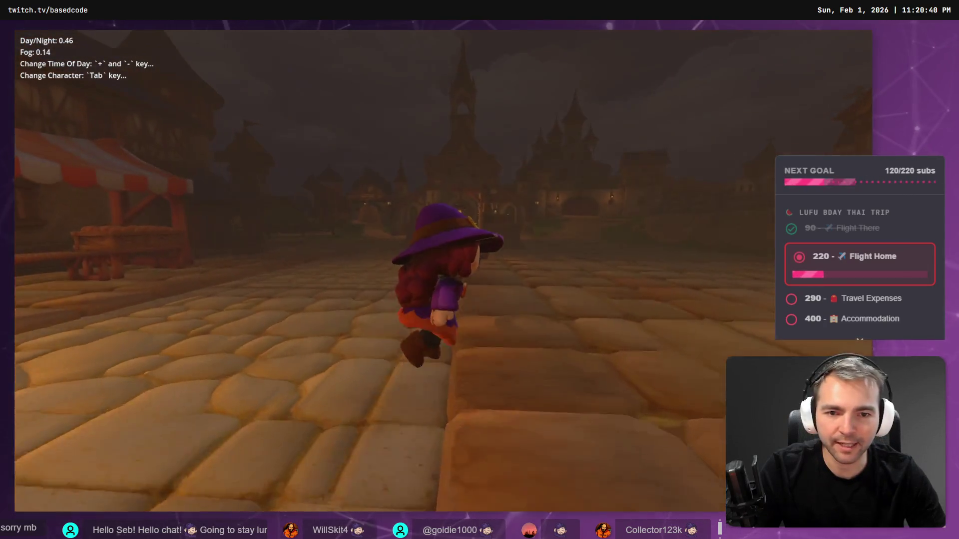
- Keep running the witch past the lamp post onto the gallows floor, then stop the game
key("s")
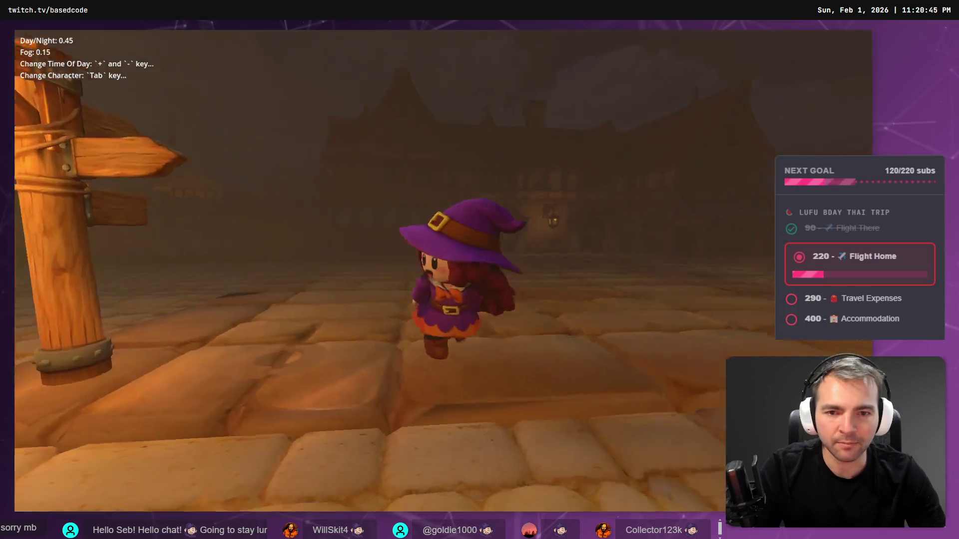
key("w")
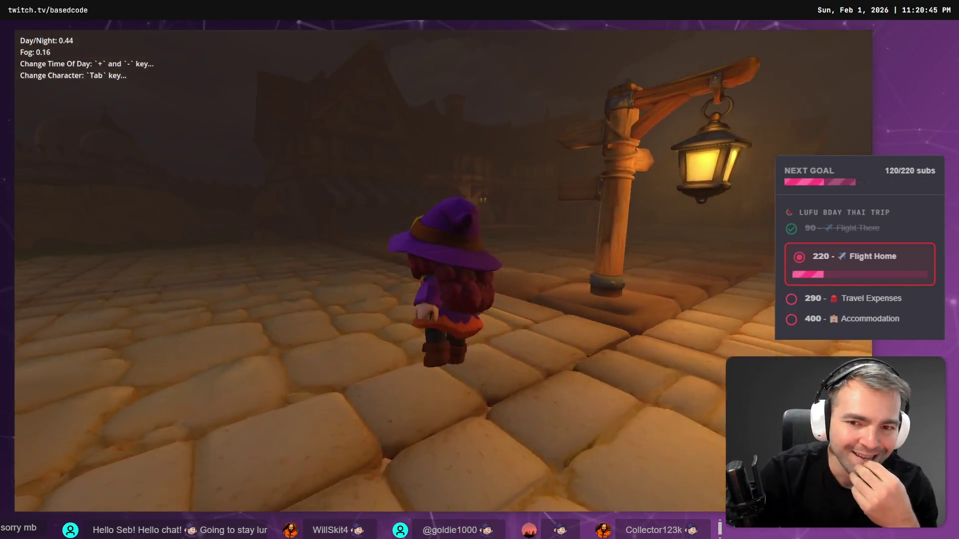
key("w")
key("s")
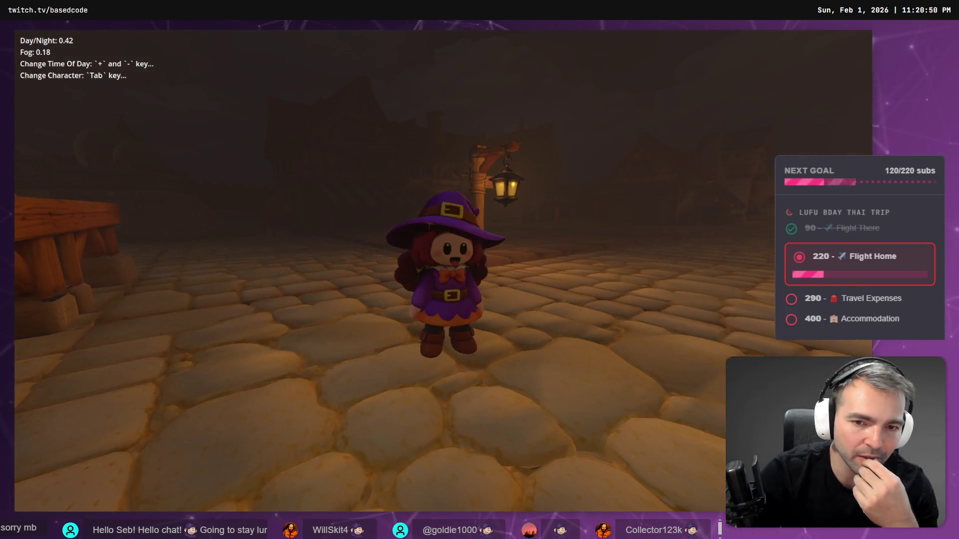
key("w")
key("a")
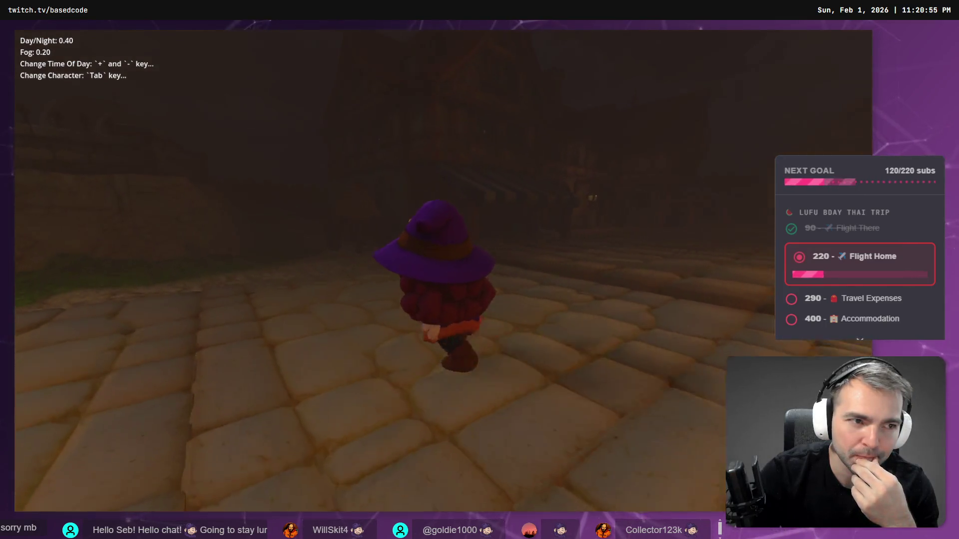
key("s")
key("a")
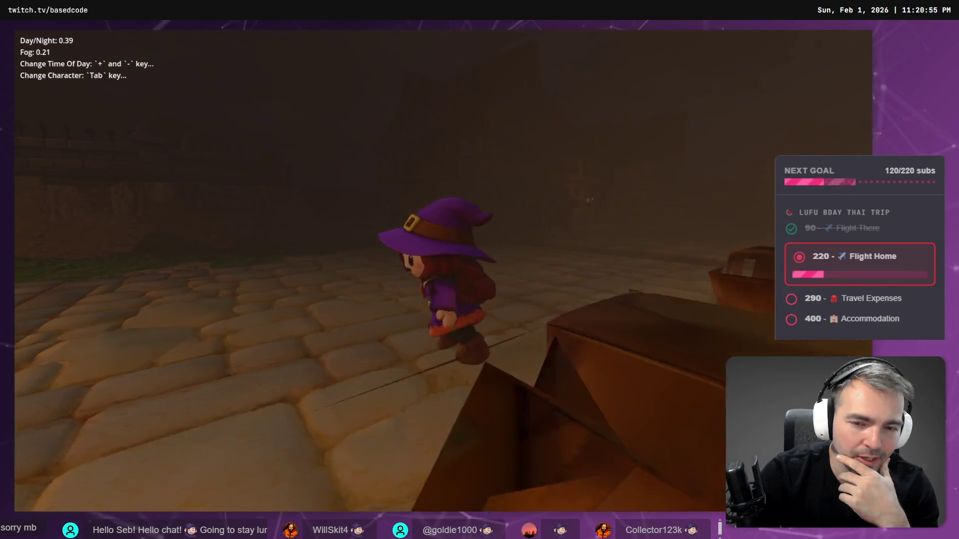
key("w")
key("a")
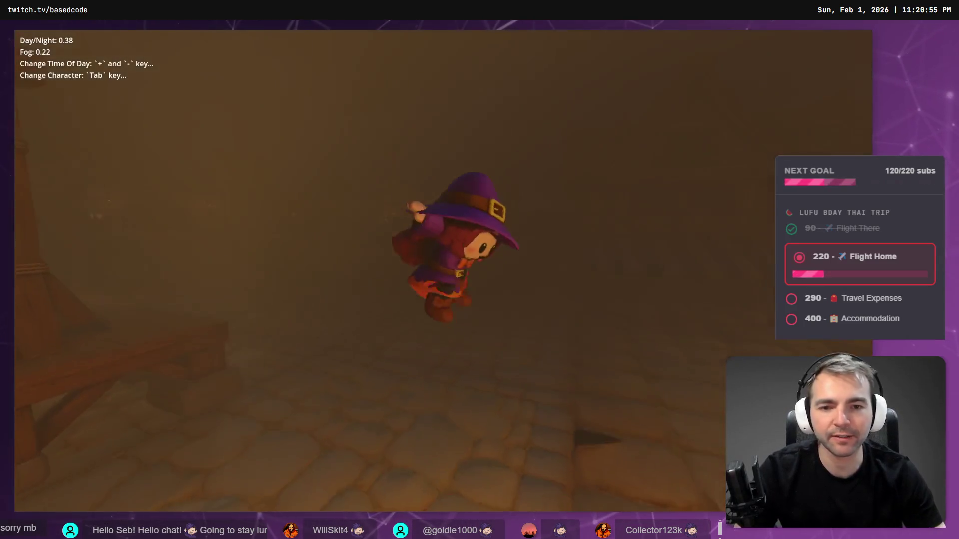
key("w")
key("a")
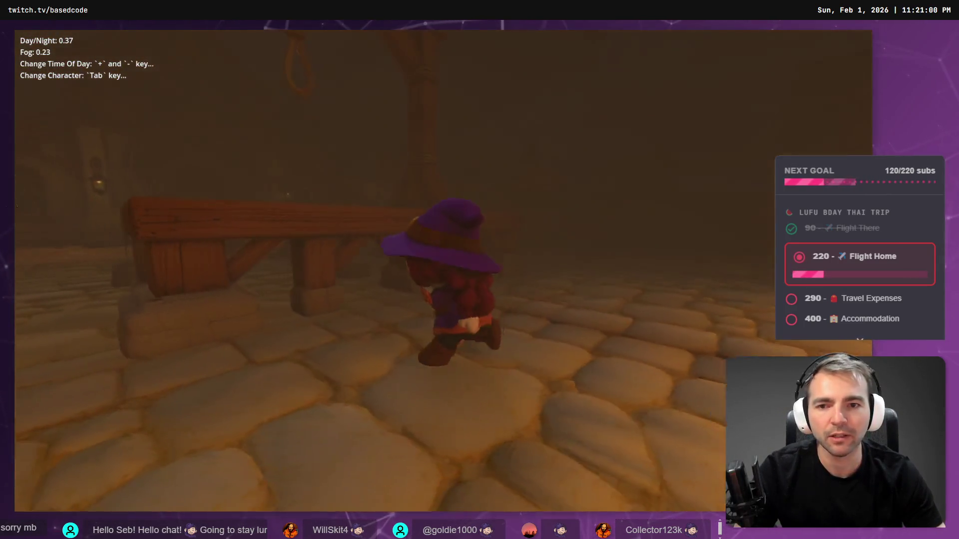
key("s")
key("F8")
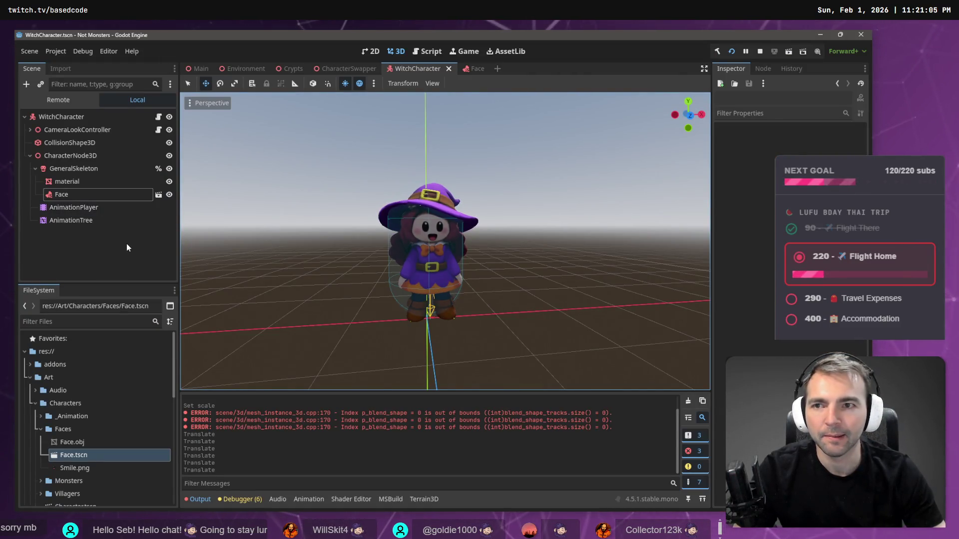
- Open CharacterSwapper and select the Yeti, Vampsffy and Cyclops character nodes
left_click(350, 68)
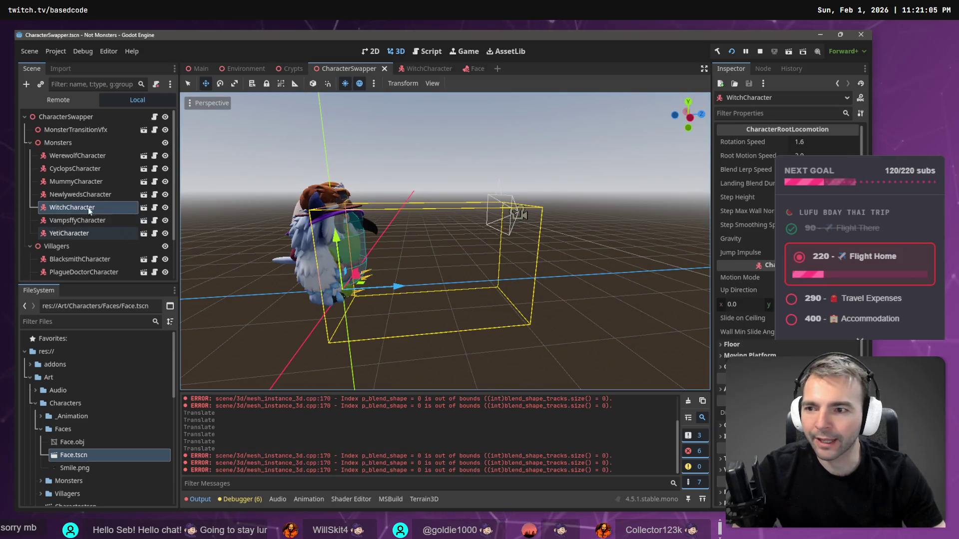
left_click(75, 233)
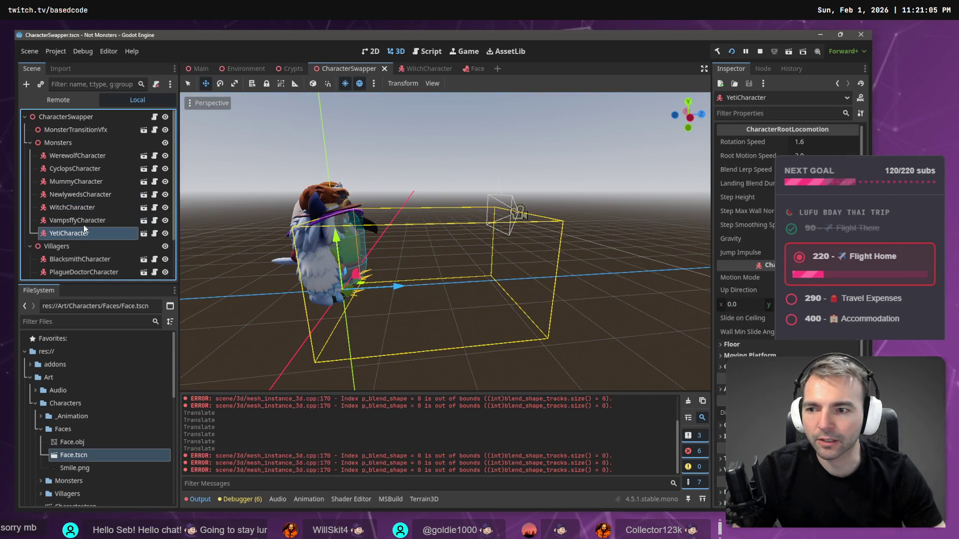
left_click(85, 223)
left_click(83, 234)
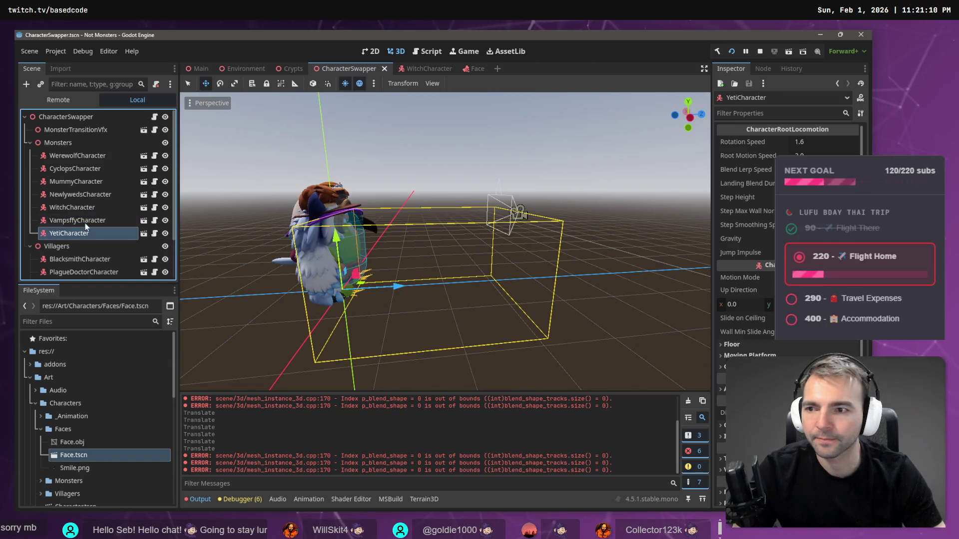
left_click(74, 170)
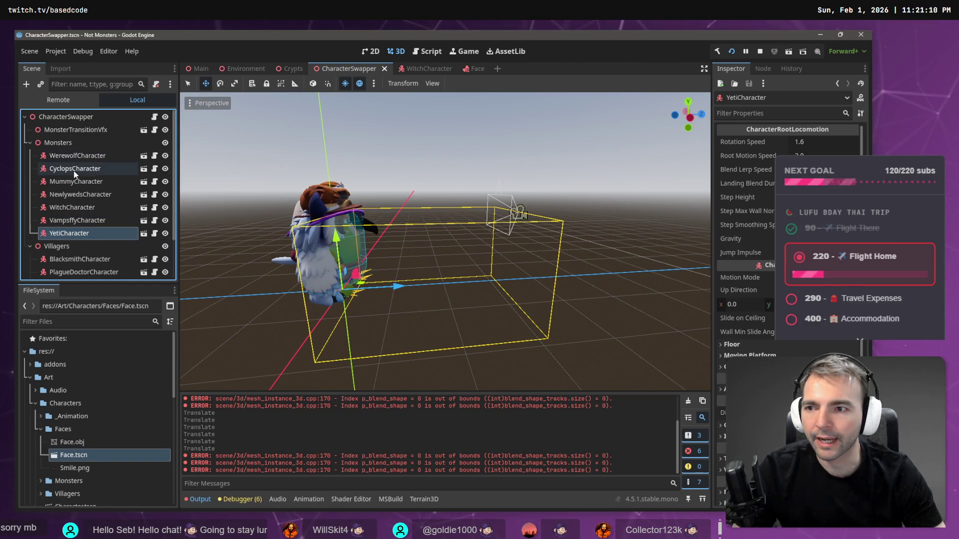
- Play the game, swapping characters twice with Tab, then stop it
key("F5")
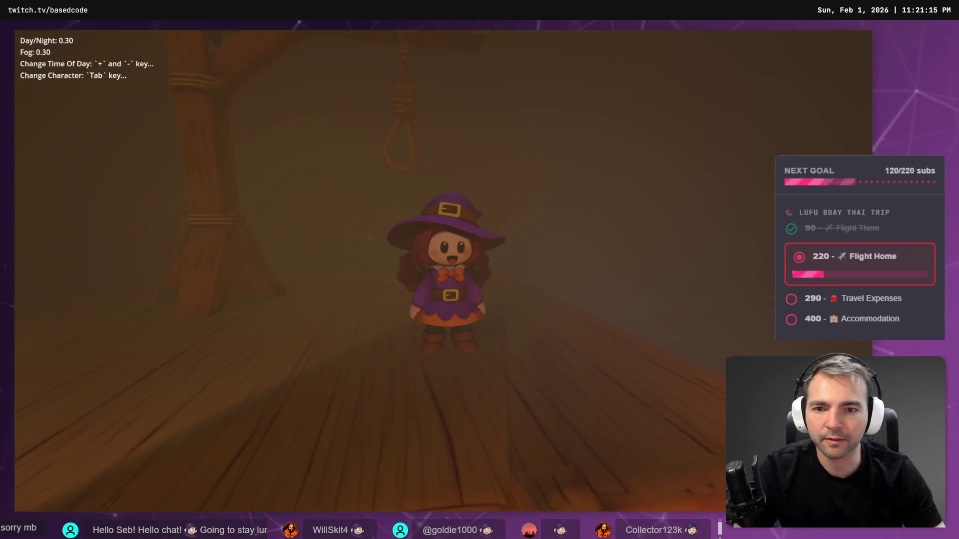
key("Tab")
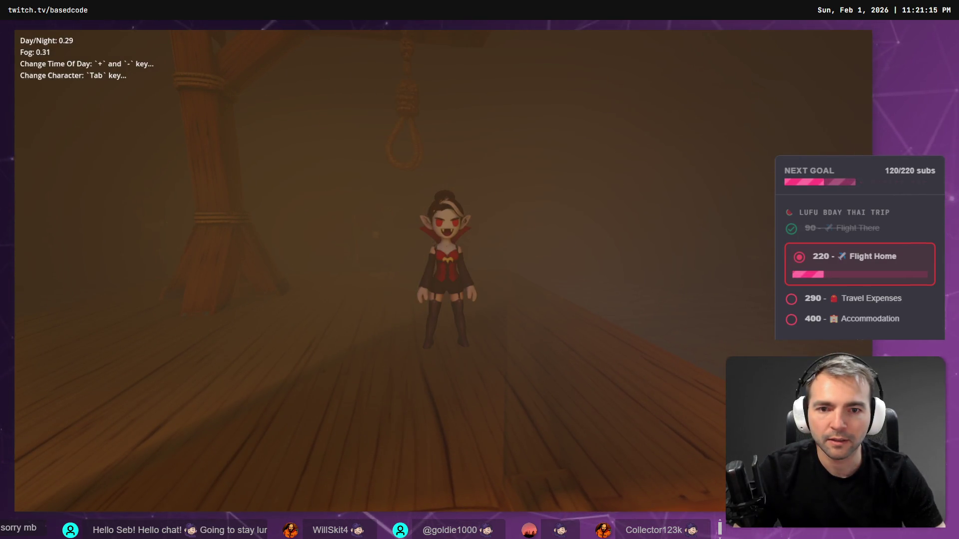
key("Tab")
key("Tab")
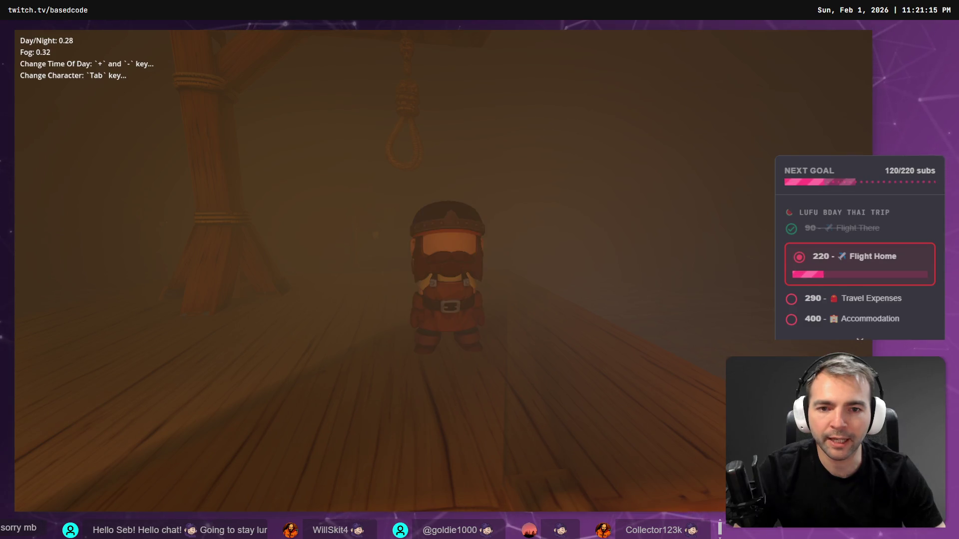
key("F8")
- Close the CharacterSwapper scene and save the remaining open scenes
left_click(84, 197)
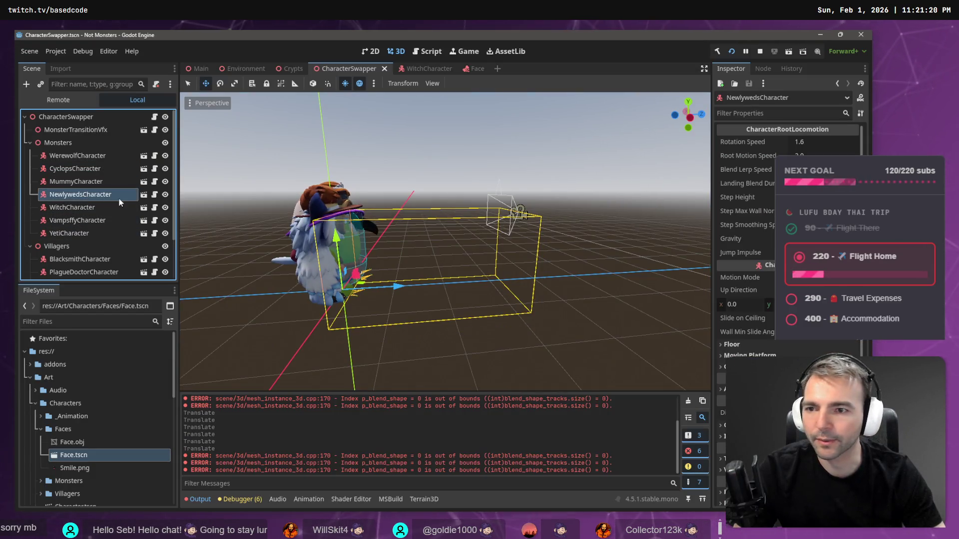
left_click(155, 196)
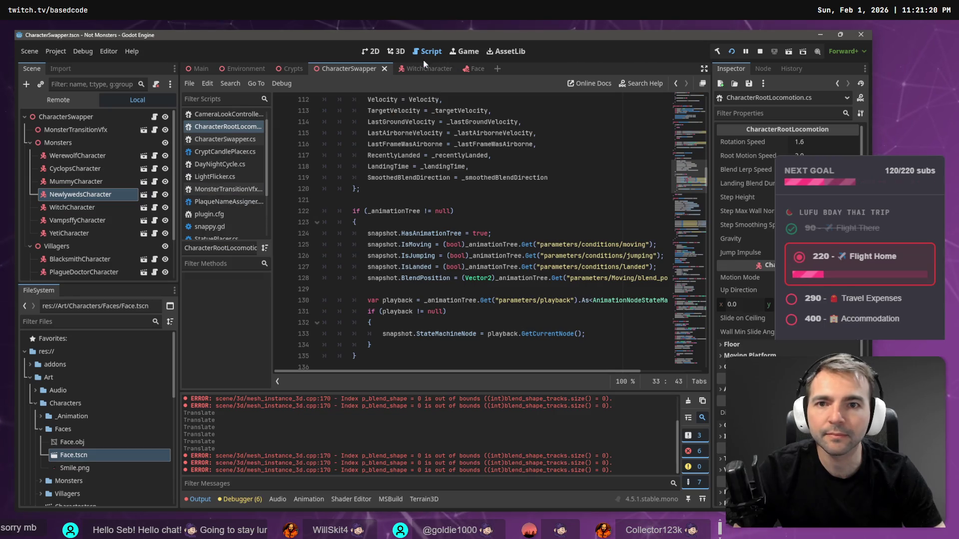
middle_click(351, 71)
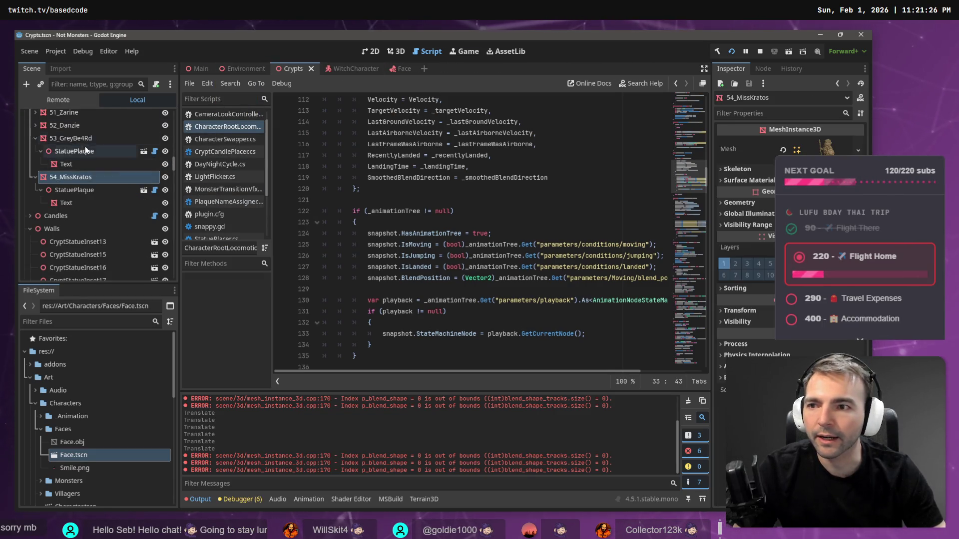
left_click(346, 69)
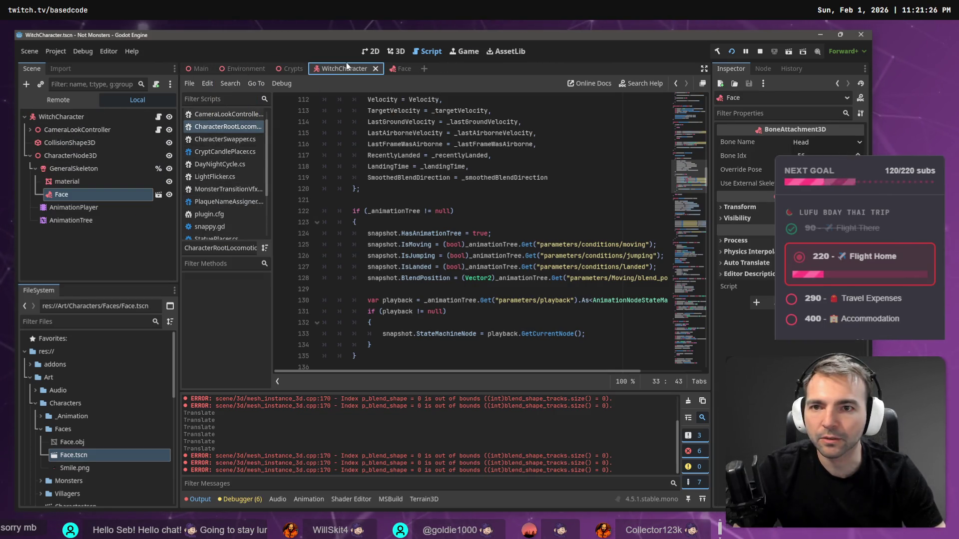
left_click(290, 70)
scroll(80, 137, "up", 10)
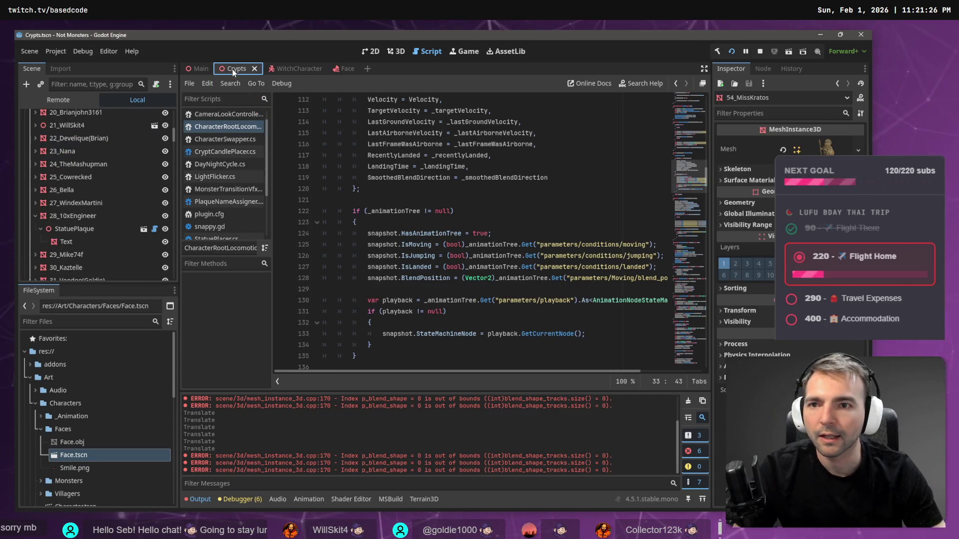
key("ctrl+s")
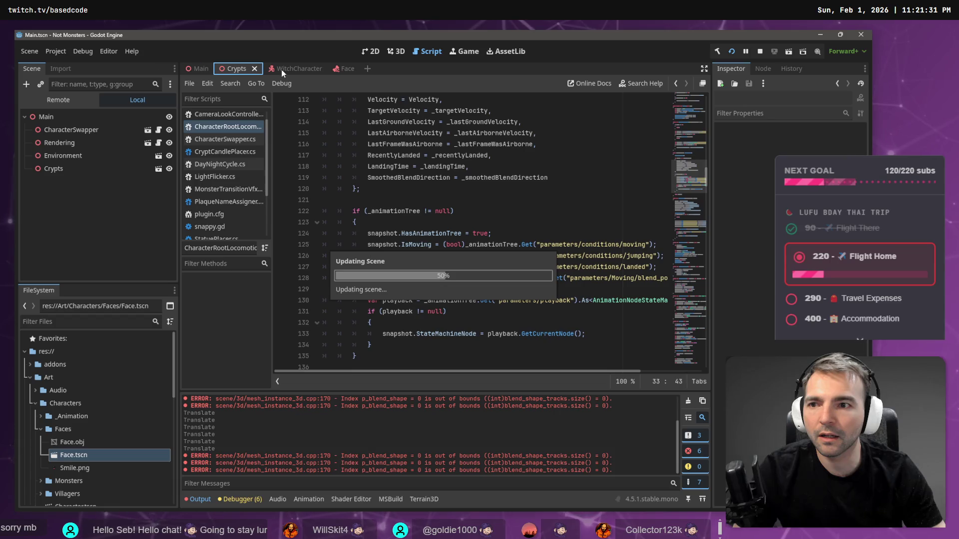
- Close the Crypts, WitchCharacter, Face and Main tabs and filter files by 'CharacterSw'
left_click(252, 69)
left_click(251, 70)
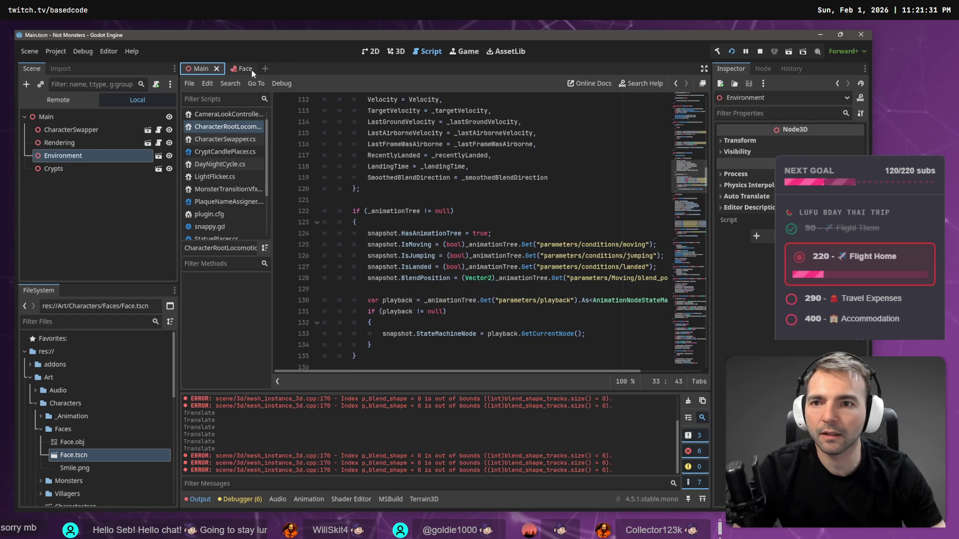
left_click(216, 69)
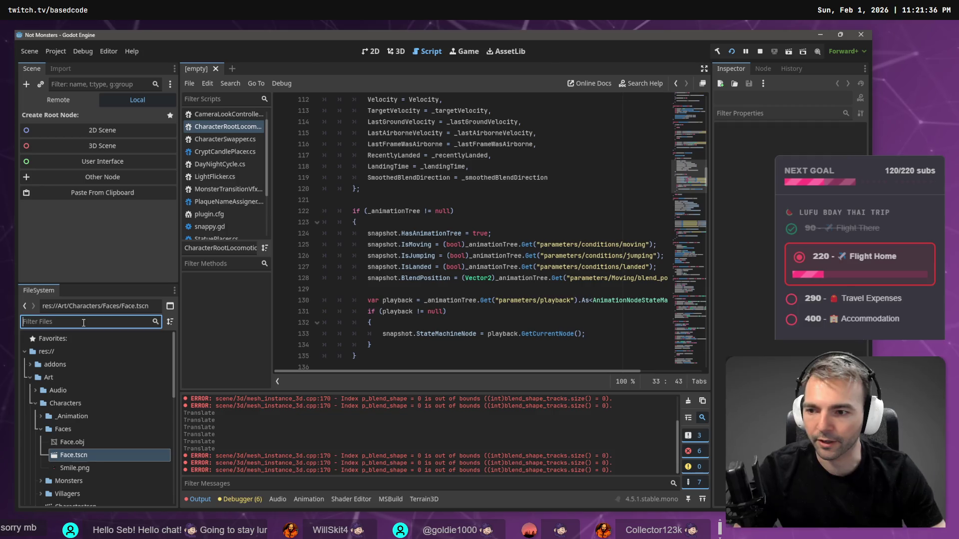
type("Character")
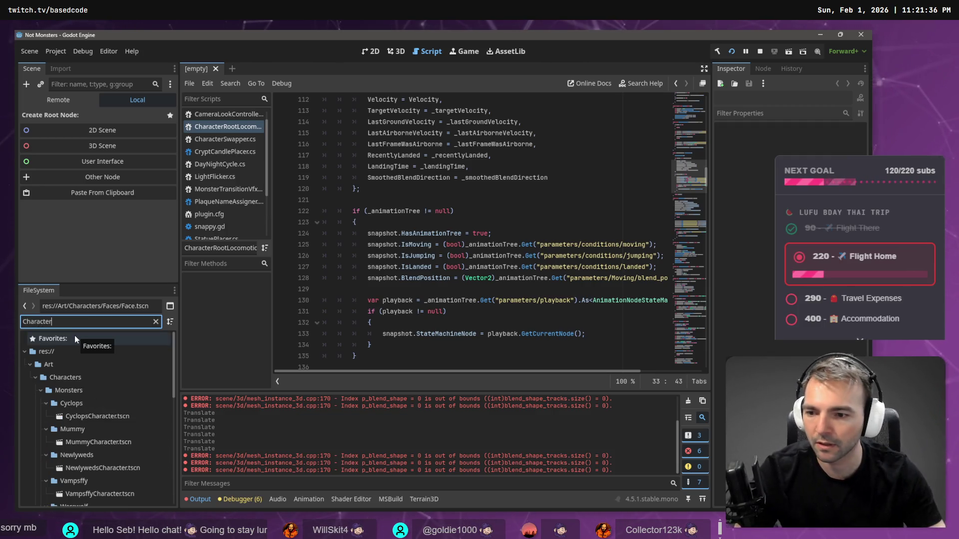
type("Sw")
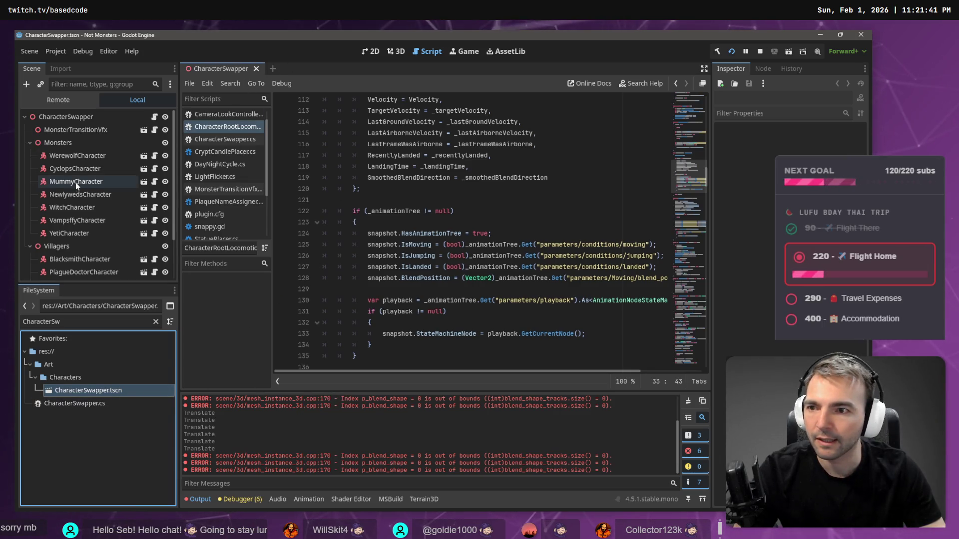
- Open NewlywedsCharacter from the swapper scene, then close that extra tab
left_click(67, 198)
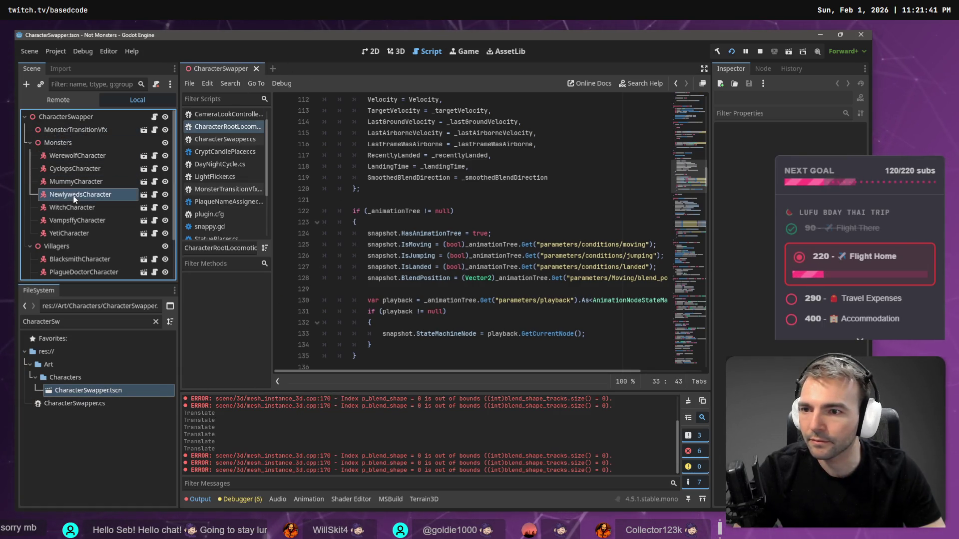
left_click(145, 194)
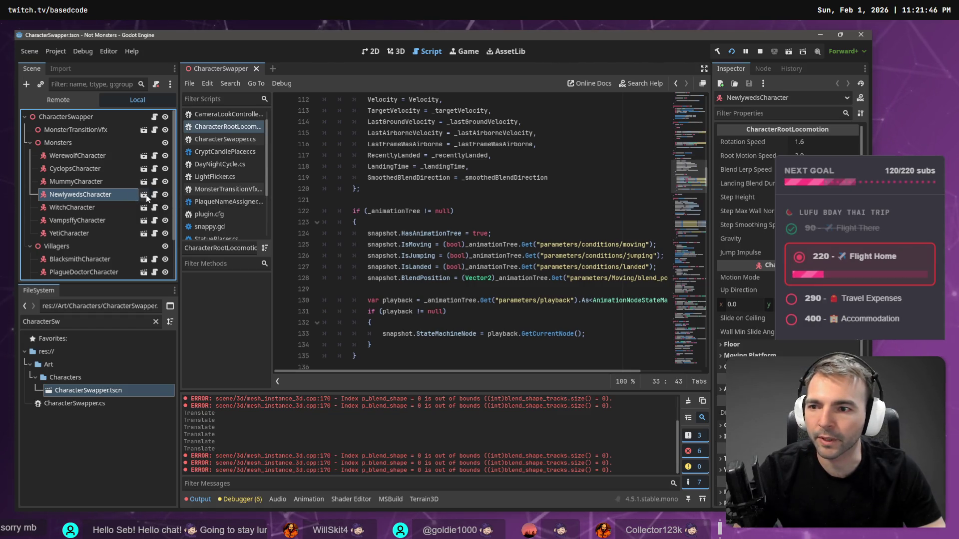
left_click(196, 67)
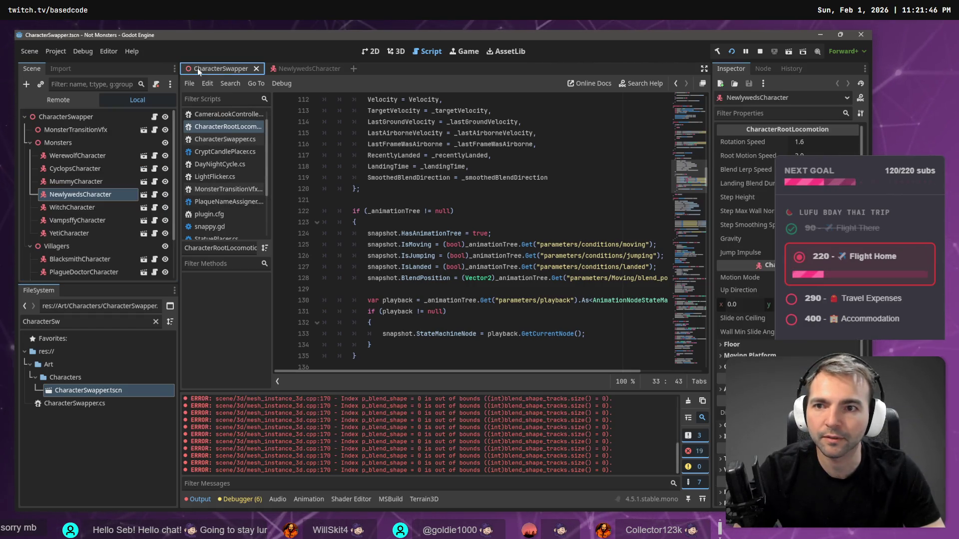
left_click(297, 68)
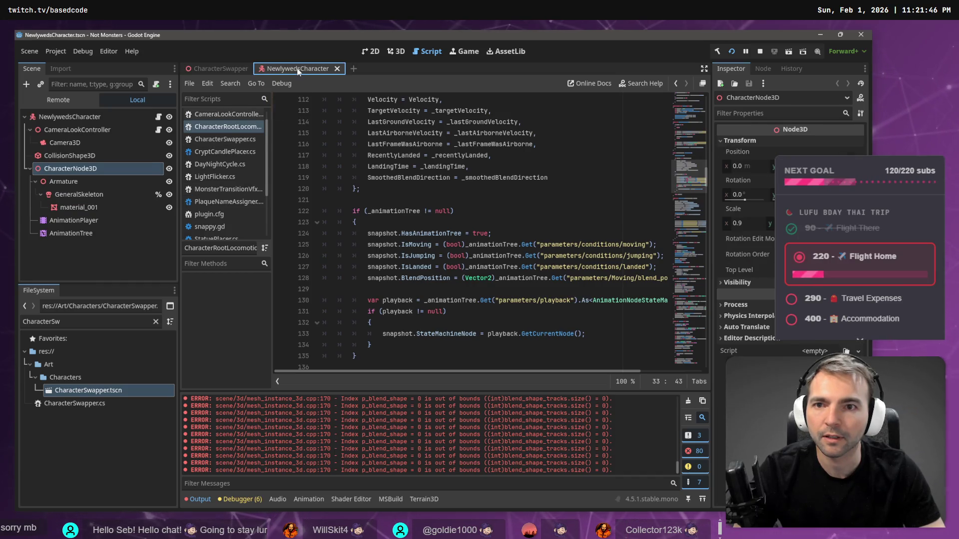
middle_click(297, 68)
- In 3D view, open NewlywedsCharacter in its own tab and search the files for Face
left_click(402, 51)
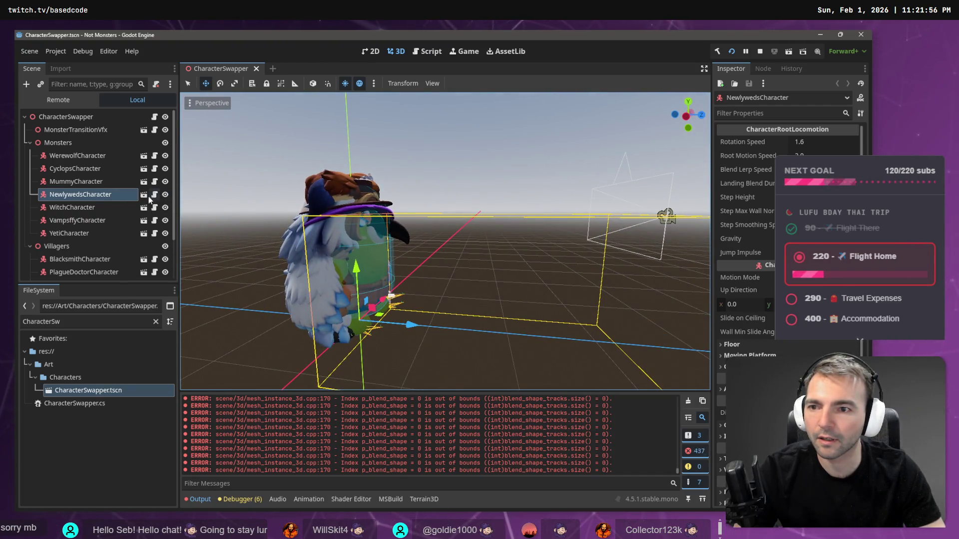
left_click(144, 197)
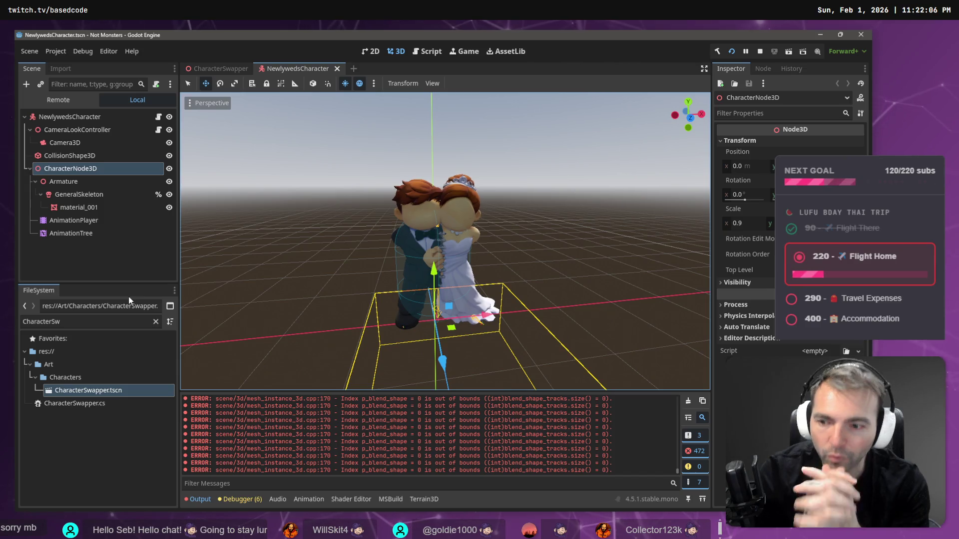
left_click(155, 322)
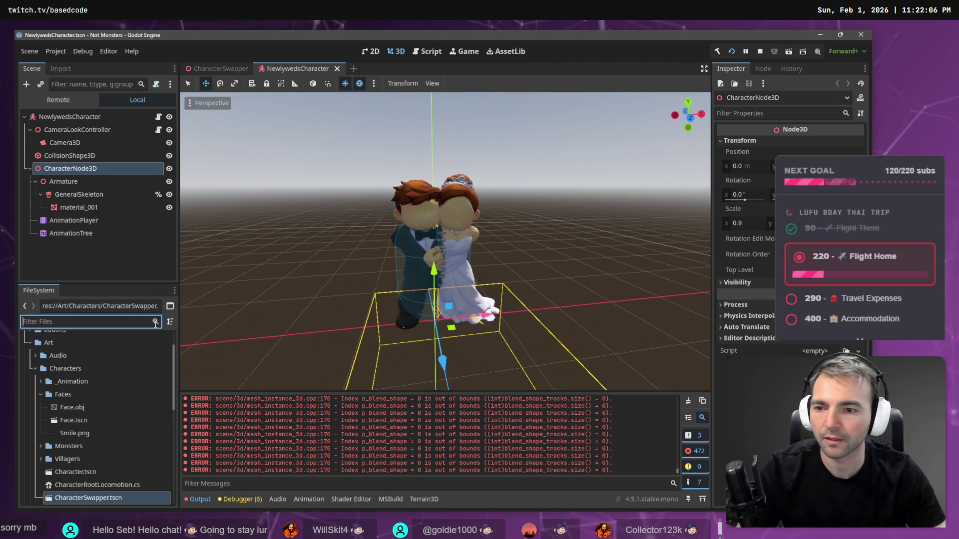
type("Dace")
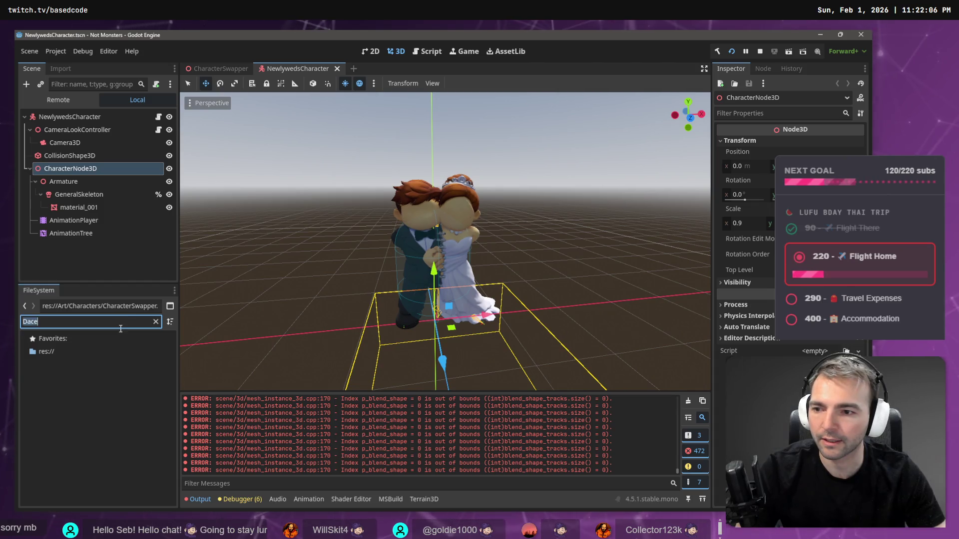
type("Face")
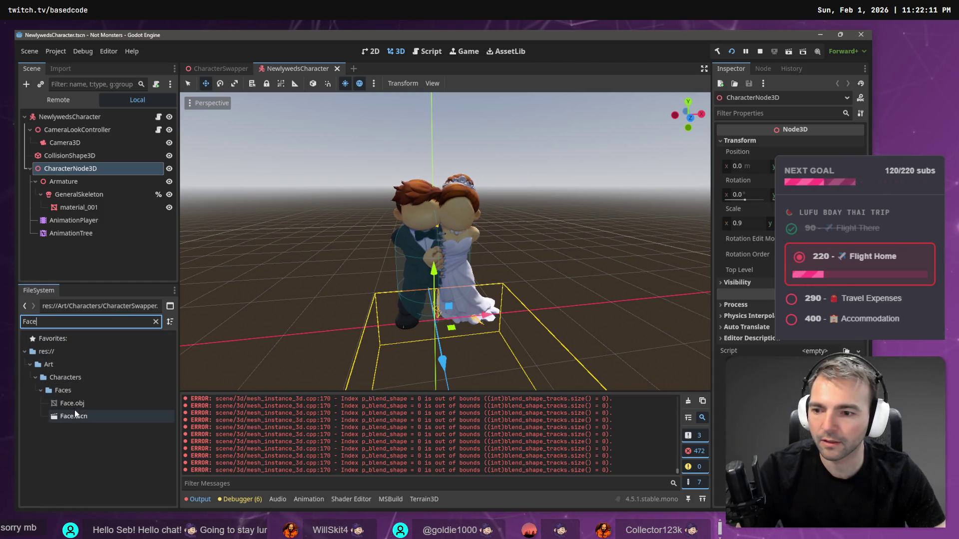
- Drop Face.tscn onto the newlyweds' GeneralSkeleton so it attaches to the Head bone
mouse_move(74, 414)
left_mouse_down()
mouse_move(98, 180)
mouse_move(87, 199)
left_mouse_up()
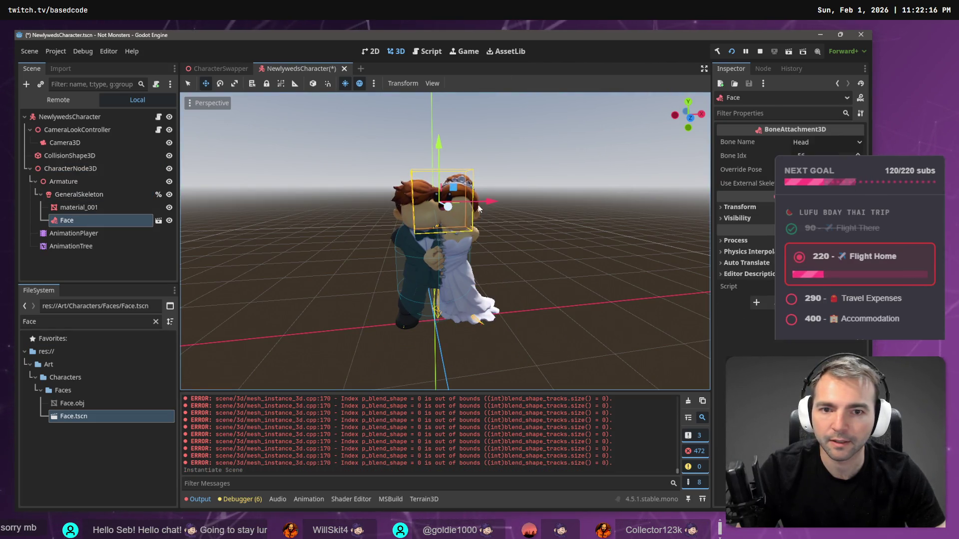
mouse_move(478, 205)
left_mouse_down()
mouse_move(470, 210)
mouse_move(487, 200)
mouse_move(444, 224)
mouse_move(444, 247)
left_mouse_up()
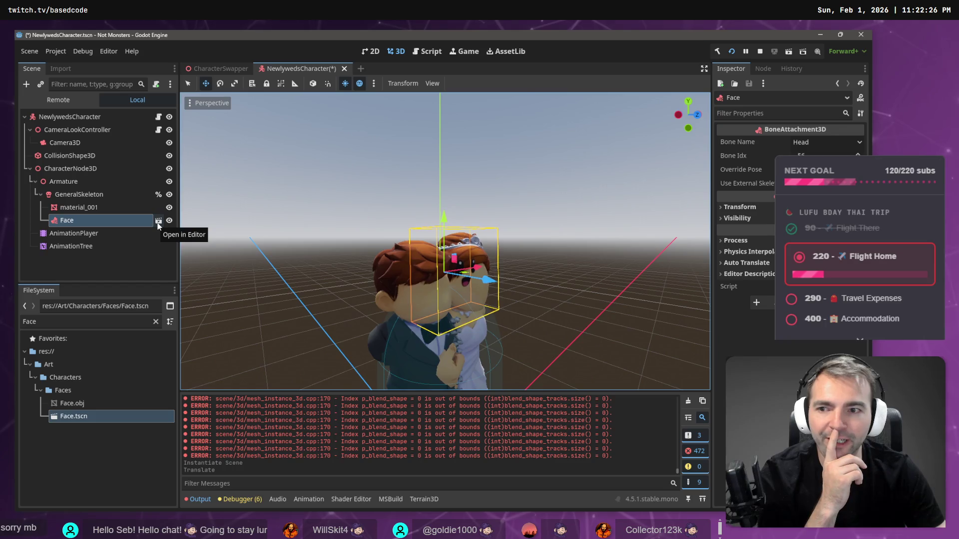
- Make the Face instance local and select its face mesh
right_click(90, 219)
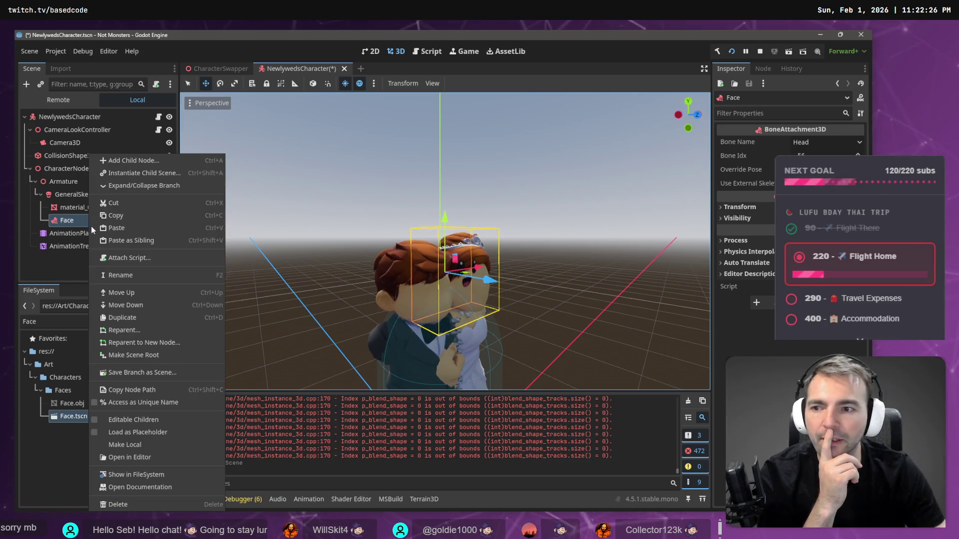
left_click(155, 444)
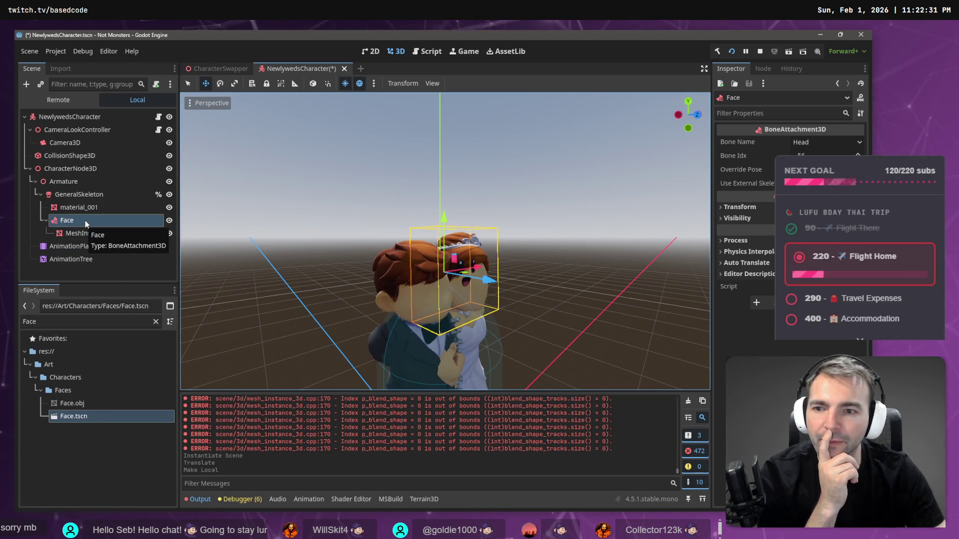
left_click(88, 233)
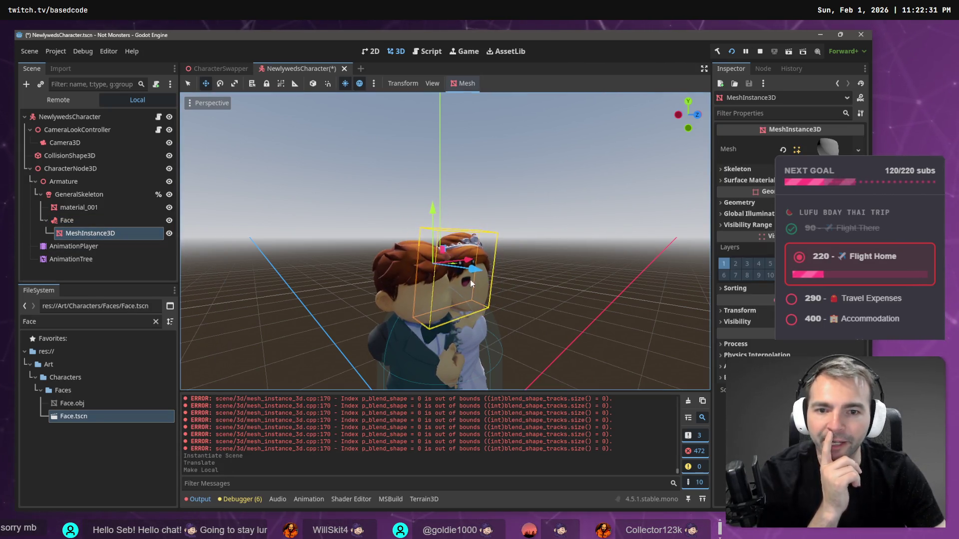
mouse_move(472, 273)
left_mouse_down()
mouse_move(468, 260)
mouse_move(406, 229)
left_mouse_up()
key("ctrl+z")
- From the side, push the face mesh onto the groom's face, lower it, and tilt it to match his head
scroll(574, 278, "up", 5)
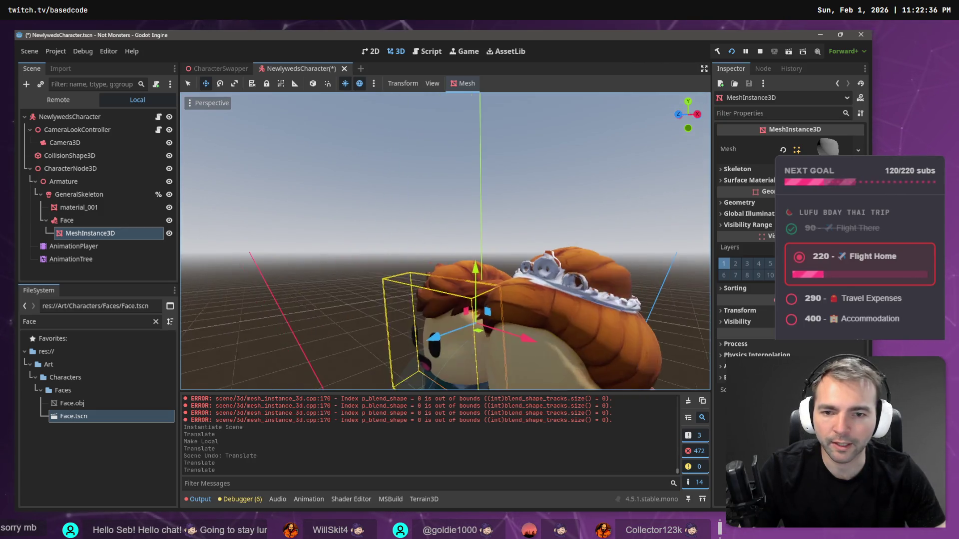
scroll(573, 278, "down", 5)
left_click_drag(573, 279, 492, 295)
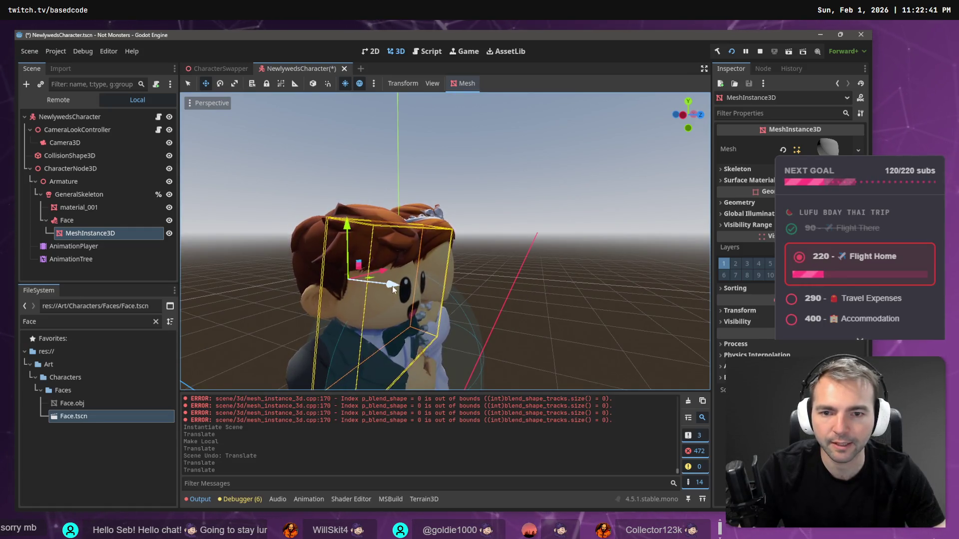
mouse_move(392, 285)
left_mouse_down()
mouse_move(376, 286)
mouse_move(387, 288)
left_mouse_up()
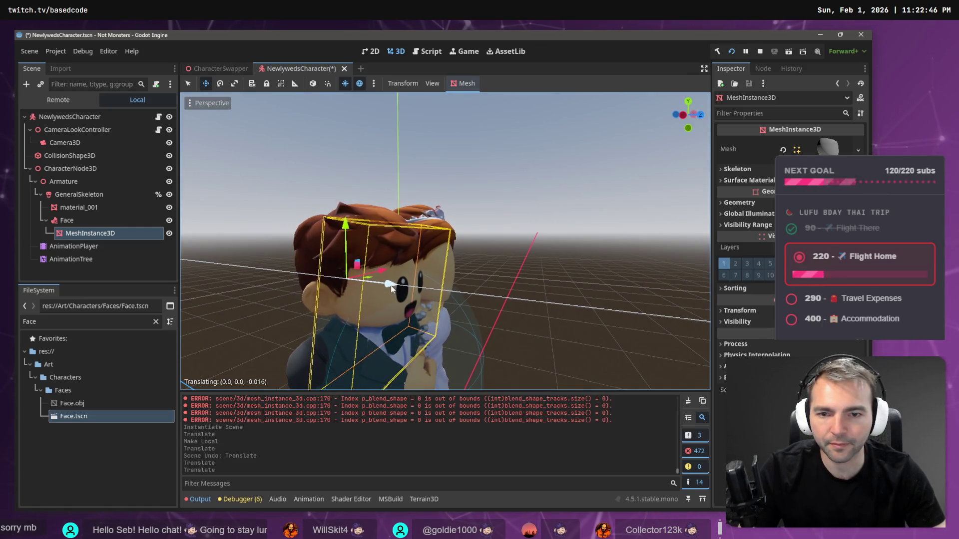
mouse_move(343, 226)
left_mouse_down()
mouse_move(489, 281)
mouse_move(484, 248)
mouse_move(443, 255)
mouse_move(455, 234)
left_mouse_up()
key("e")
key("ctrl+z")
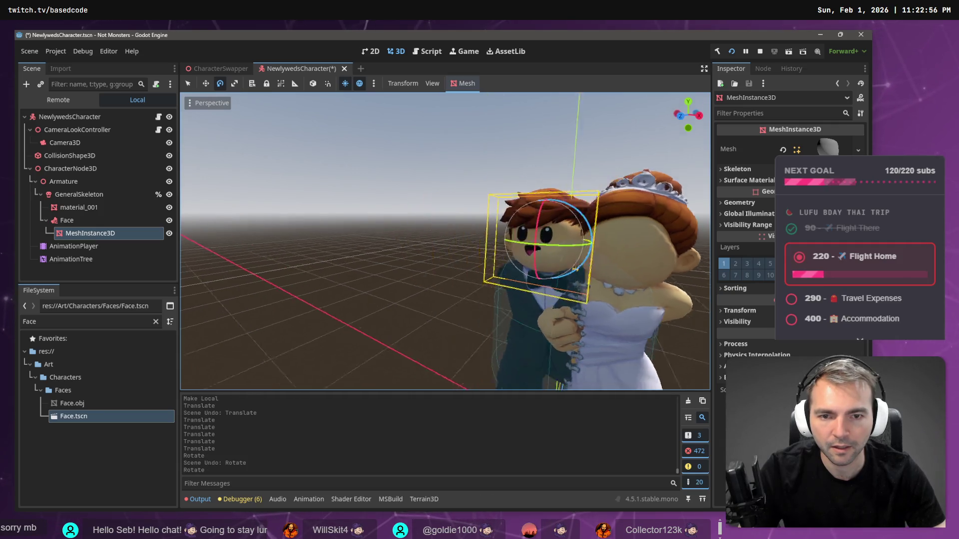
key("w")
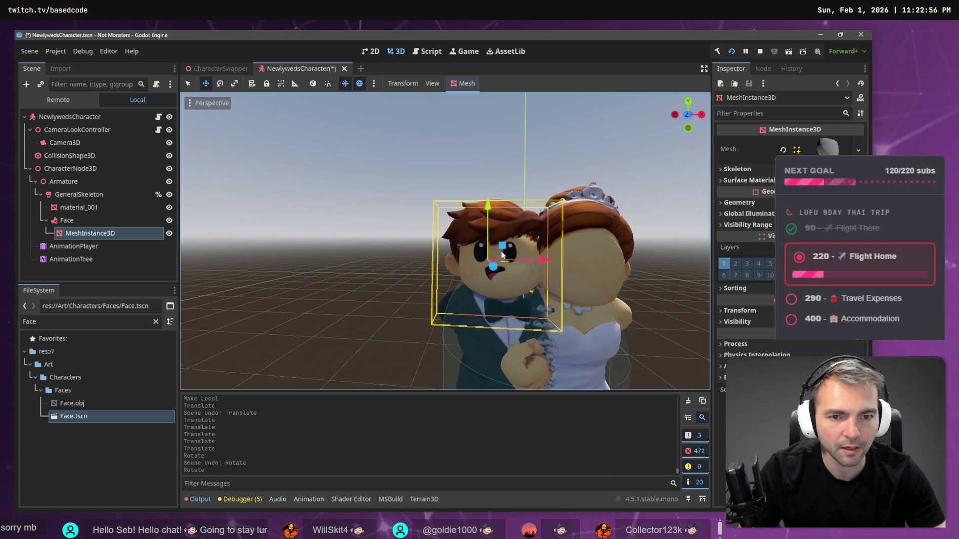
left_click_drag(492, 214, 497, 222)
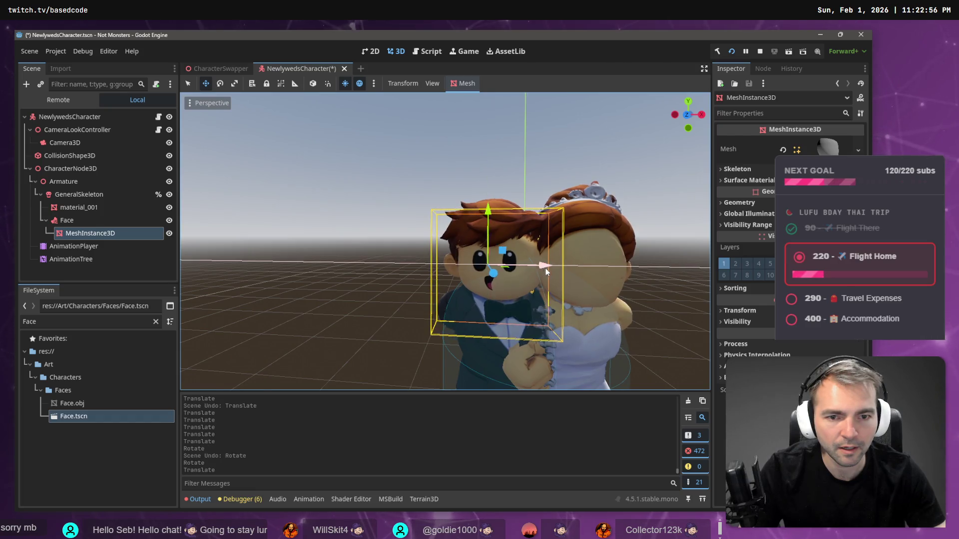
key("e")
left_click_drag(545, 268, 519, 269)
mouse_move(507, 229)
left_mouse_down()
mouse_move(498, 291)
mouse_move(499, 275)
left_mouse_up()
- Refine the face mesh position from the front, check the result, and reselect the mesh
key("w")
scroll(445, 240, "up", 3)
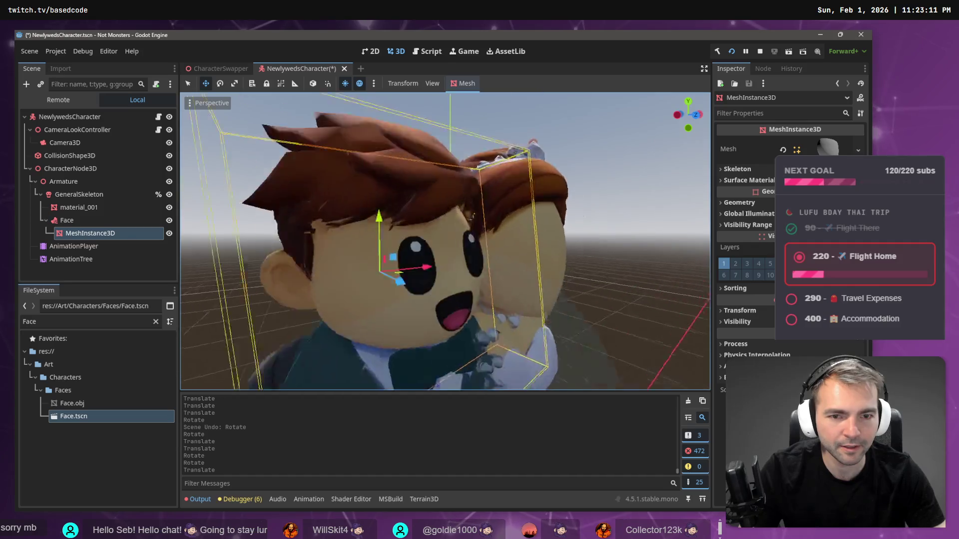
scroll(445, 240, "down", 3)
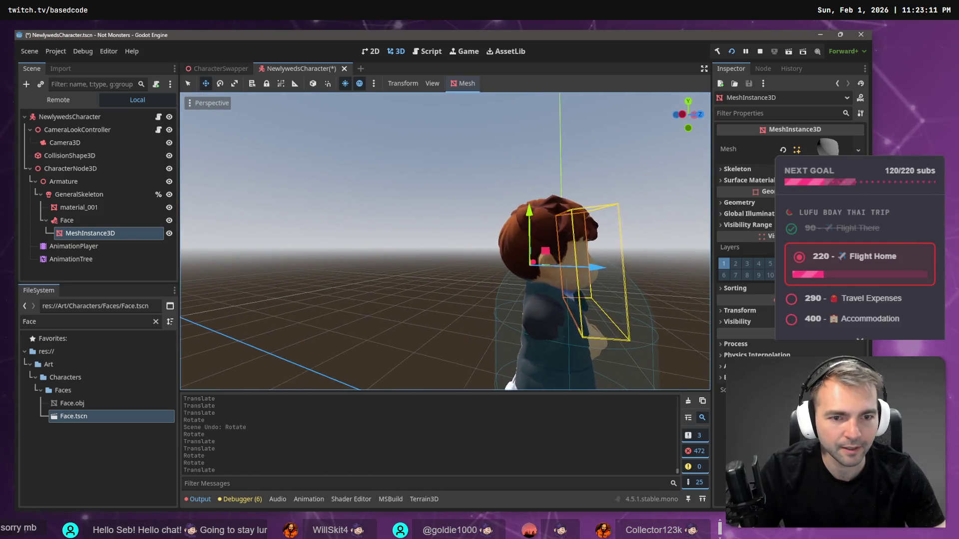
mouse_move(444, 240)
left_mouse_down()
mouse_move(350, 240)
mouse_move(608, 186)
mouse_move(539, 215)
mouse_move(483, 220)
left_mouse_up()
key("e")
key("w")
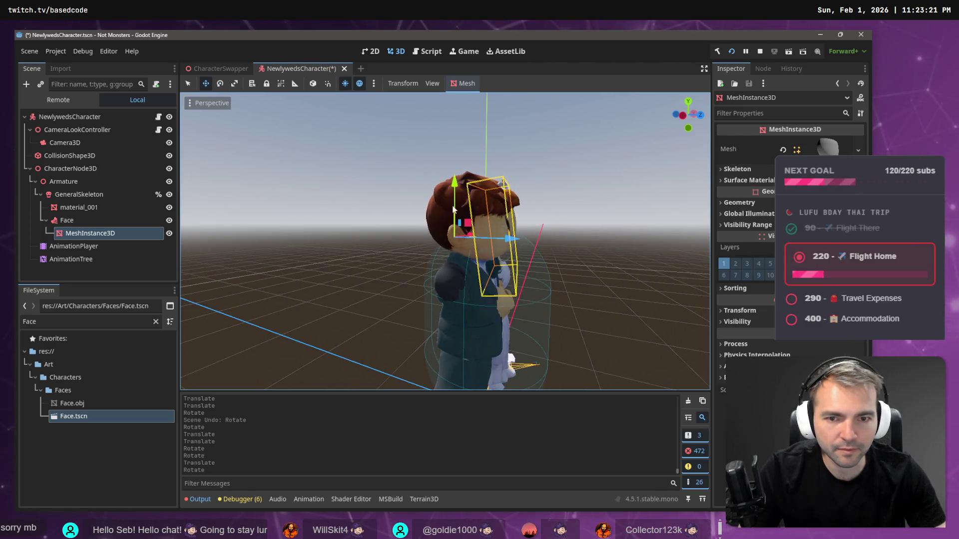
left_click_drag(453, 183, 380, 210)
scroll(562, 224, "down", 5)
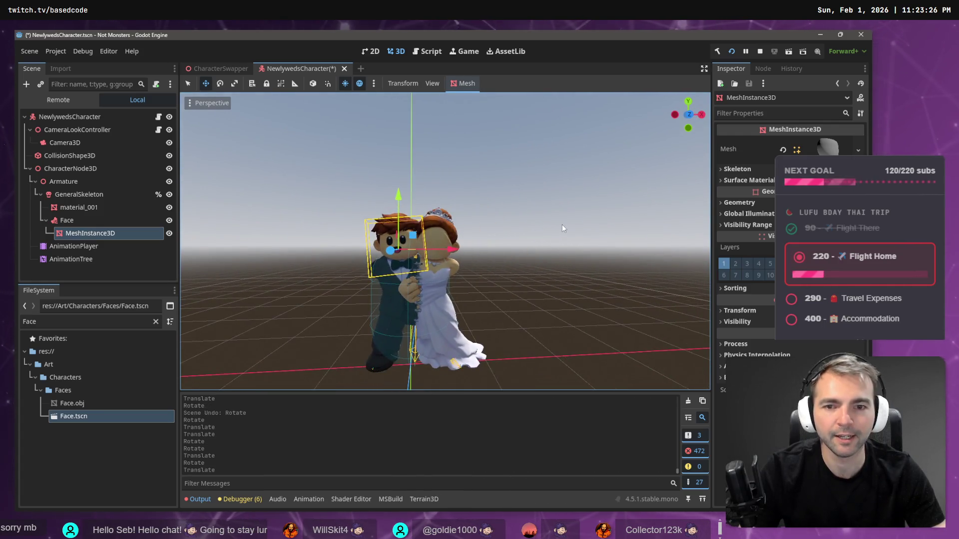
left_click(561, 224)
left_click_drag(561, 224, 553, 226)
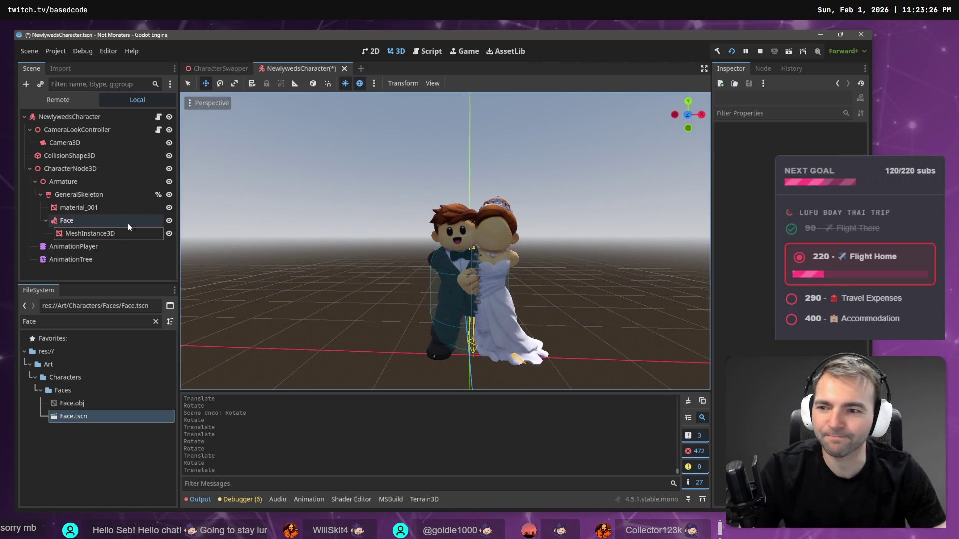
left_click(102, 234)
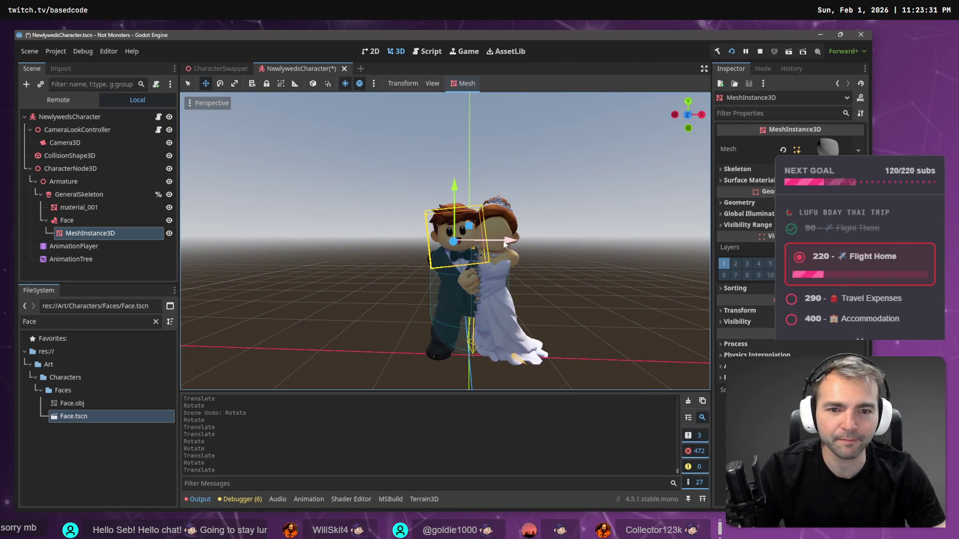
- Copy the Face attachment under GeneralSkeleton as Face2 and shift it toward the bride
left_click_drag(505, 240, 505, 240)
left_click(71, 220)
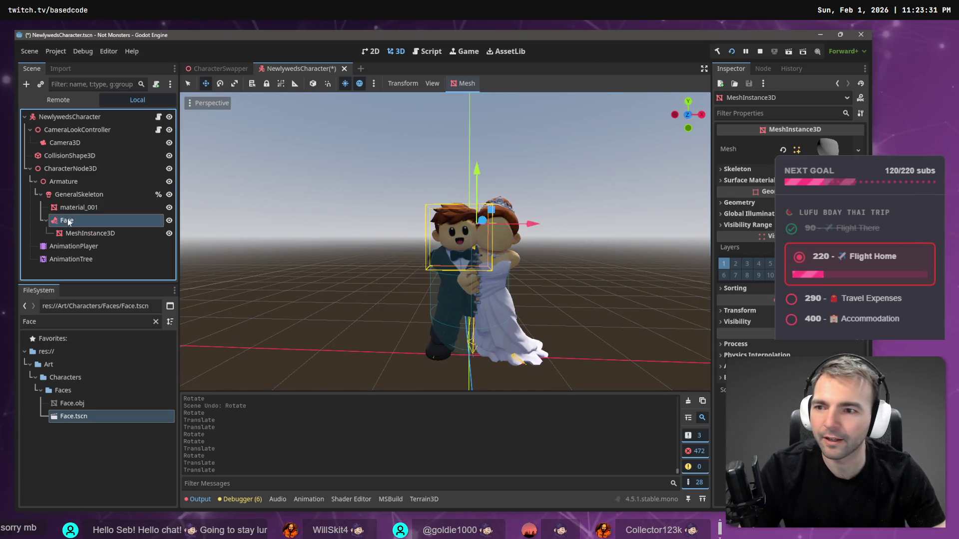
key("ctrl+c")
left_click(71, 195)
key("ctrl+v")
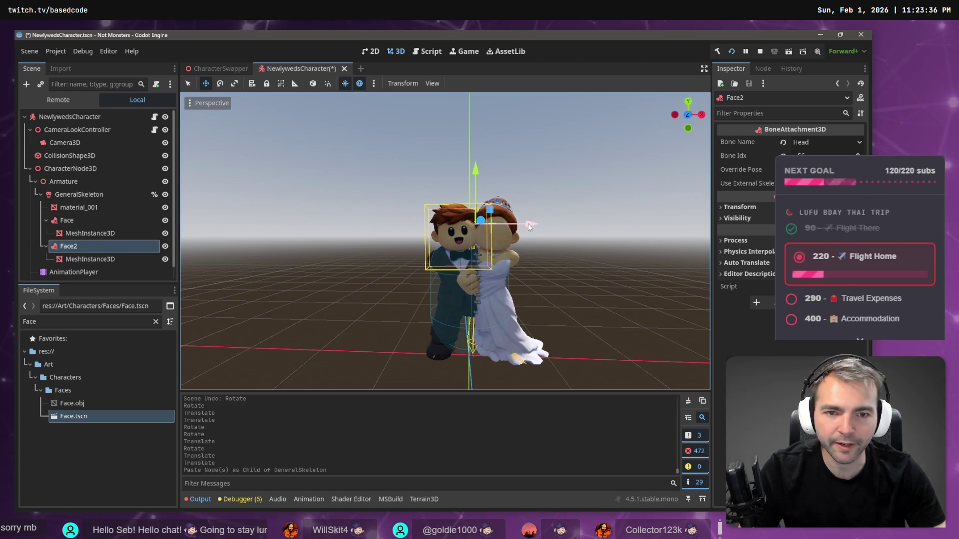
mouse_move(529, 223)
left_mouse_down()
mouse_move(562, 226)
mouse_move(530, 224)
mouse_move(546, 242)
mouse_move(530, 217)
mouse_move(537, 241)
mouse_move(420, 241)
left_mouse_up()
- Turn and slide Face2's mesh so it faces forward on the bride's head
left_click(121, 258)
key("e")
key("w")
left_click(537, 241)
scroll(537, 241, "up", 5)
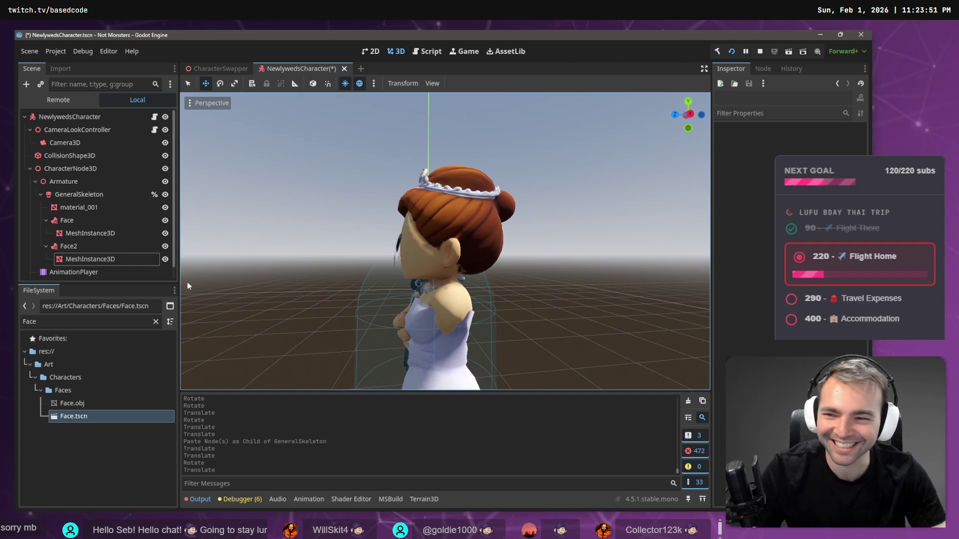
left_click(81, 261)
key("e")
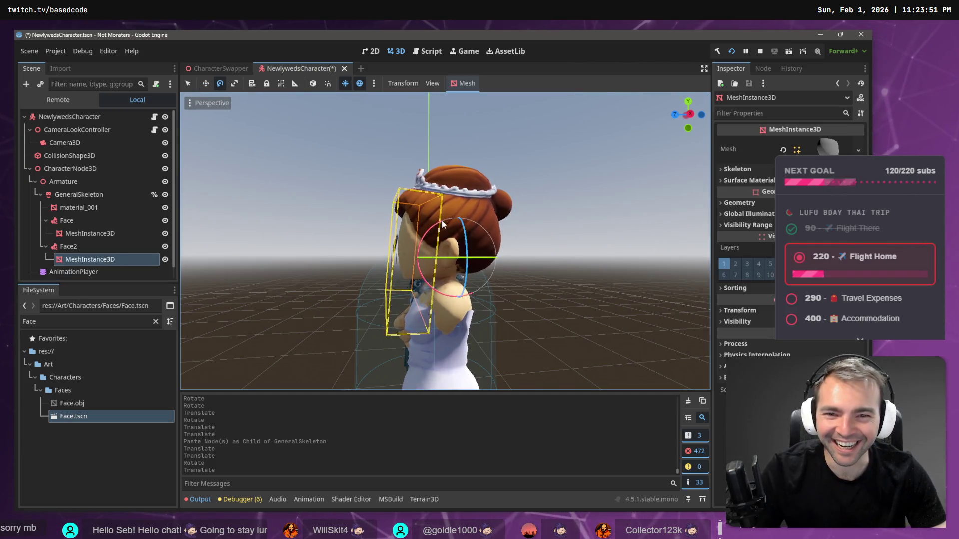
mouse_move(433, 226)
left_mouse_down()
mouse_move(455, 211)
mouse_move(456, 183)
left_mouse_up()
key("w")
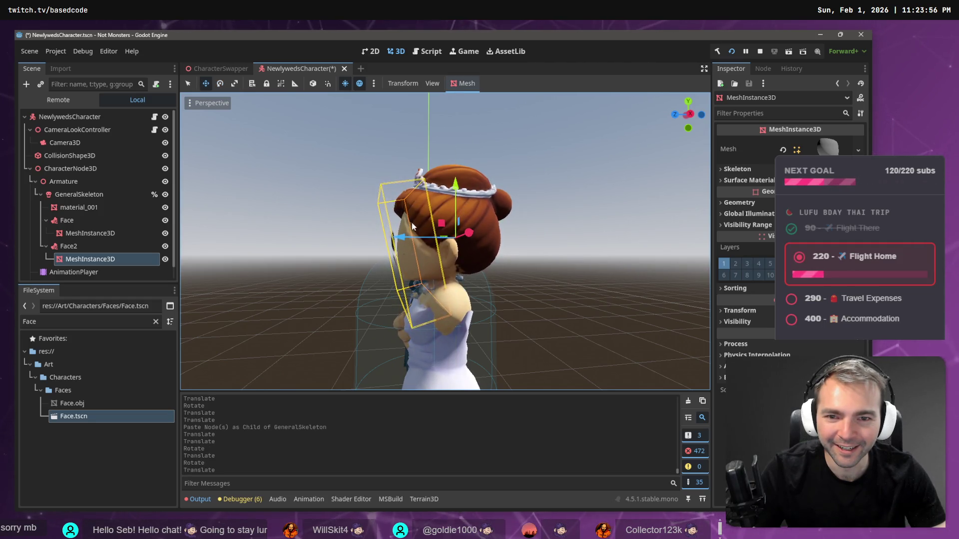
mouse_move(403, 236)
left_mouse_down()
mouse_move(456, 193)
mouse_move(410, 238)
mouse_move(324, 236)
left_mouse_up()
key("e")
key("w")
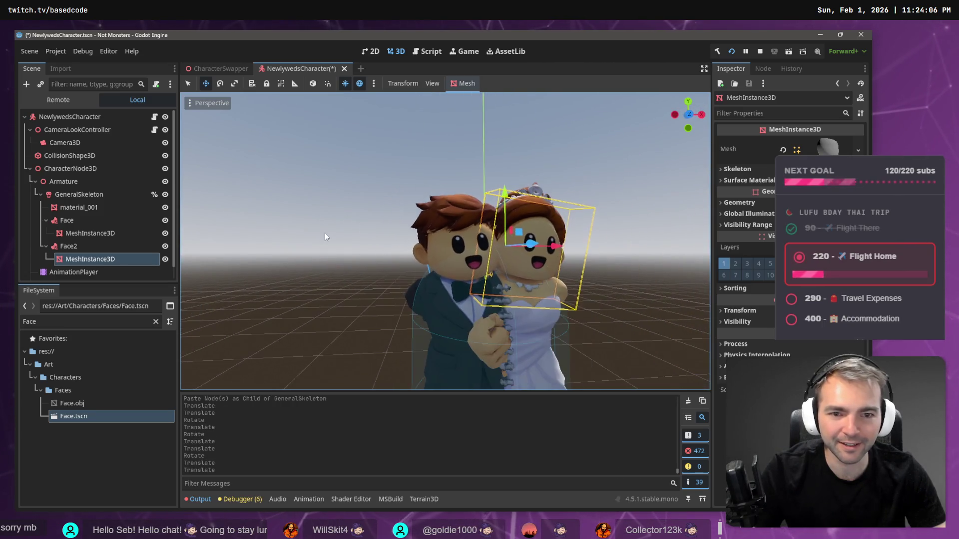
- Raise, tilt and lower the groom's face mesh to seat it on his head
left_click(125, 233)
mouse_move(400, 231)
left_mouse_down()
mouse_move(359, 231)
mouse_move(406, 238)
mouse_move(417, 255)
left_mouse_up()
key("e")
key("w")
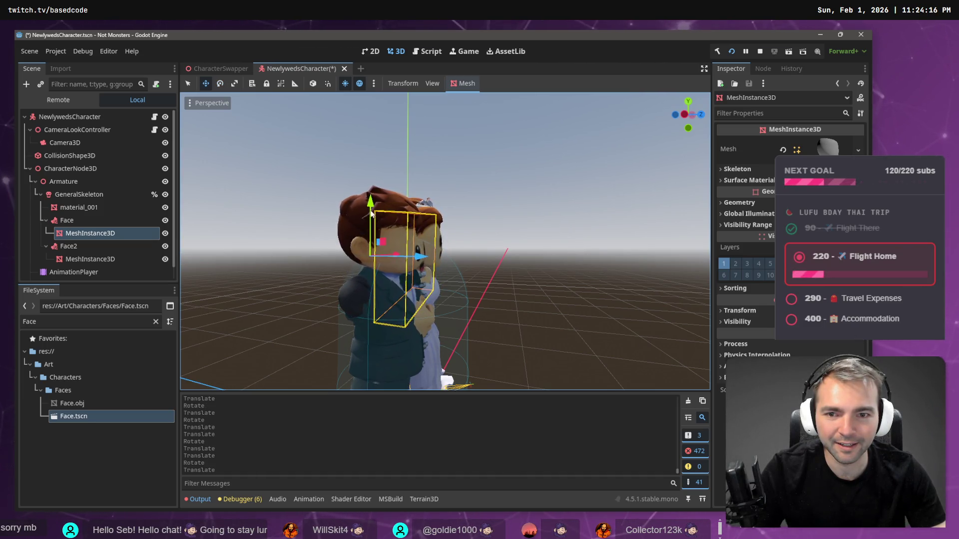
left_click_drag(371, 214, 371, 201)
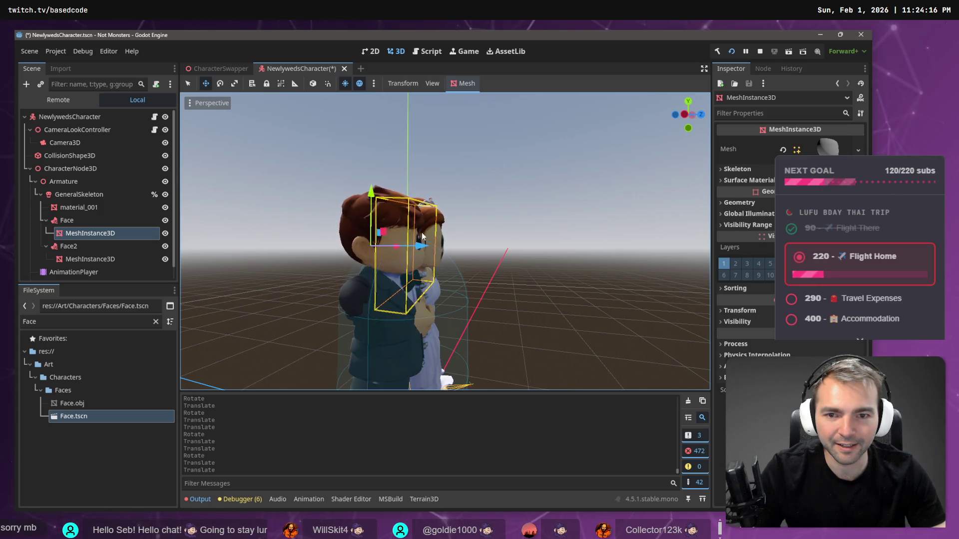
key("e")
left_click_drag(407, 232, 397, 220)
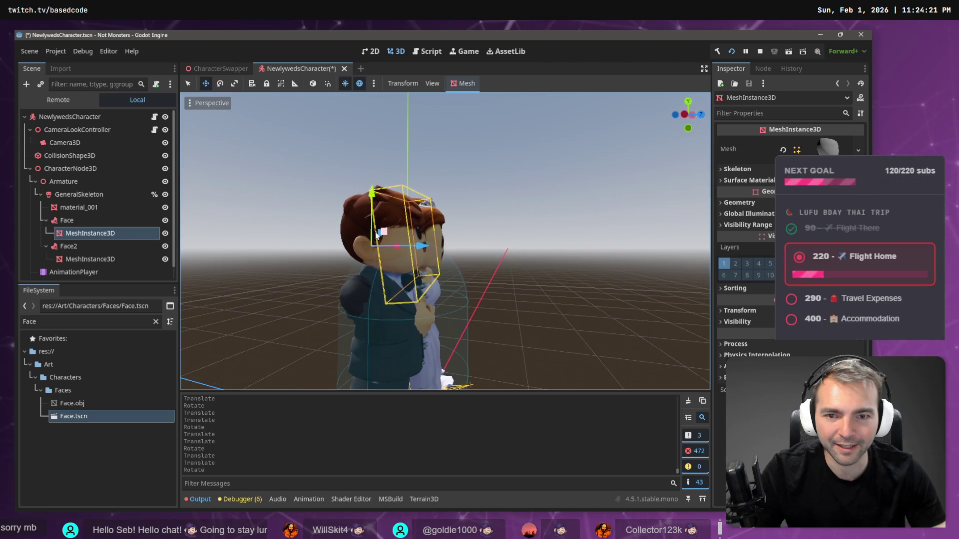
key("w")
left_click_drag(371, 191, 373, 200)
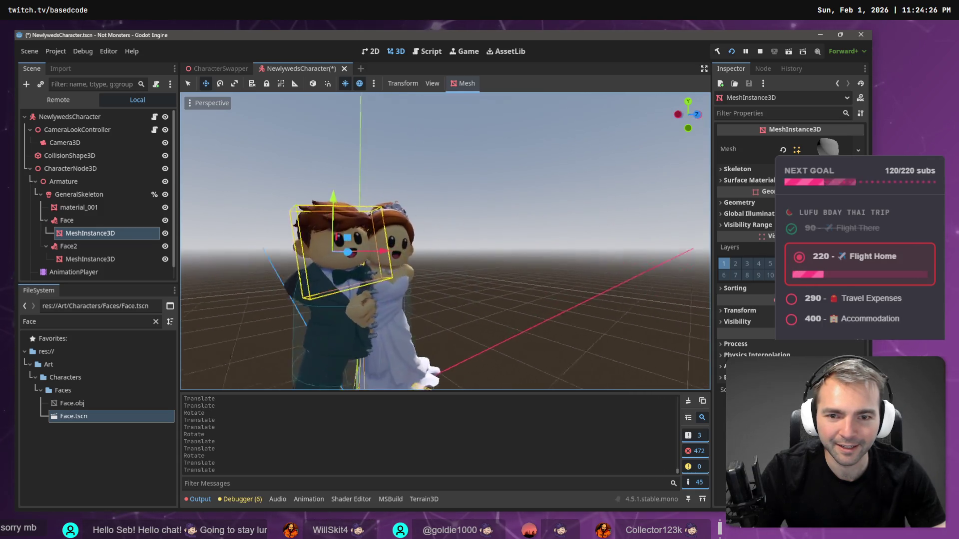
- Review the Face and Face2 attachments and their meshes, then save NewlywedsCharacter
left_click(543, 218)
scroll(544, 218, "down", 6)
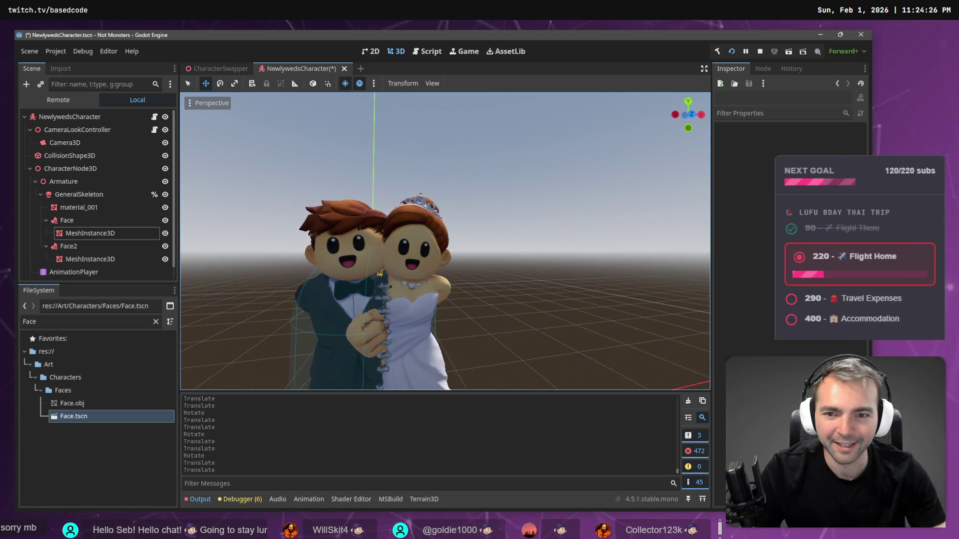
scroll(517, 269, "up", 6)
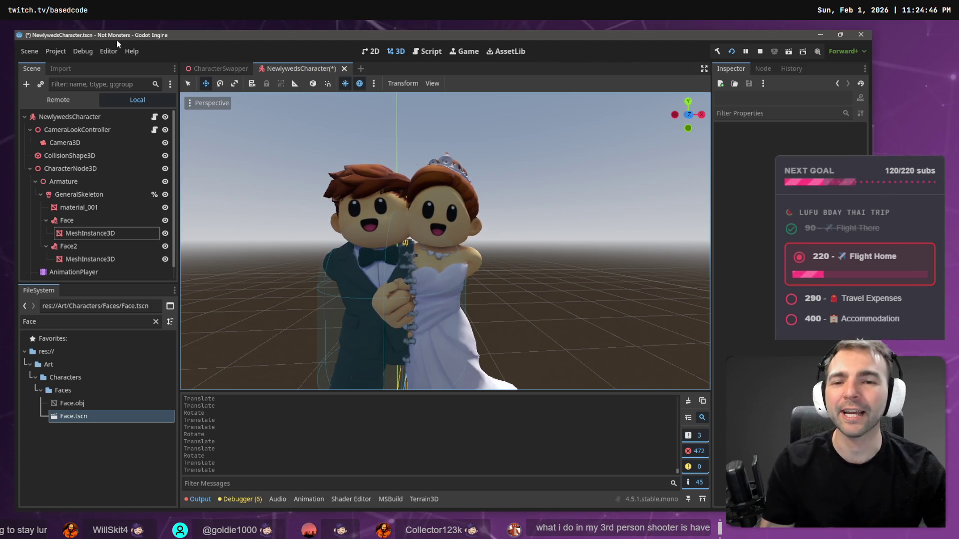
left_click(57, 222)
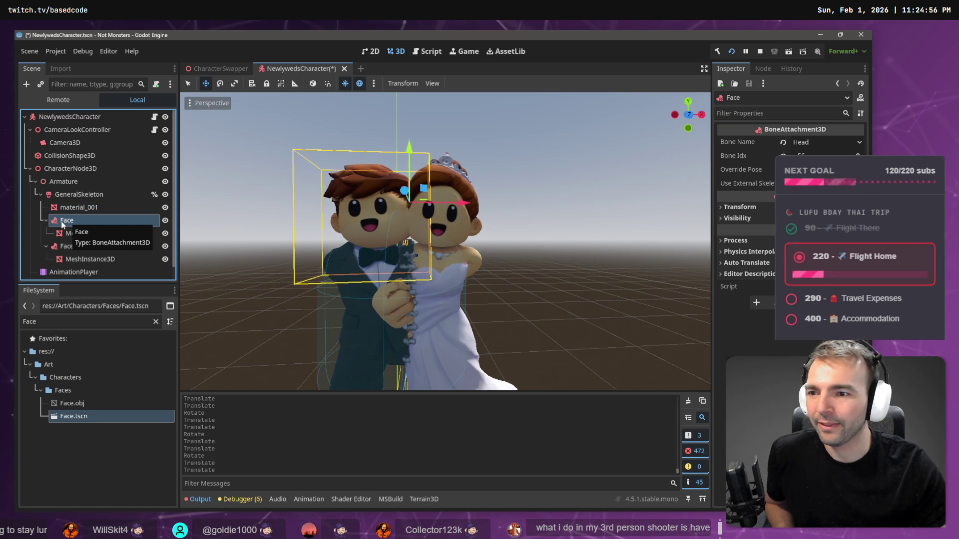
left_click(75, 259)
left_click(71, 223)
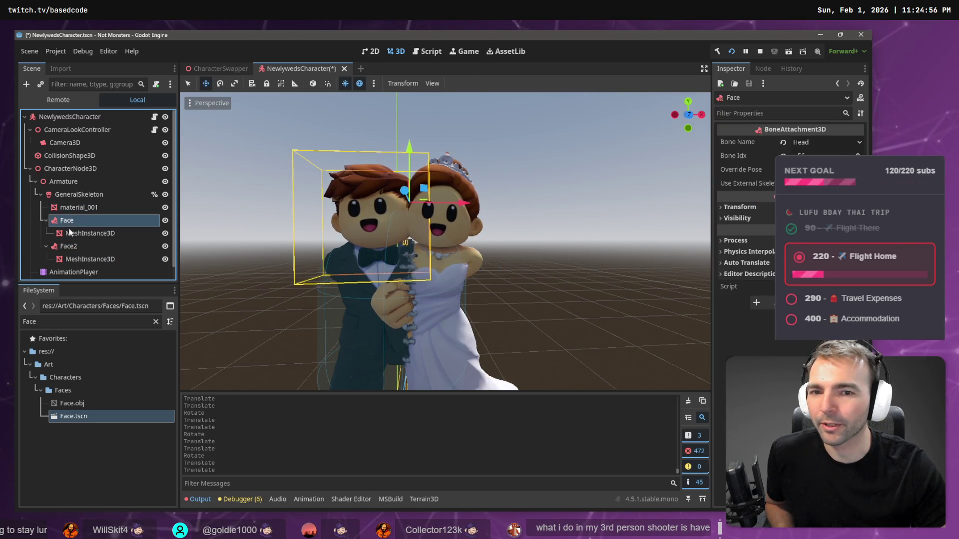
left_click(70, 247)
left_click(80, 223)
left_click(87, 233)
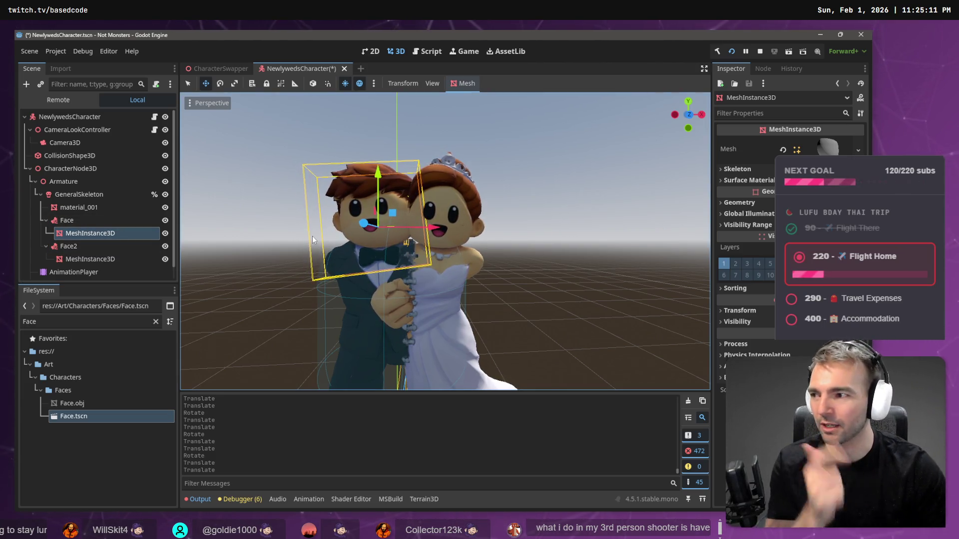
left_click(511, 178)
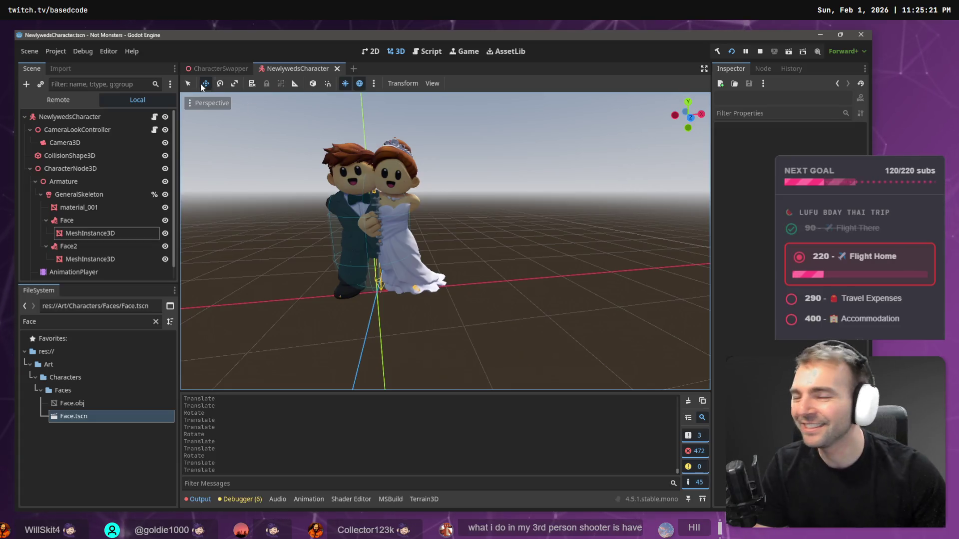
key("ctrl+s")
- Open the WitchCharacter scene from CharacterSwapper and show it in the 3D view
left_click(211, 69)
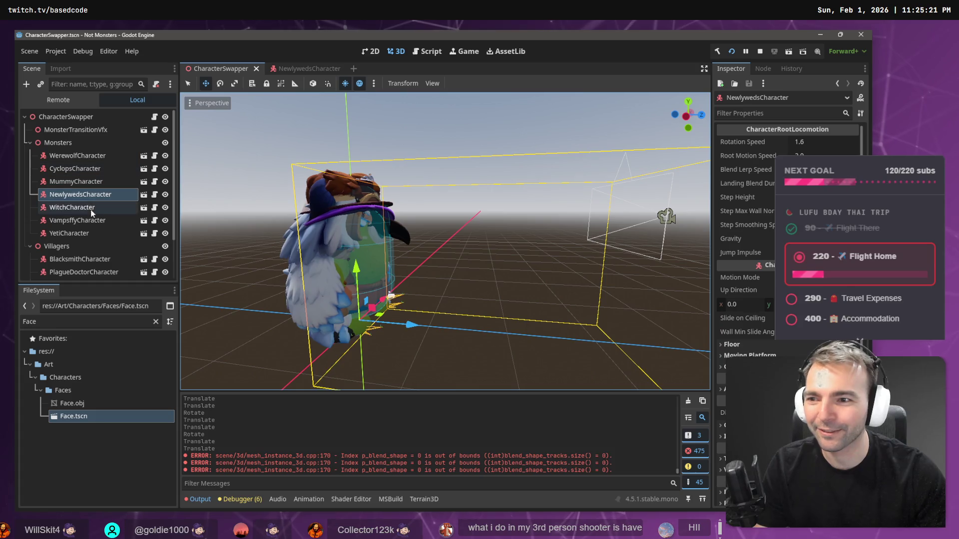
left_click(113, 208)
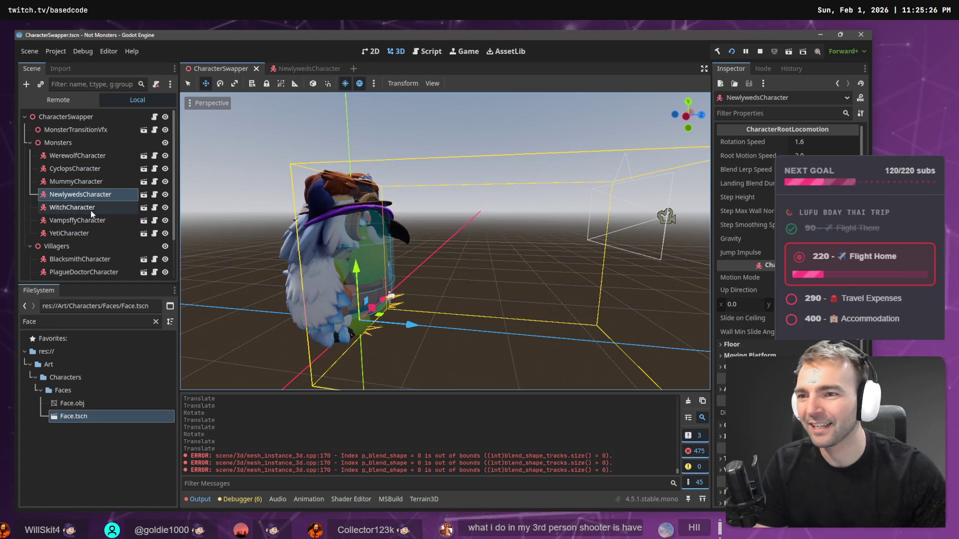
left_click(152, 208)
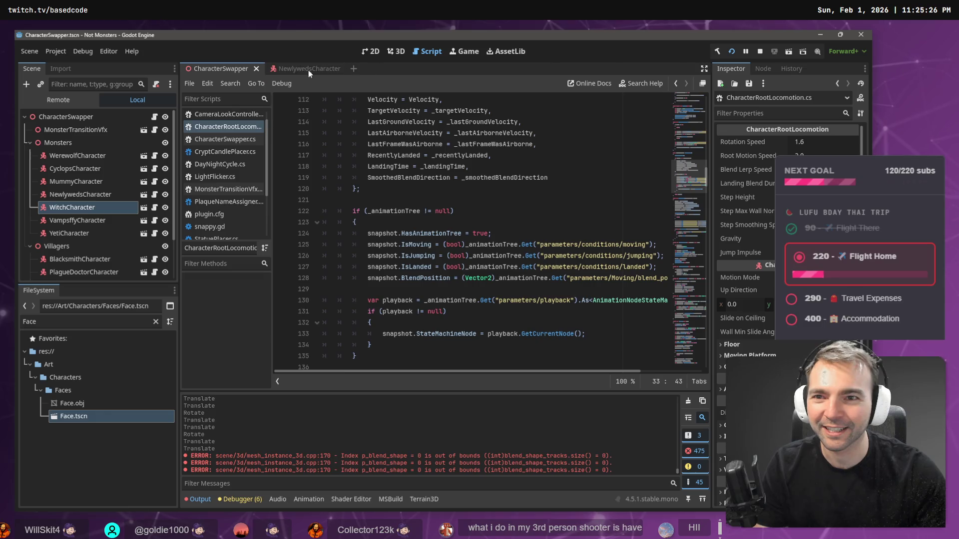
left_click(146, 209)
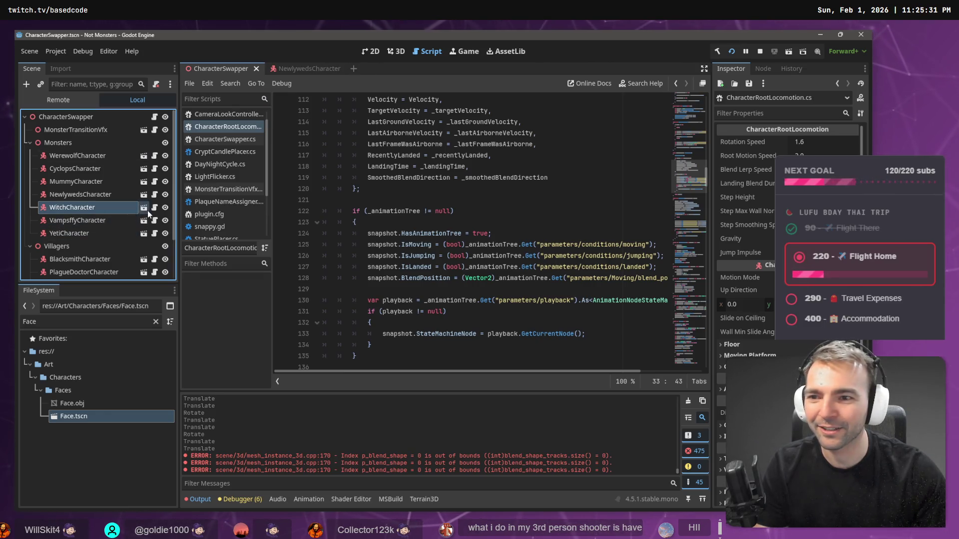
left_click(396, 51)
- Orbit around the witch and select her mesh node, then the Face bone attachment
mouse_move(438, 178)
left_mouse_down()
mouse_move(648, 208)
mouse_move(278, 172)
mouse_move(422, 188)
left_mouse_up()
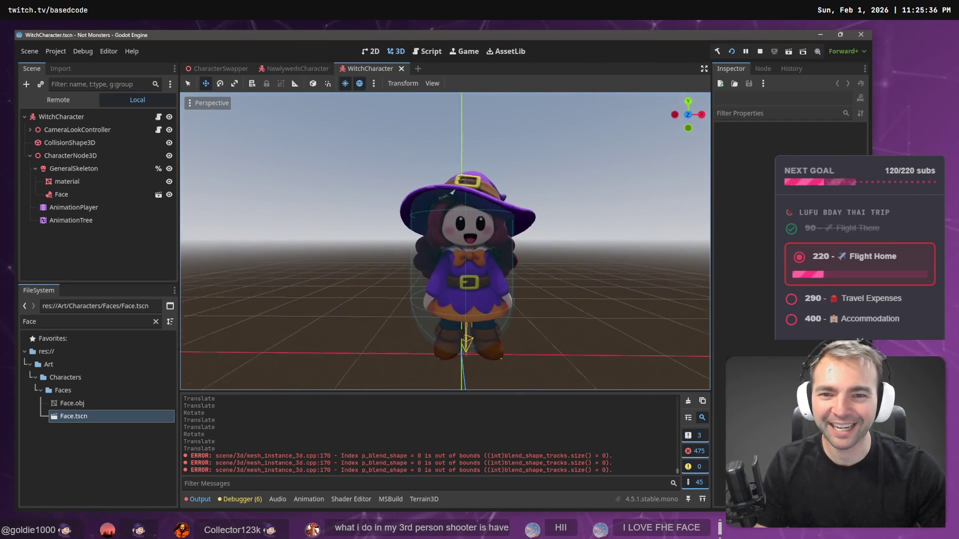
scroll(467, 242, "up", 3)
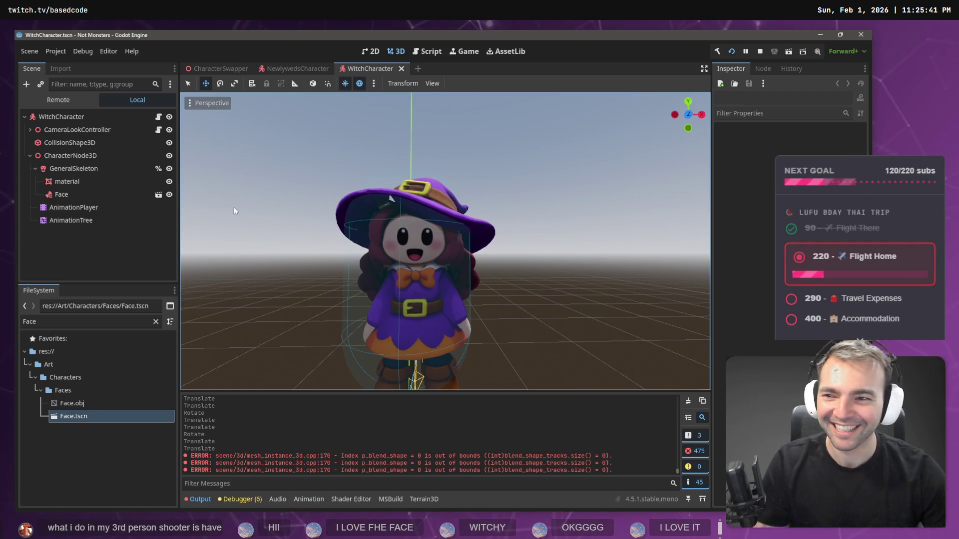
left_click(85, 182)
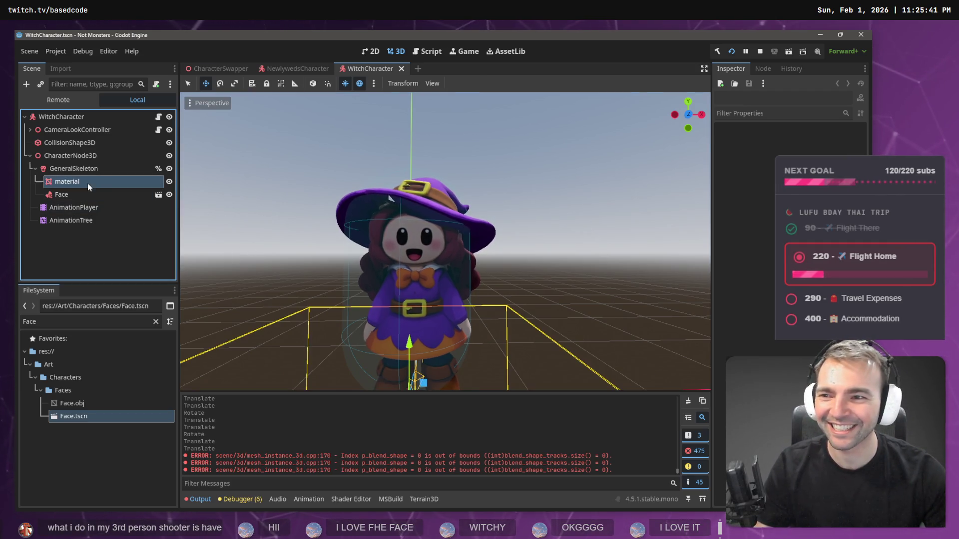
left_click(70, 194)
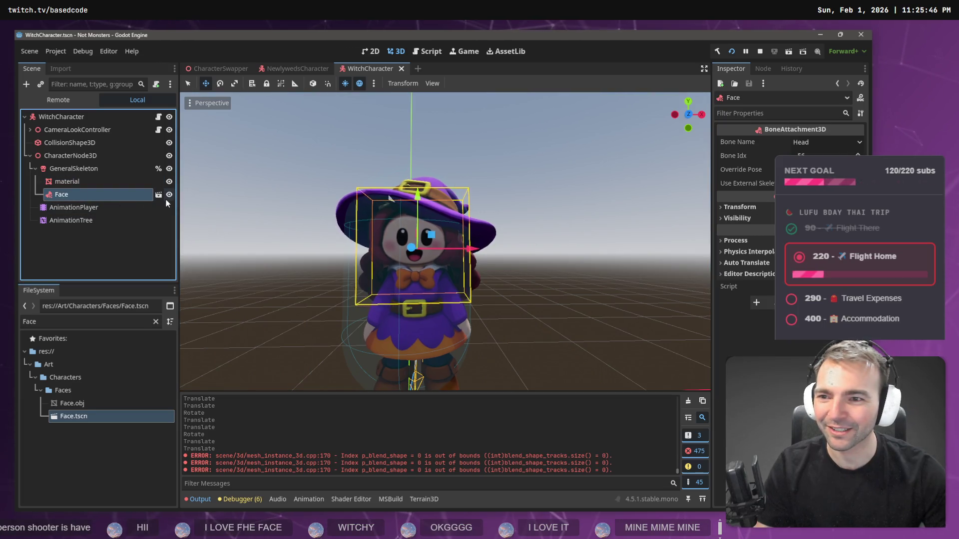
- Make the witch's Face scene local and test-move its face mesh, undoing the move
right_click(109, 196)
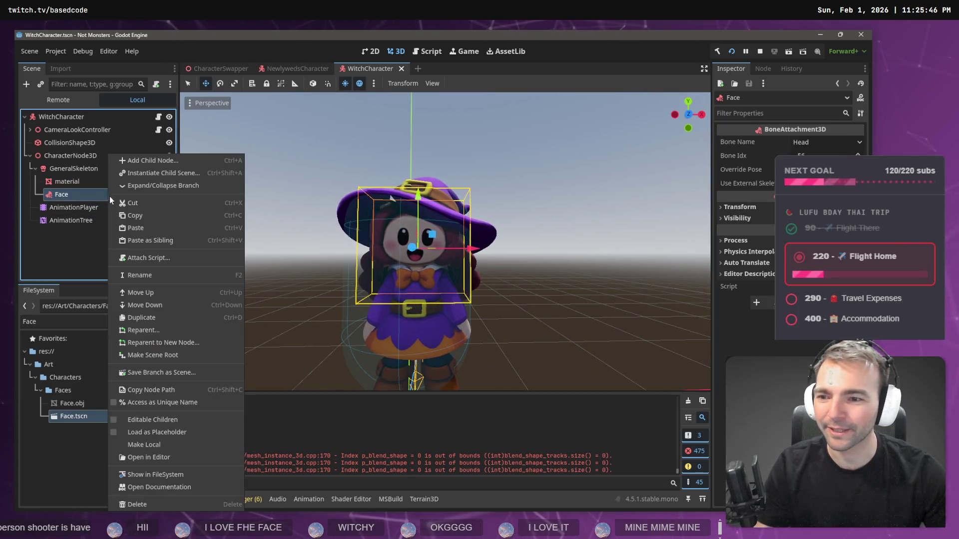
left_click(144, 445)
left_click(84, 207)
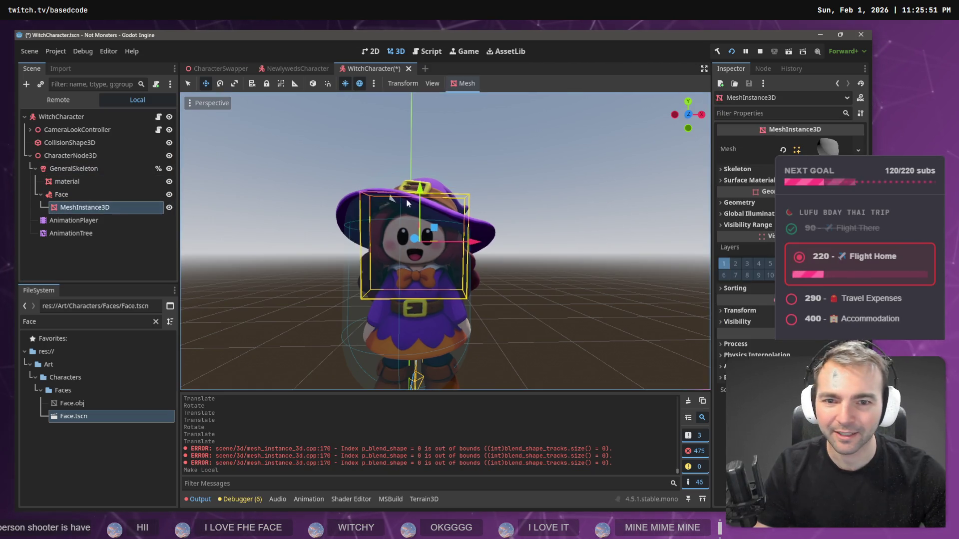
left_click_drag(422, 191, 420, 185)
key("ctrl+z")
- Deselect the mesh and save the WitchCharacter scene
left_click(496, 185)
scroll(523, 180, "down", 4)
key("ctrl+s")
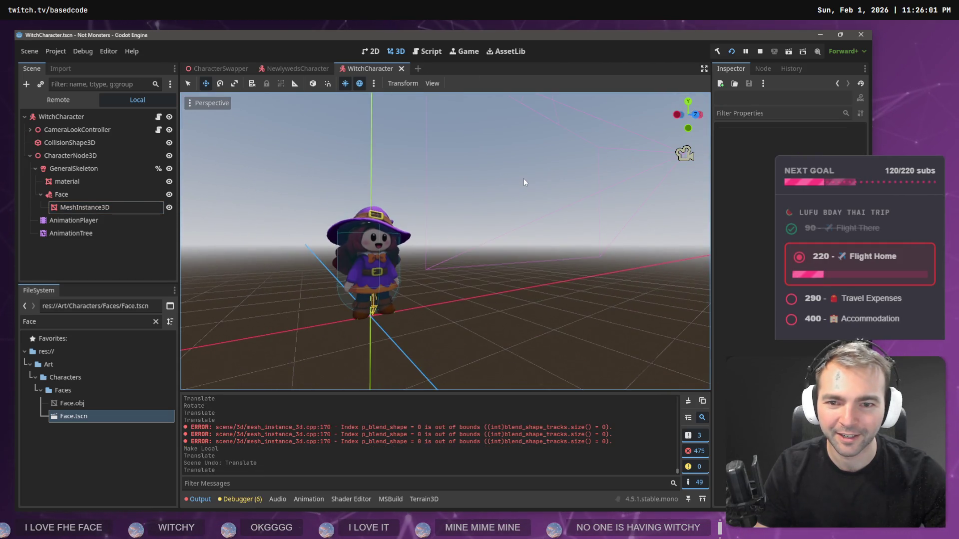
mouse_move(523, 179)
left_mouse_down()
mouse_move(464, 182)
mouse_move(320, 145)
left_mouse_up()
- Run the game from CharacterSwapper and cycle characters to the bride and groom
left_click(223, 68)
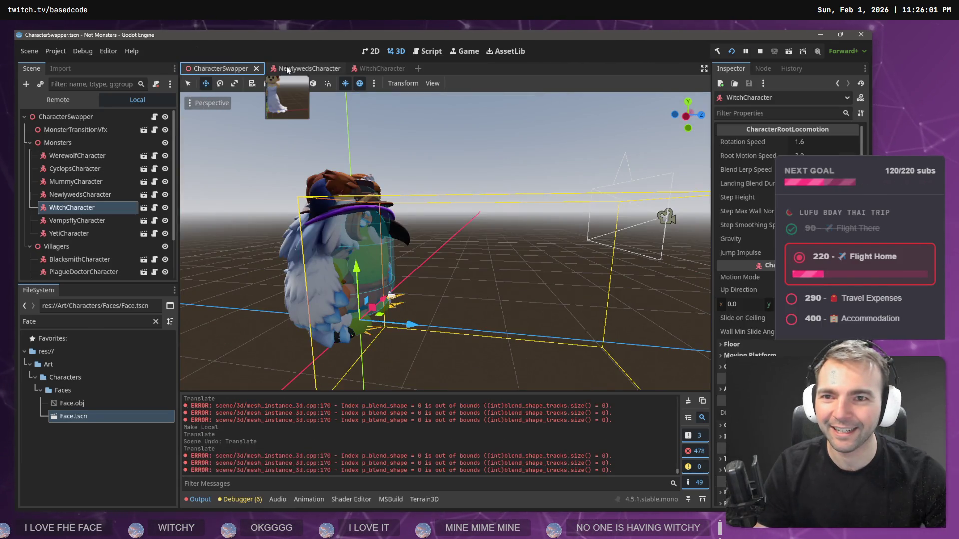
key("F5")
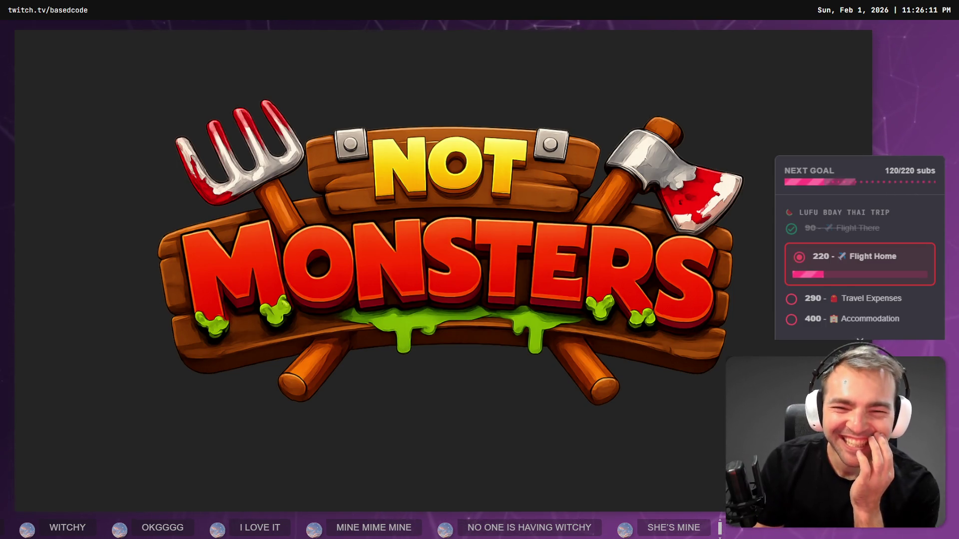
key("Tab")
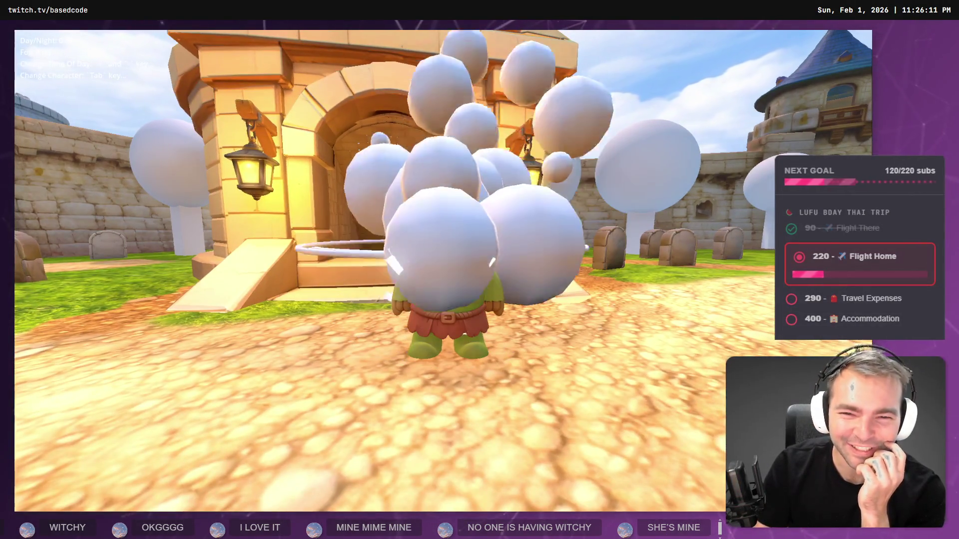
key("Tab")
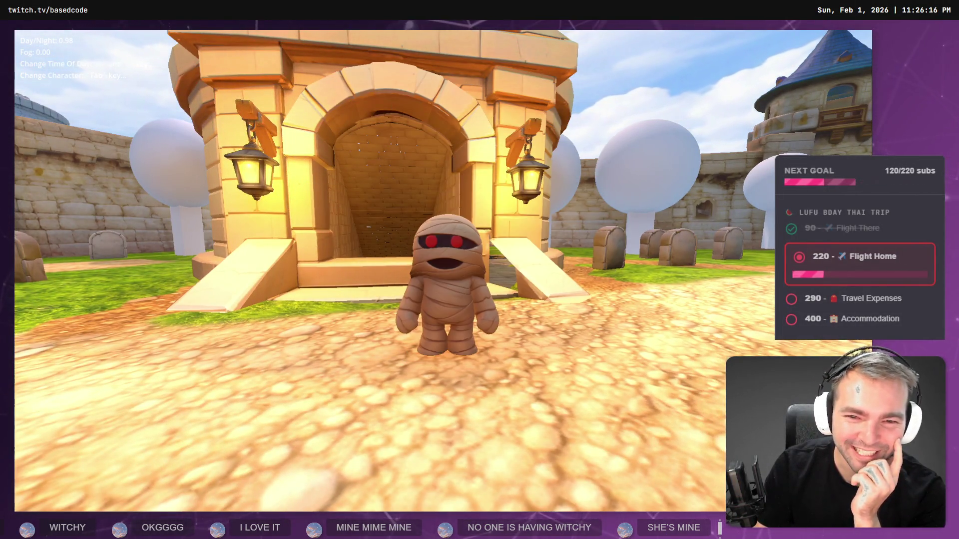
key("Tab")
- Run the couple across the courtyard toward the building, then stop the game
key("a")
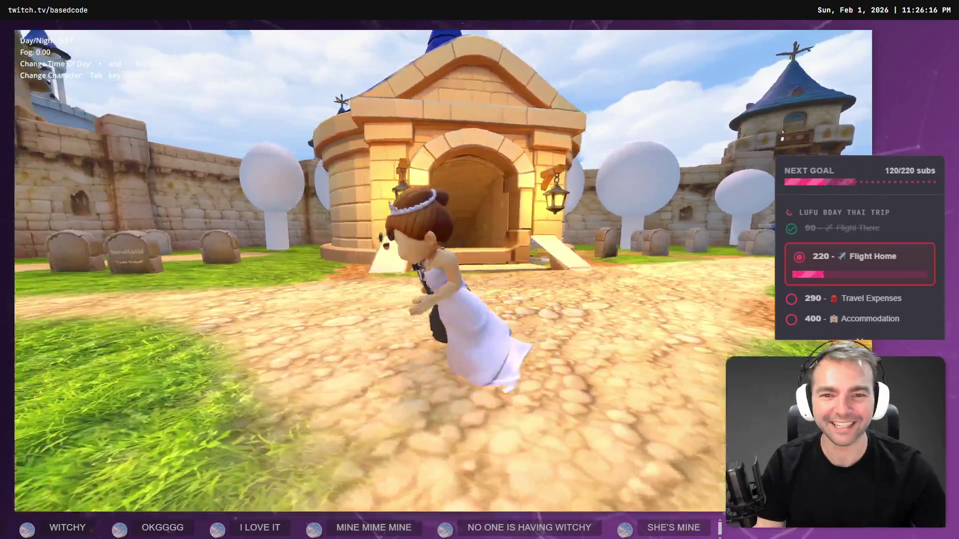
key("w")
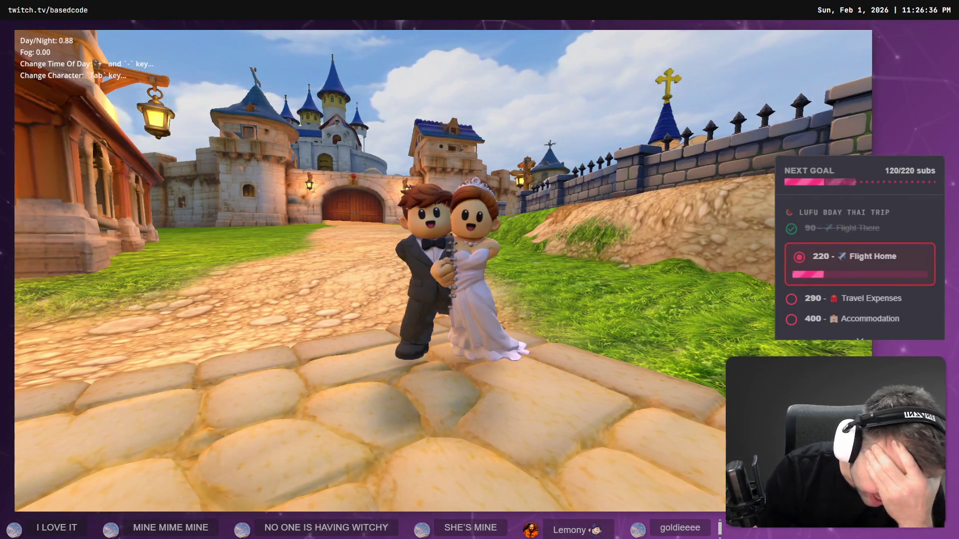
key("F8")
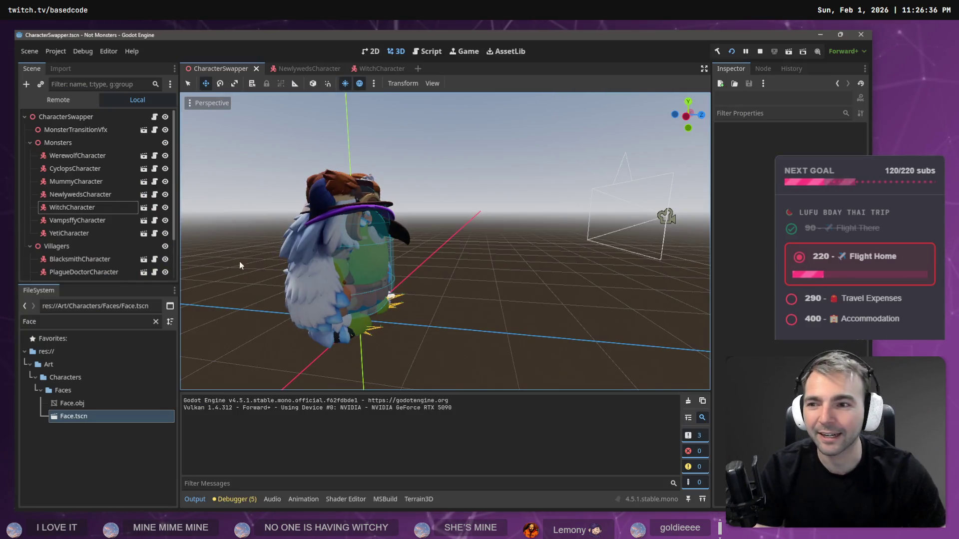
- In NewlywedsCharacter, check the Face bone list and inspect the skeleton's Neck bone pose
left_click(323, 69)
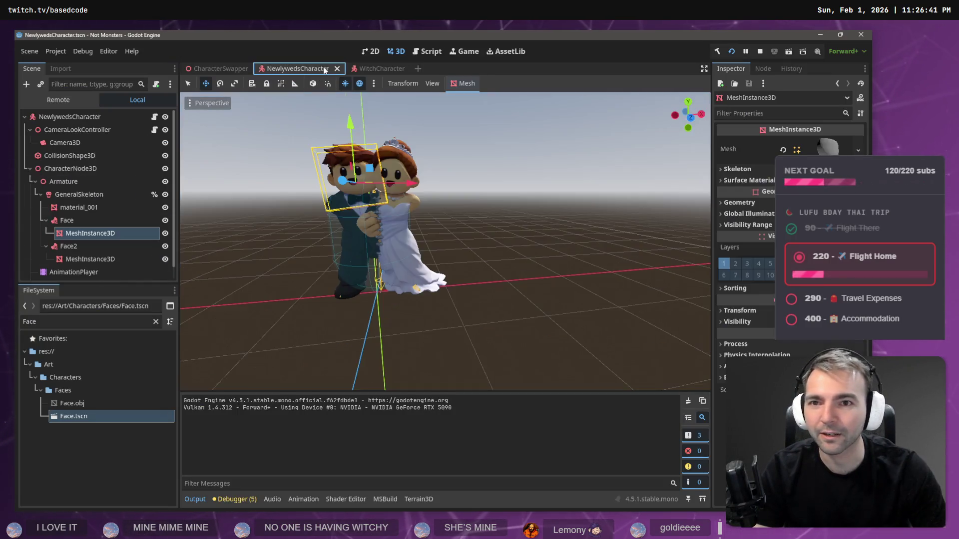
left_click(81, 220)
left_click(826, 143)
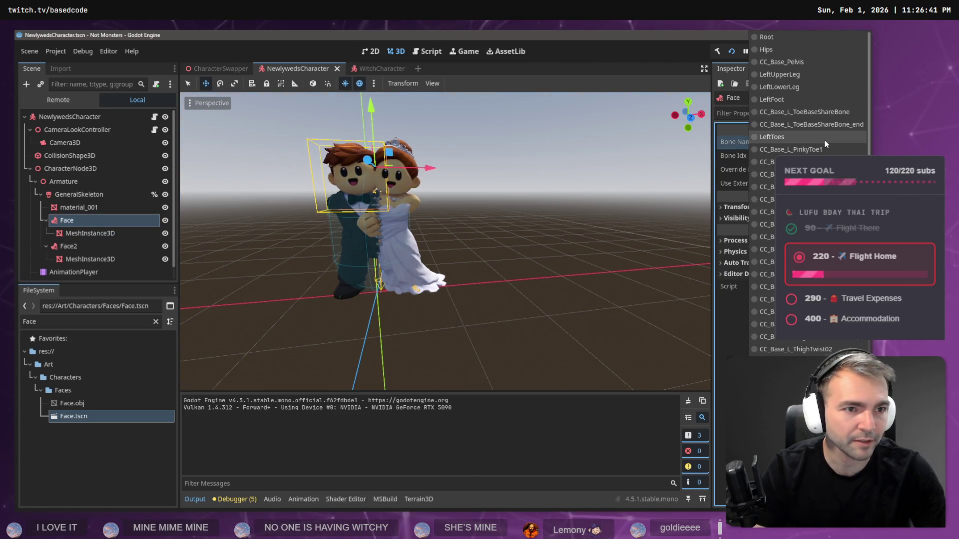
left_click(385, 186)
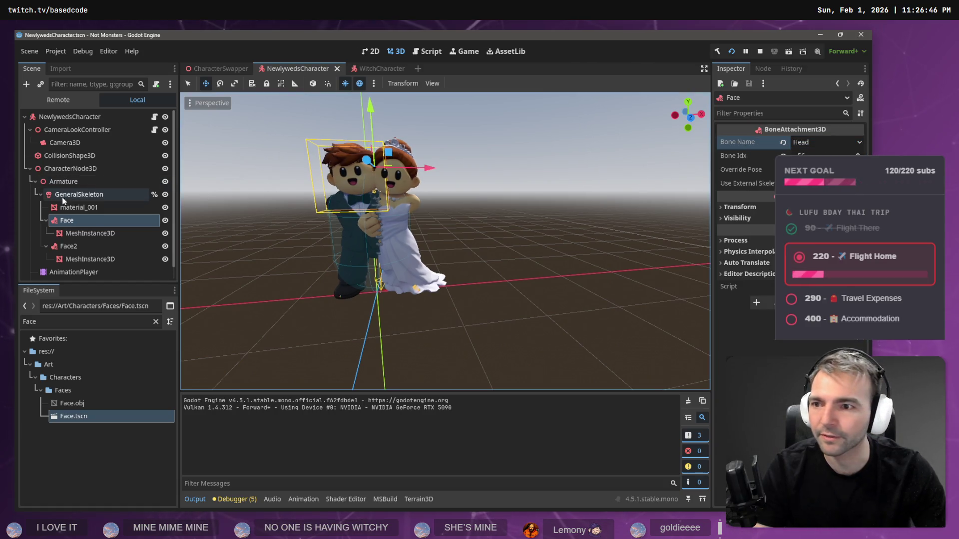
left_click(62, 195)
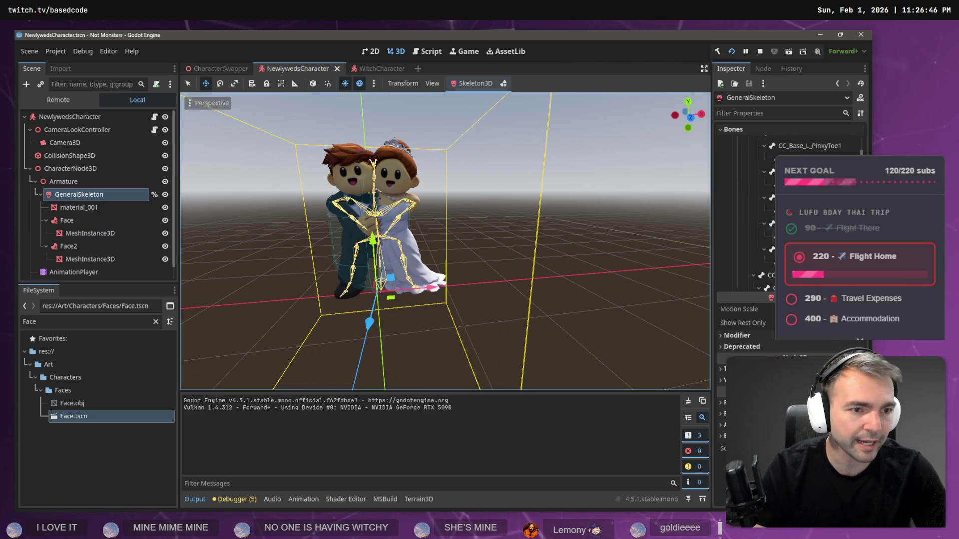
scroll(744, 214, "down", 3)
scroll(744, 215, "down", 3)
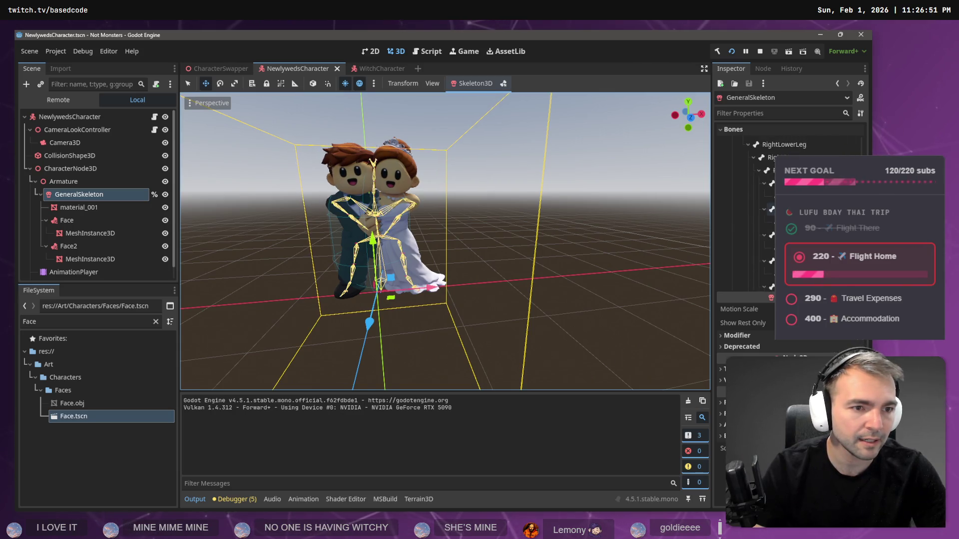
scroll(744, 215, "down", 6)
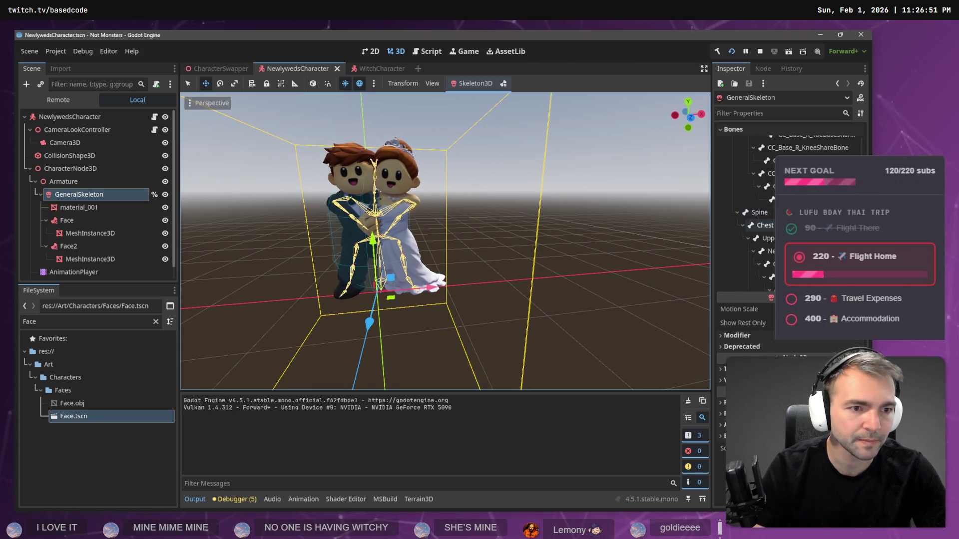
left_click(772, 232)
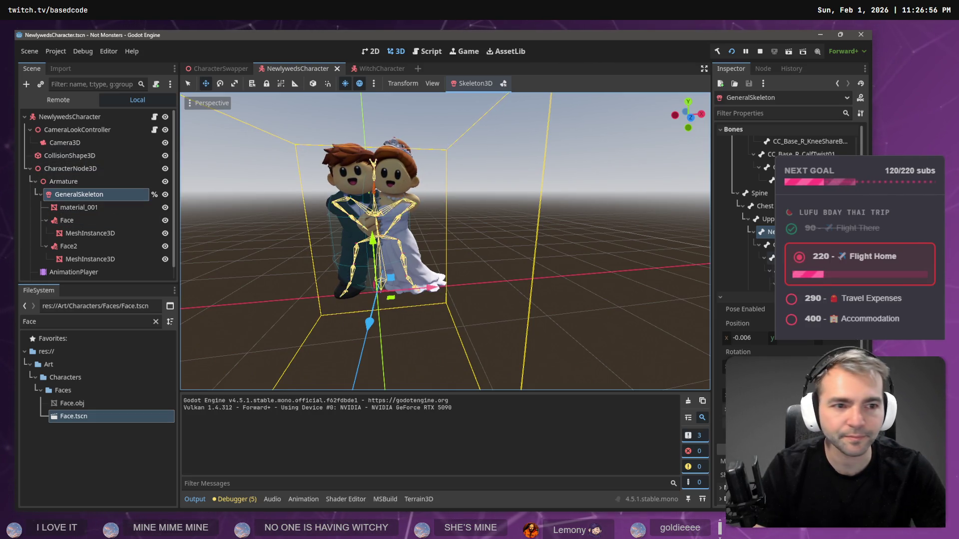
- Set Bone Name to Neck on both Face and Face2, then save the scene
left_click(89, 218)
left_click(78, 247, "ctrl")
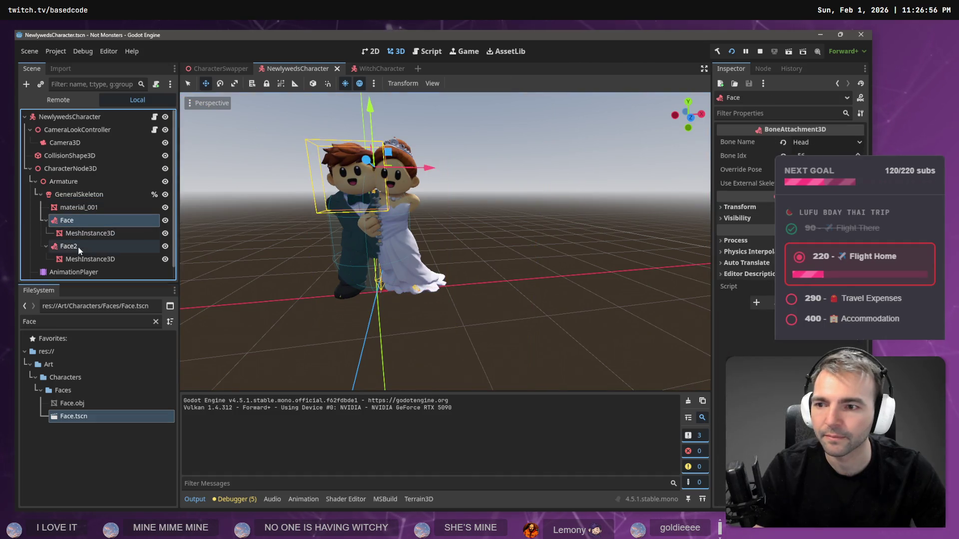
left_click(832, 143)
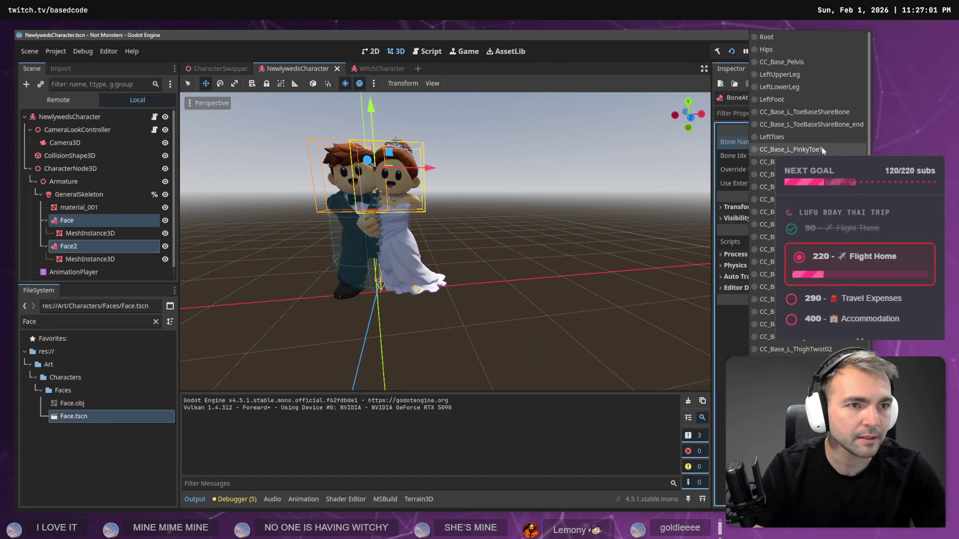
type("Neck")
key("Return")
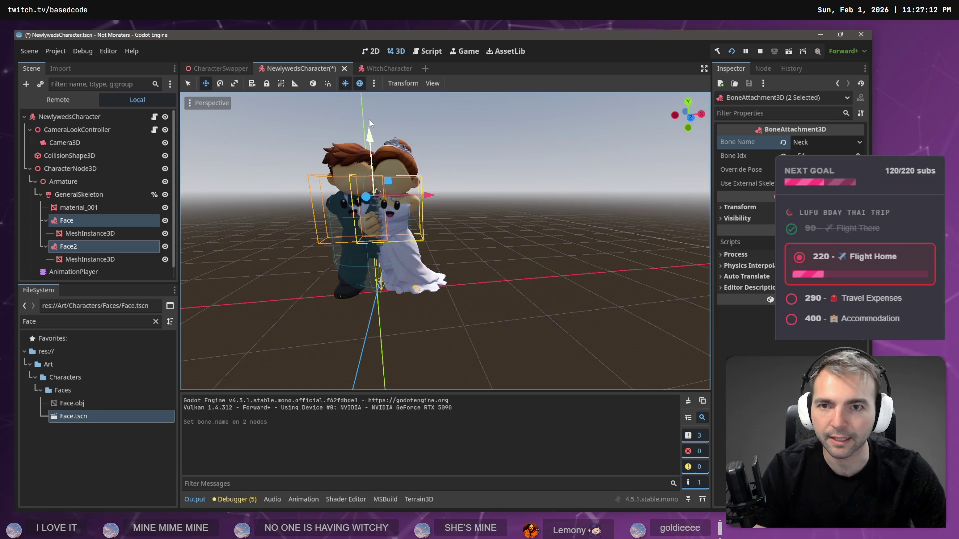
key("ctrl+s")
left_click(232, 70)
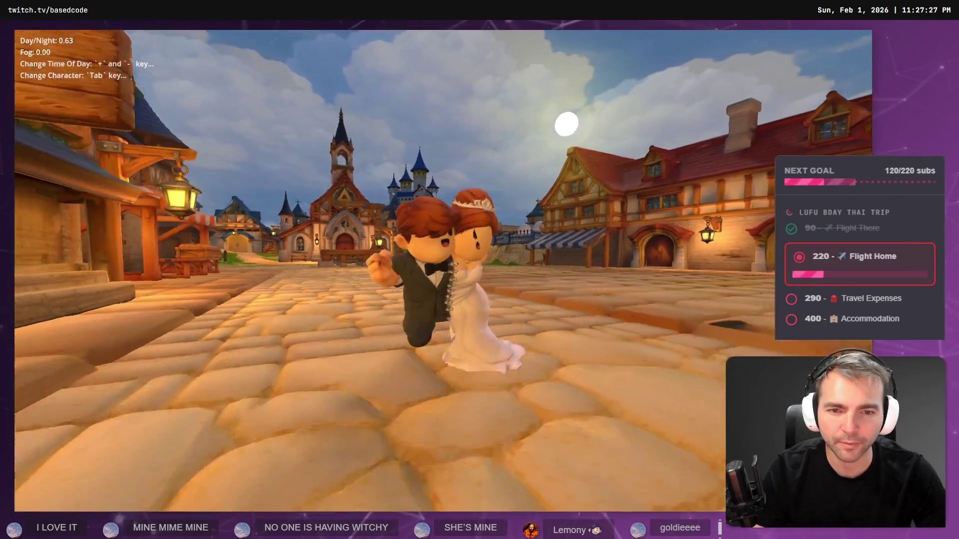
- End the test run after viewing the newlyweds' faces in the town square
key("Escape")
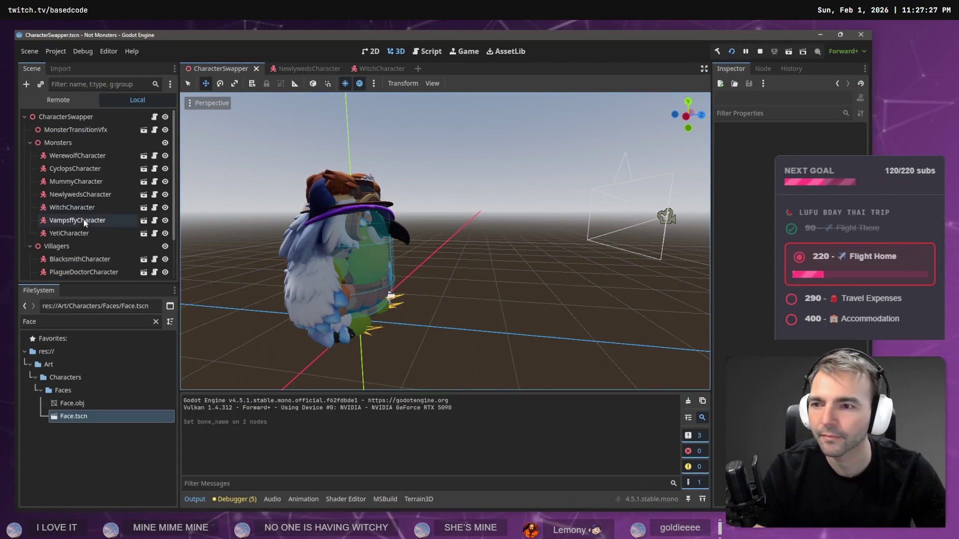
- In NewlywedsCharacter, attach both Face and Face2 to the Spine bone
left_click(295, 68)
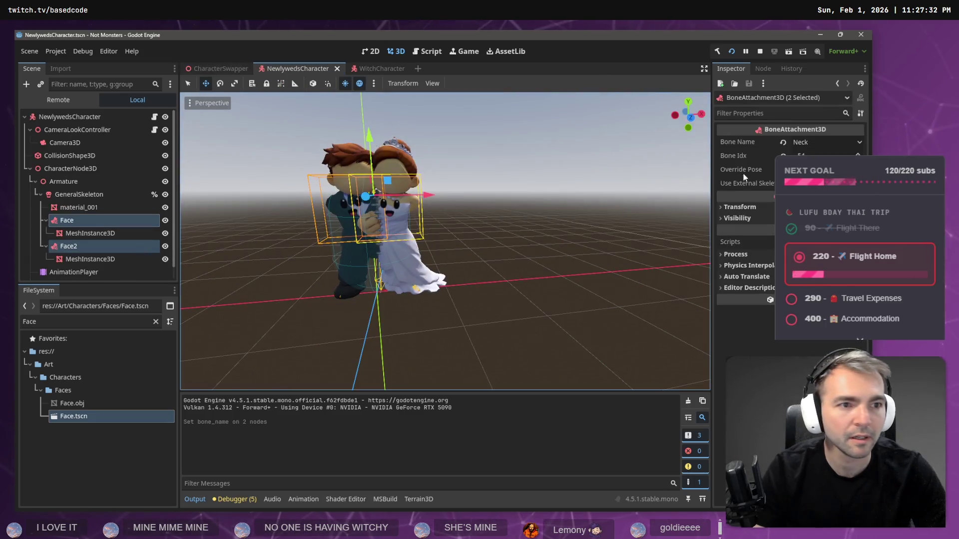
left_click(809, 143)
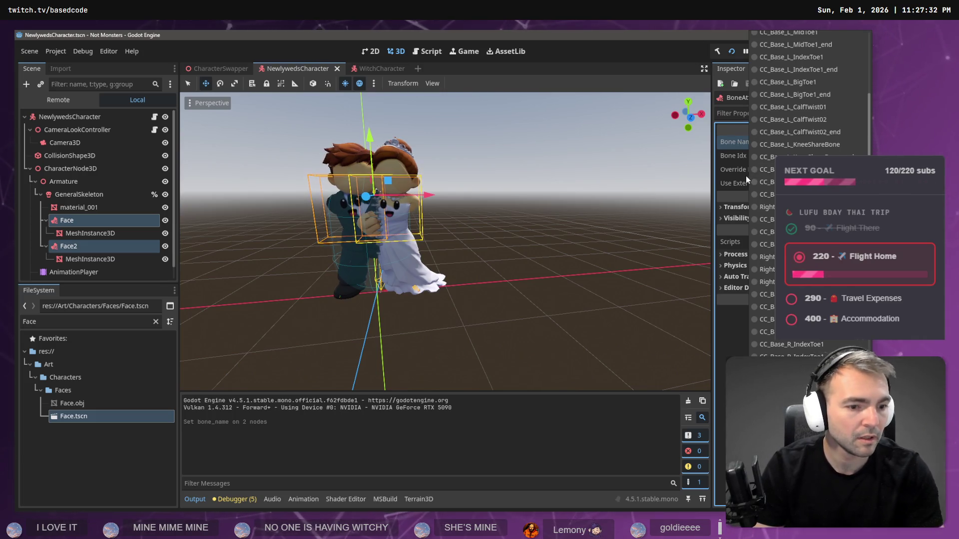
left_click(762, 220)
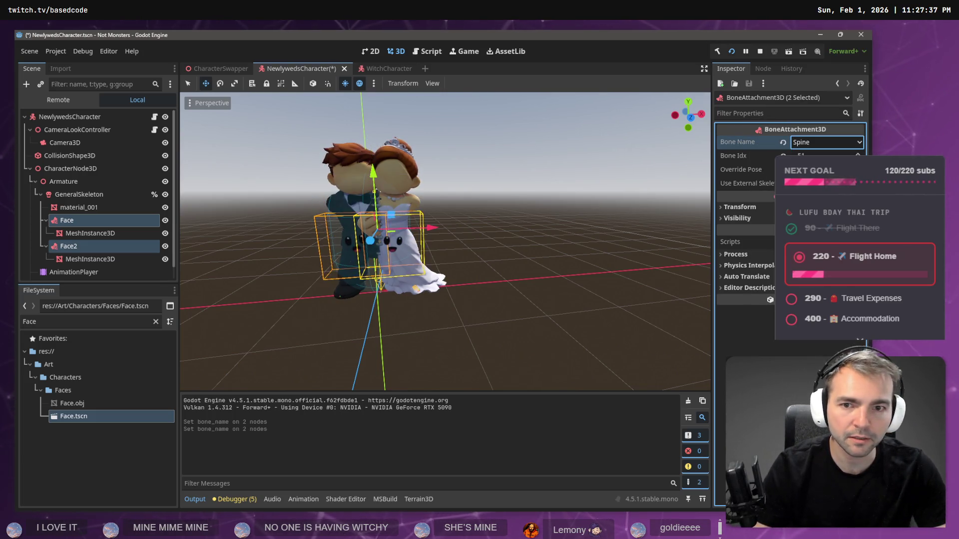
left_click(802, 142)
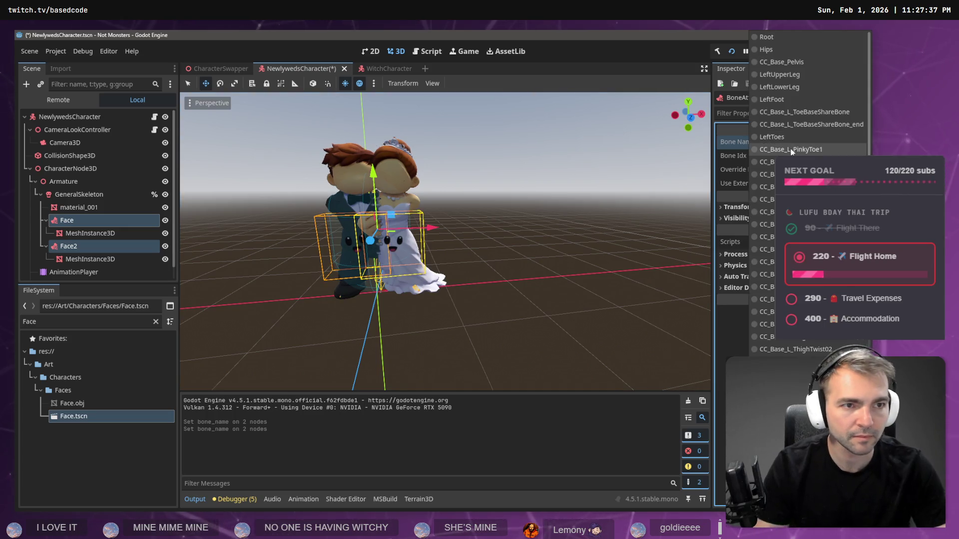
left_click(136, 197)
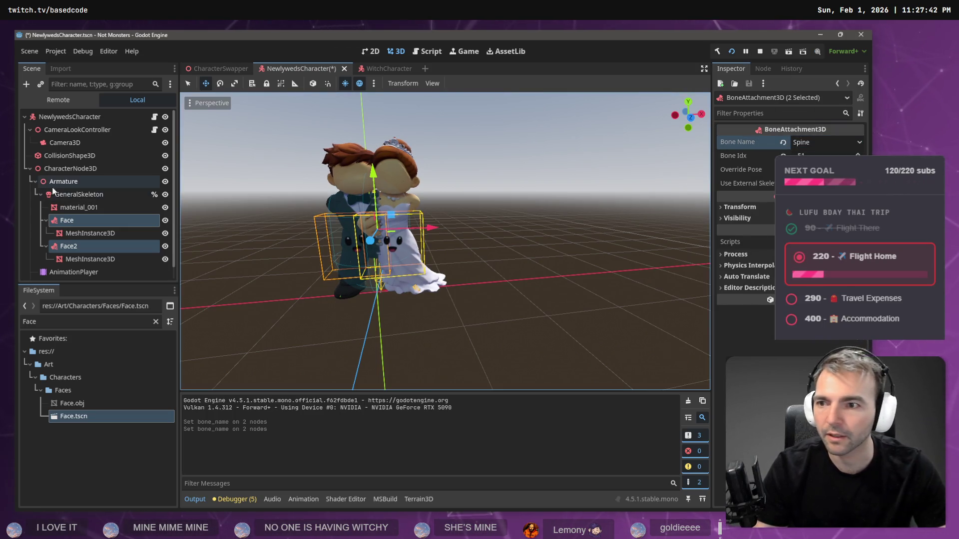
- Select GeneralSkeleton and browse its bones to inspect a bone's pose
left_click(100, 194)
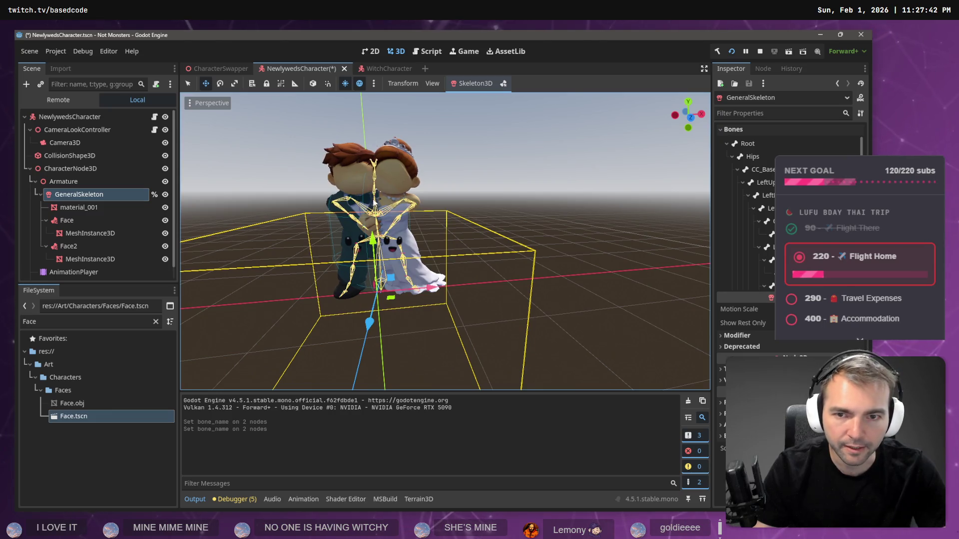
scroll(789, 209, "down", 5)
left_click(772, 243)
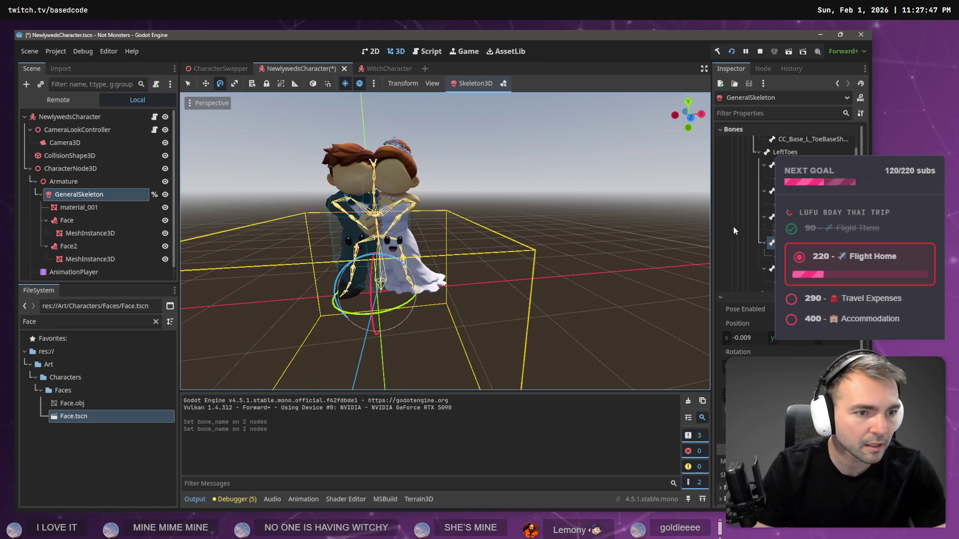
scroll(733, 230, "down", 10)
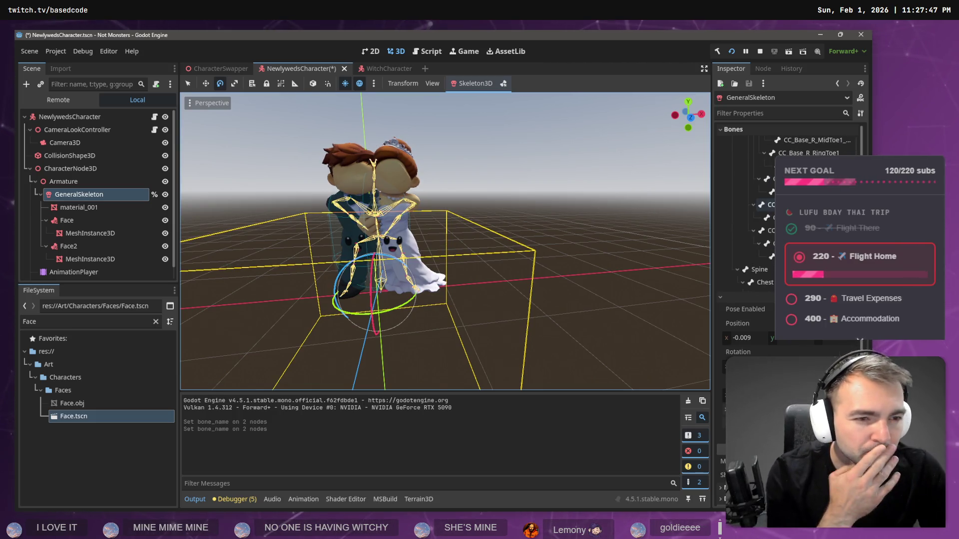
scroll(744, 215, "down", 3)
scroll(744, 215, "down", 4)
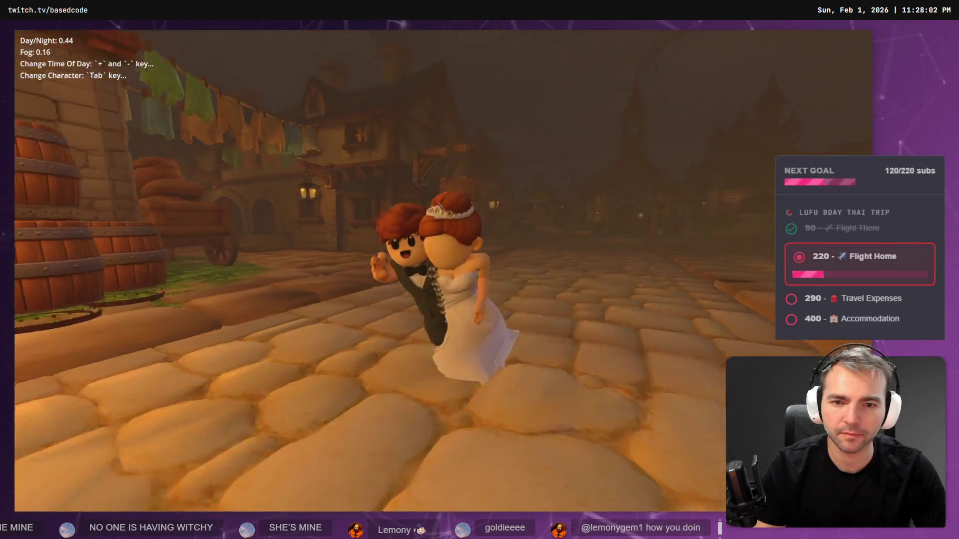
- Close the Not Monsters test window after checking the groom's cartoon face
key("Escape")
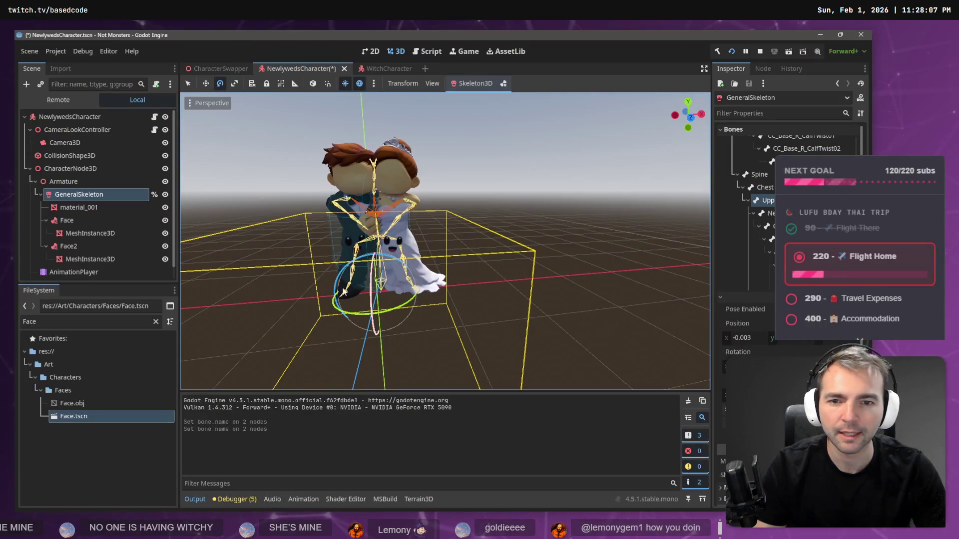
- Attach both newlyweds face attachments, Face and Face2, to the UpperChest bone
left_click(88, 221)
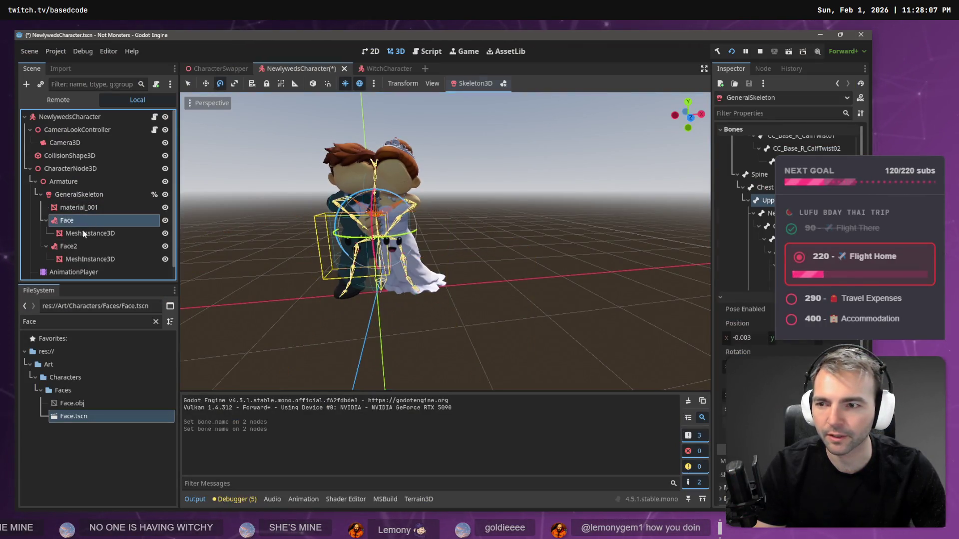
left_click(68, 247, "ctrl")
left_click(811, 142)
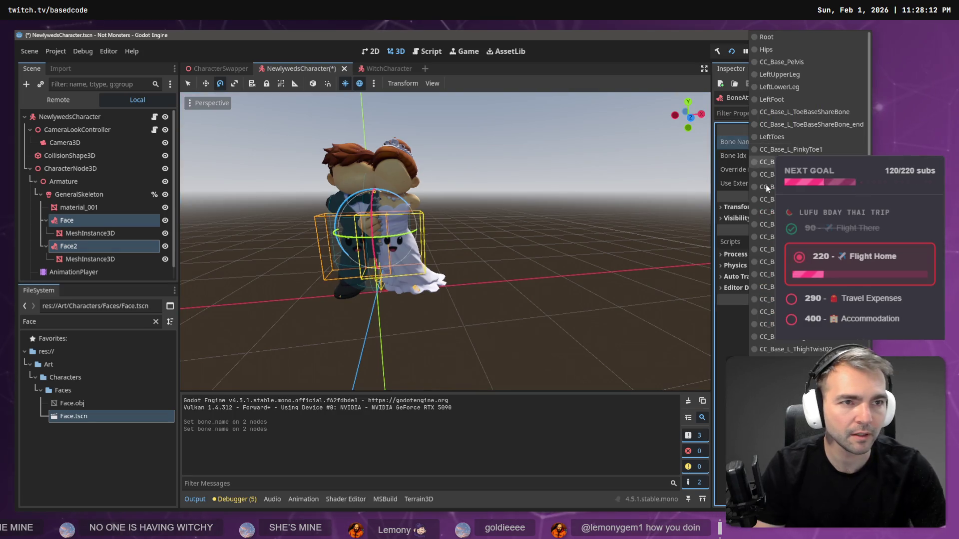
scroll(737, 214, "down", 5)
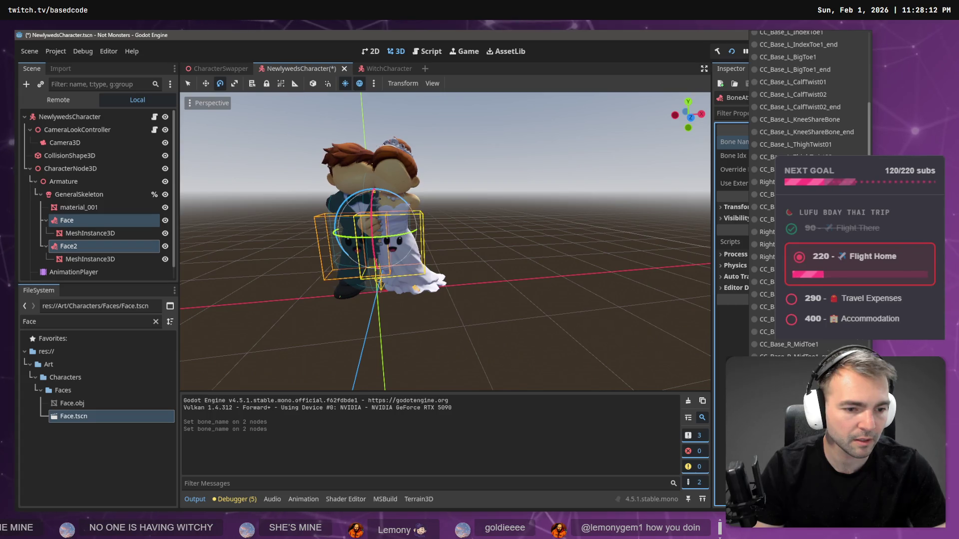
left_click(809, 269)
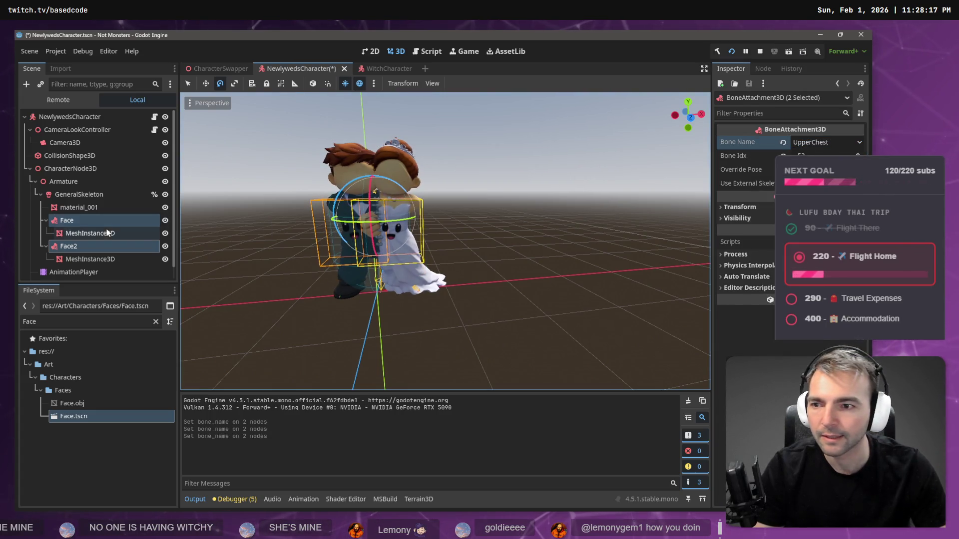
- Raise both face meshes 0.624 on Y so they sit on the heads
left_click(92, 259)
left_click(92, 231, "ctrl")
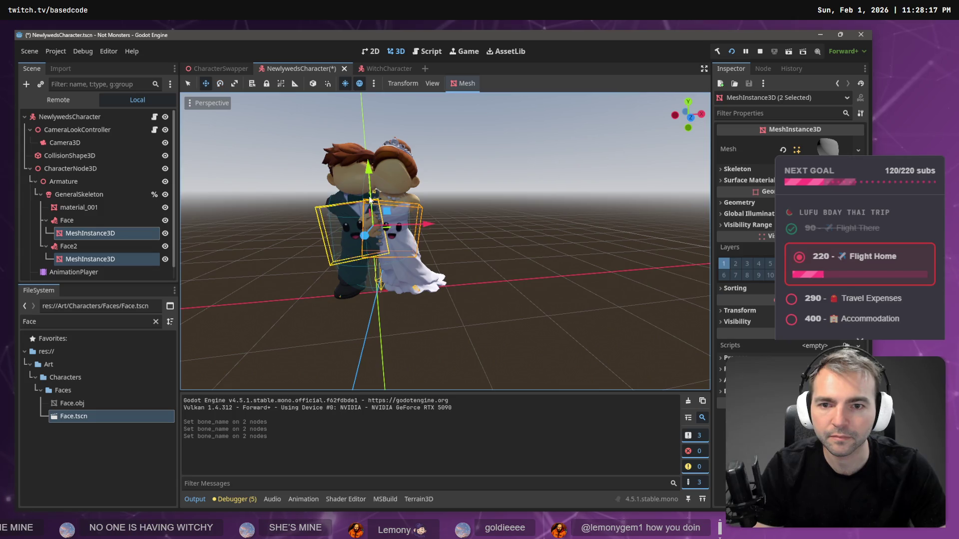
mouse_move(370, 172)
left_mouse_down()
mouse_move(373, 117)
mouse_move(381, 125)
left_mouse_up()
left_click_drag(433, 180, 428, 184)
- Save the NewlywedsCharacter scene and switch to the CharacterSwapper scene
key("ctrl+s")
left_click(369, 68)
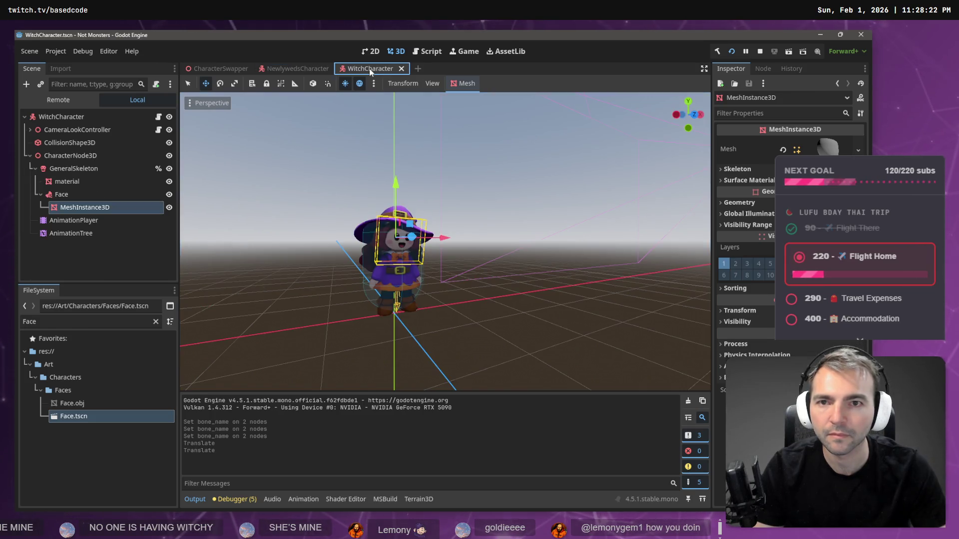
left_click(220, 68)
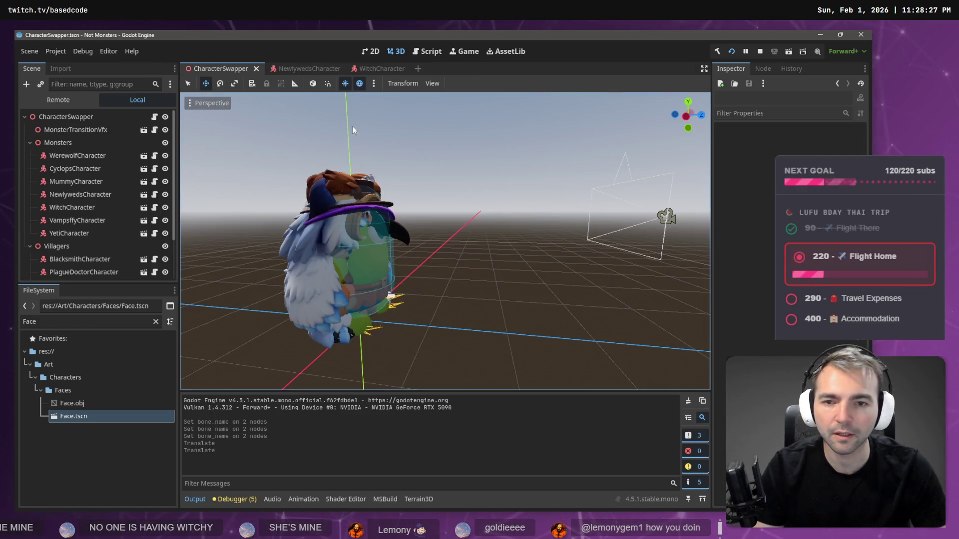
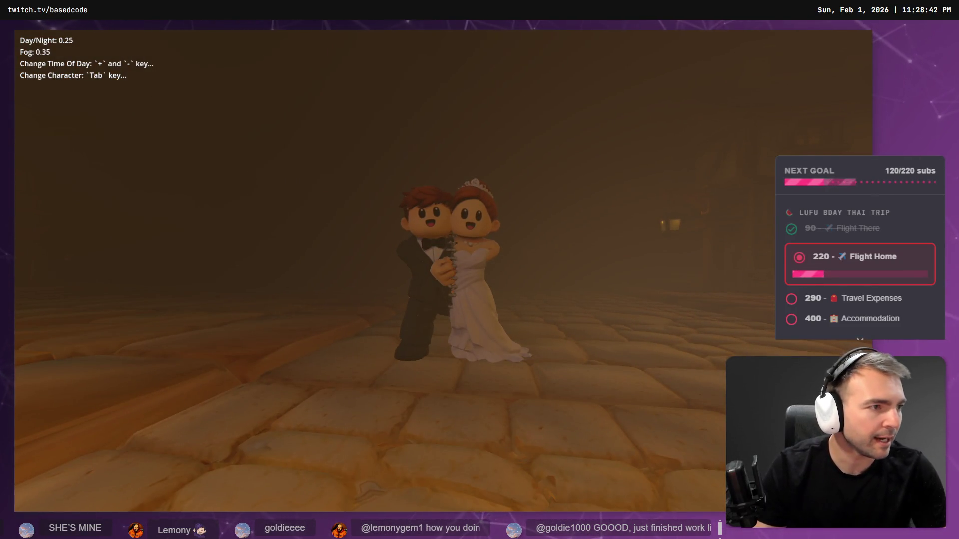
- Quit the running character-swapper demo with Escape to reveal Blender behind it
key("Escape")
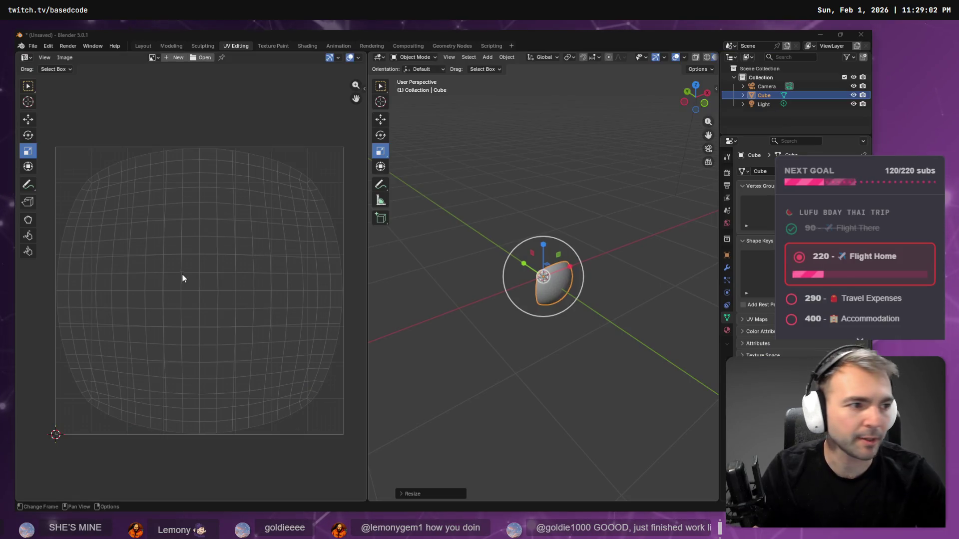
- Start a new General Blender file and discard the unsaved UV-editing changes
key("alt+Tab")
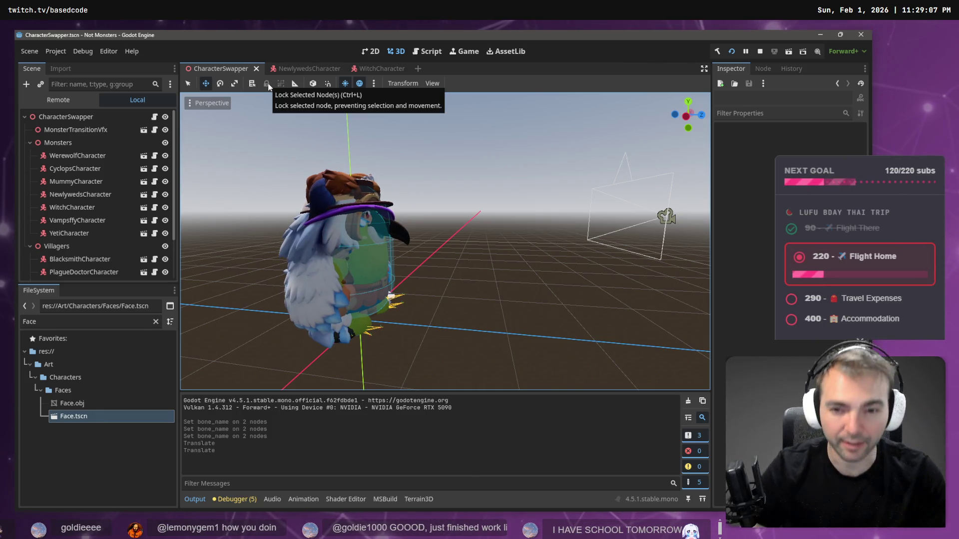
key("alt+Tab")
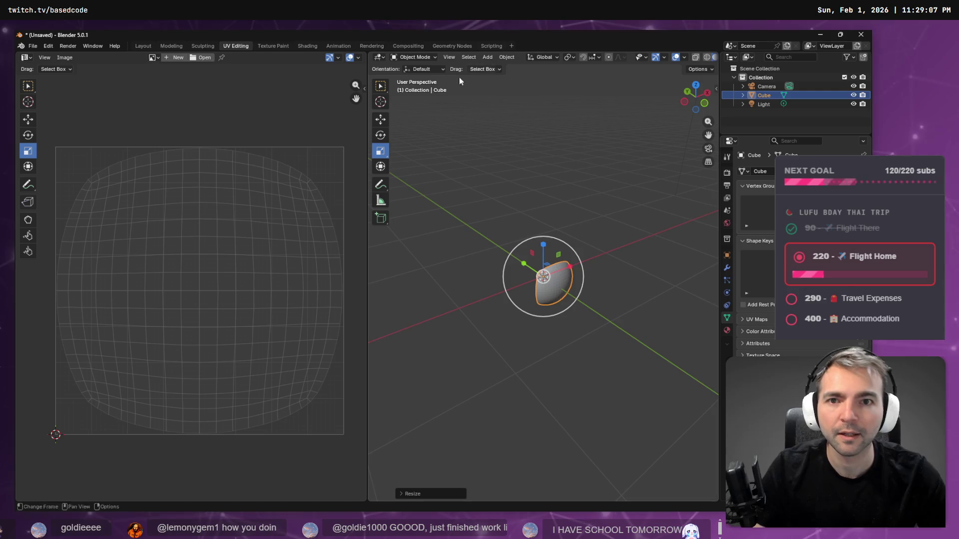
left_click(33, 46)
mouse_move(41, 57)
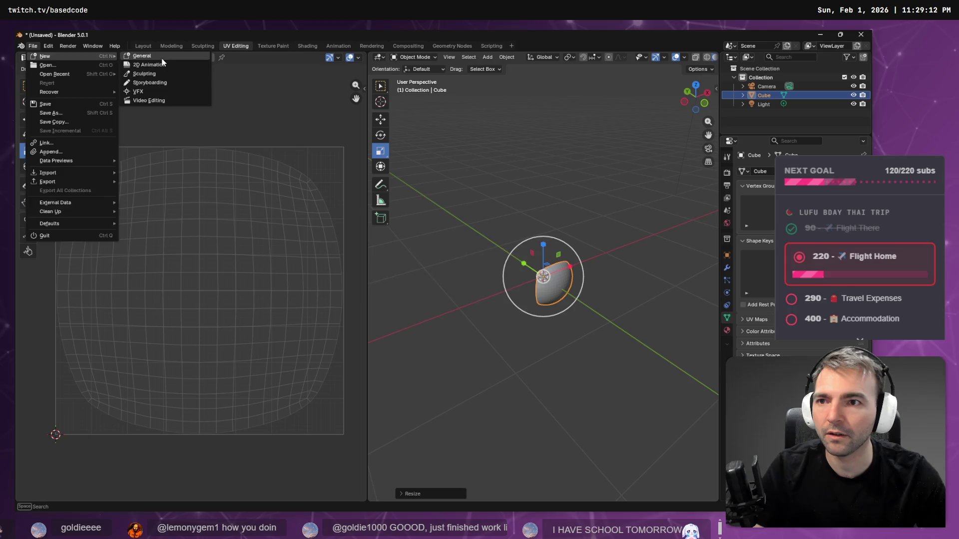
left_click(163, 75)
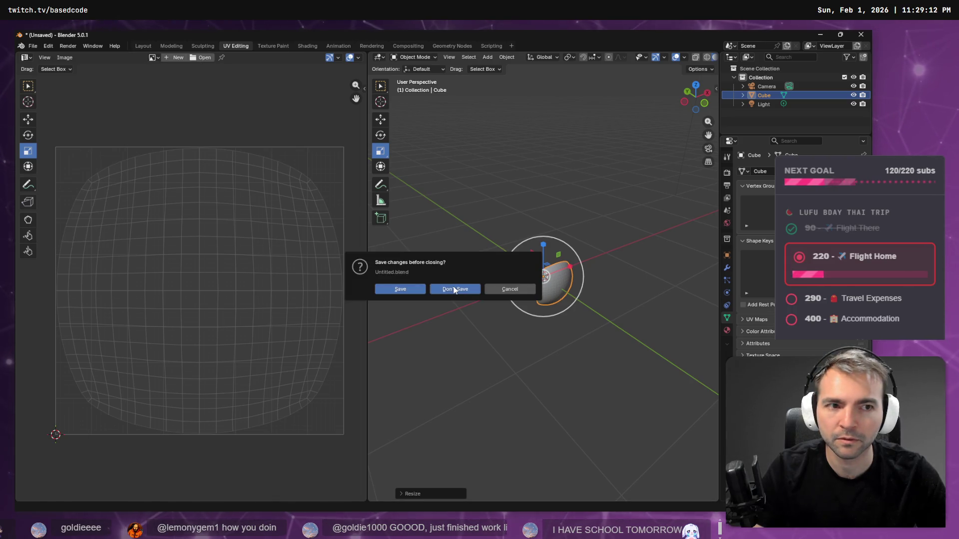
left_click(454, 289)
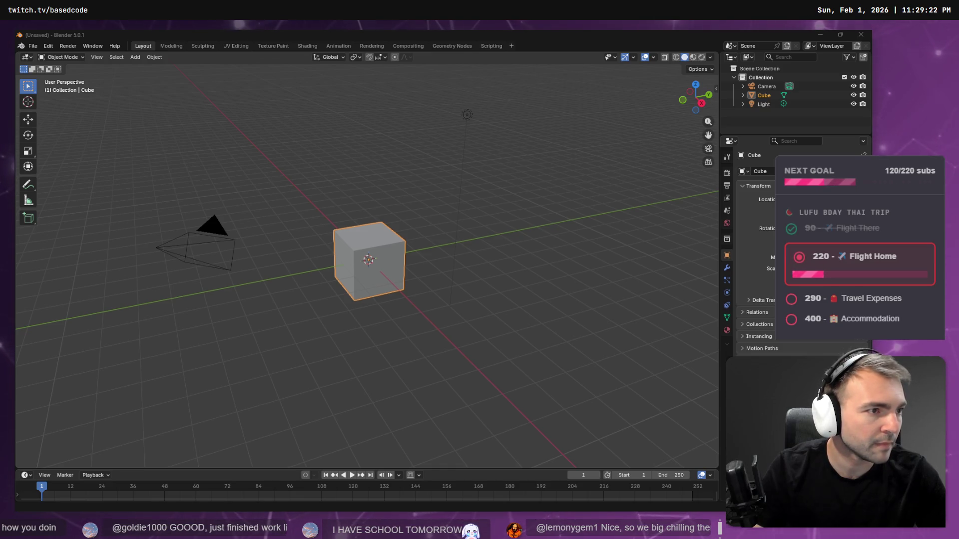
- Filter the FileSystem dock for 'newly' and copy the absolute path of Newlyweds.fbx
key("alt+Tab")
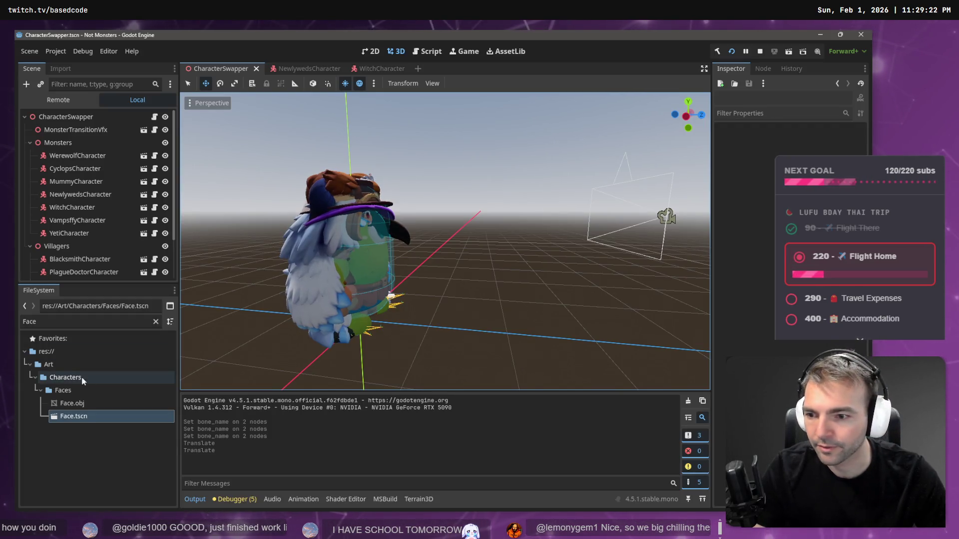
left_click(156, 321)
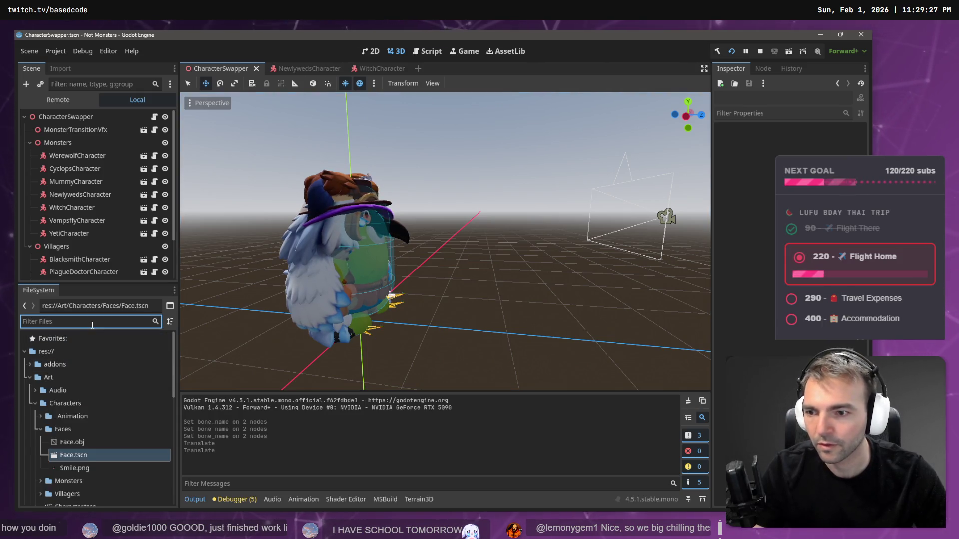
type("newly")
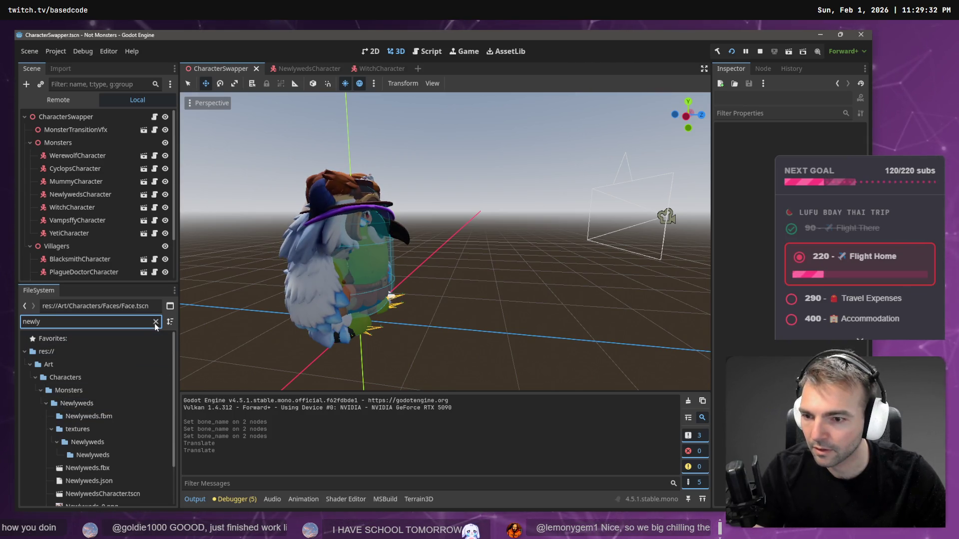
left_click(87, 468)
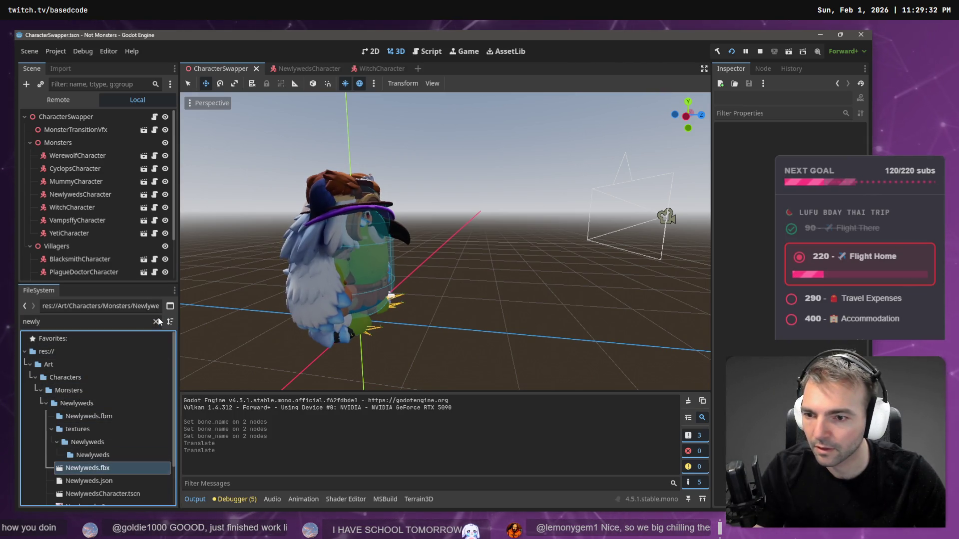
right_click(94, 498)
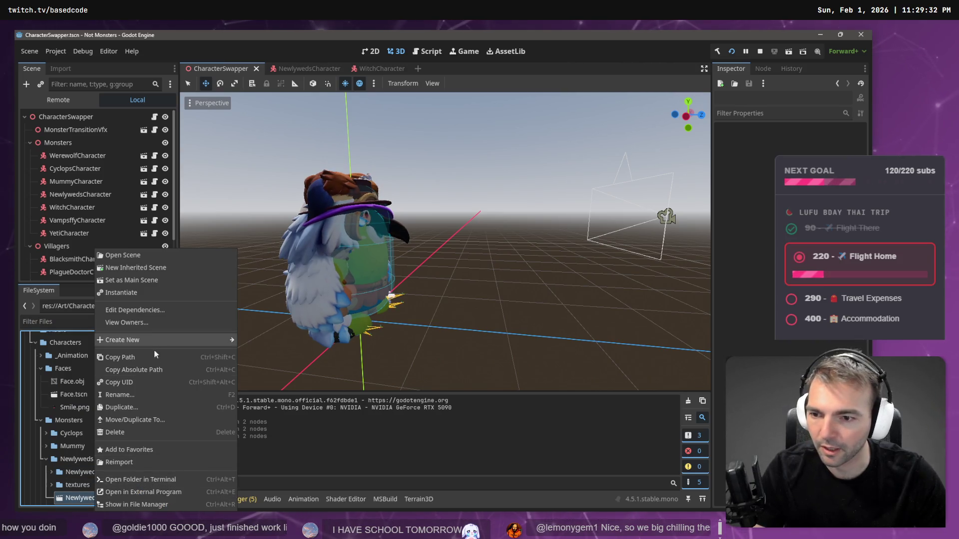
left_click(160, 370)
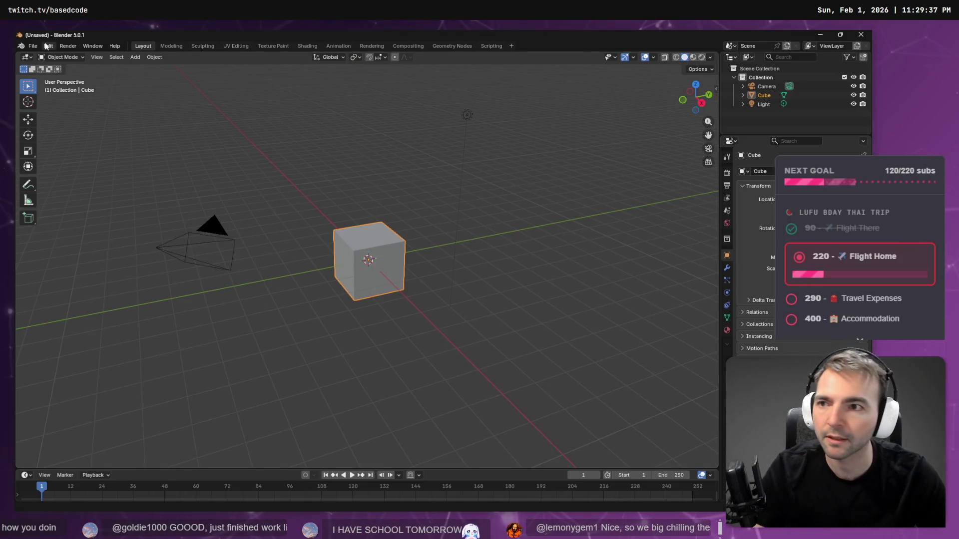
left_click(32, 46)
left_click(42, 57)
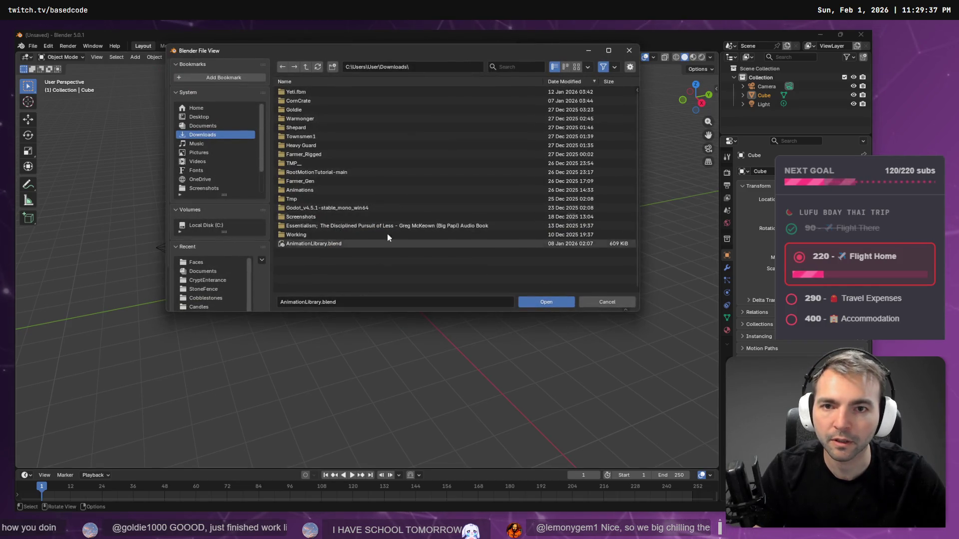
left_click(418, 65)
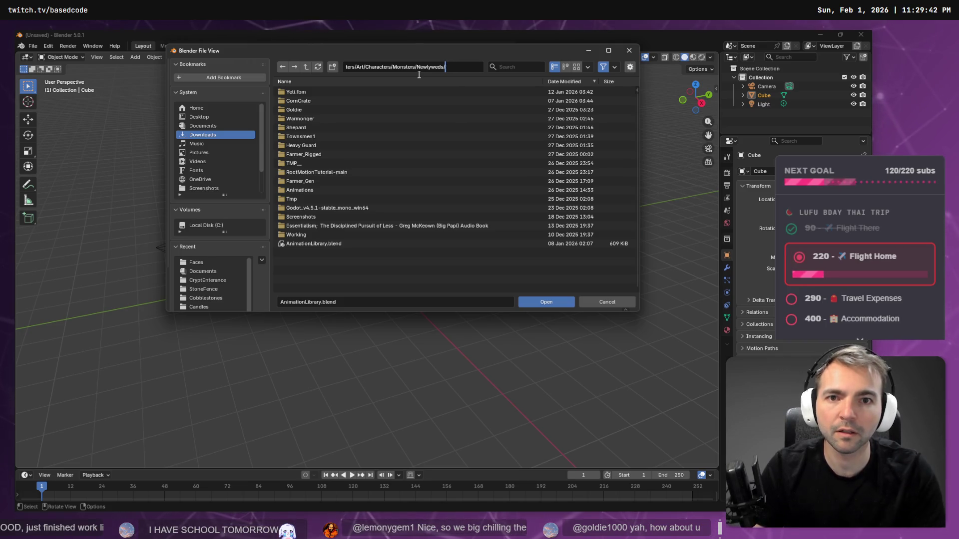
key("Return")
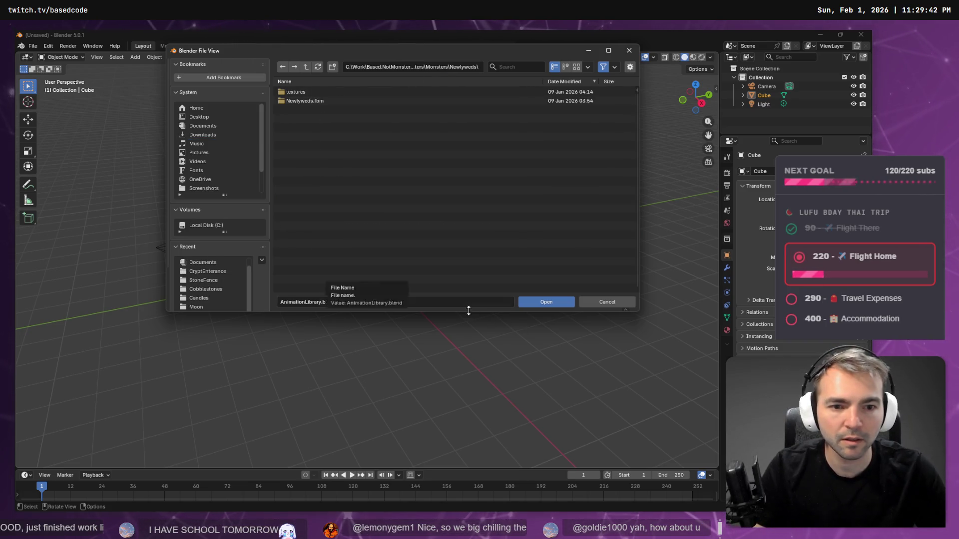
key("Escape")
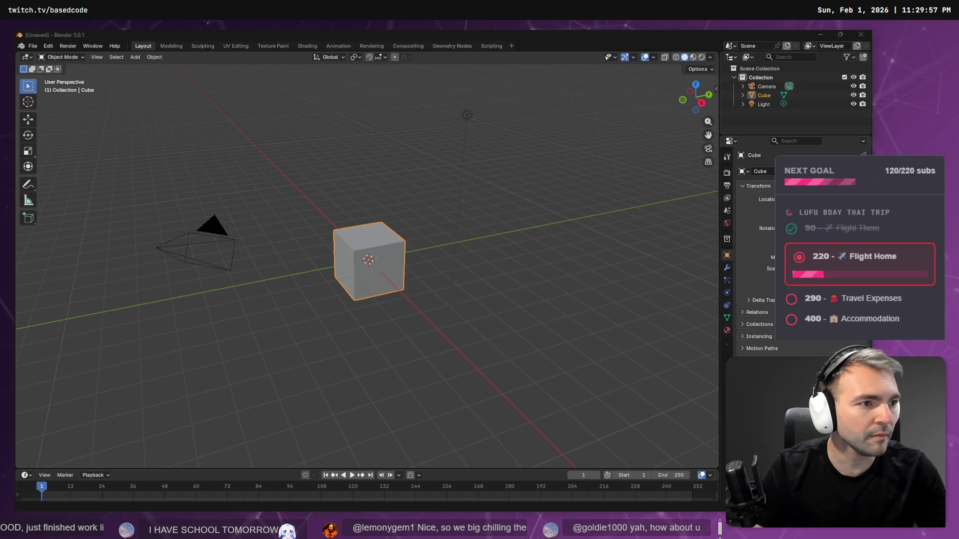
- Drag Newlyweds.fbx from File Explorer into the Blender viewport and import the FBX
key("alt+Tab")
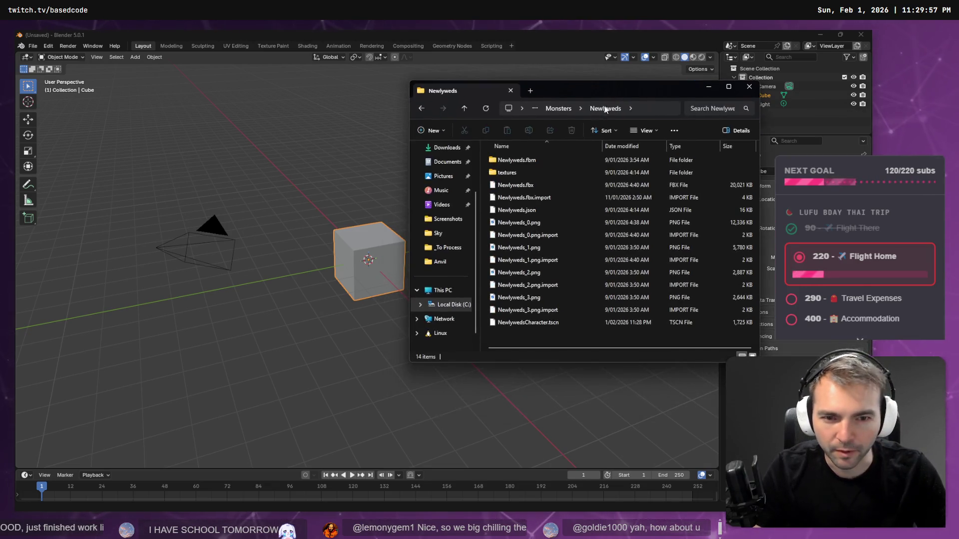
left_click(515, 185)
left_click_drag(528, 187, 250, 200)
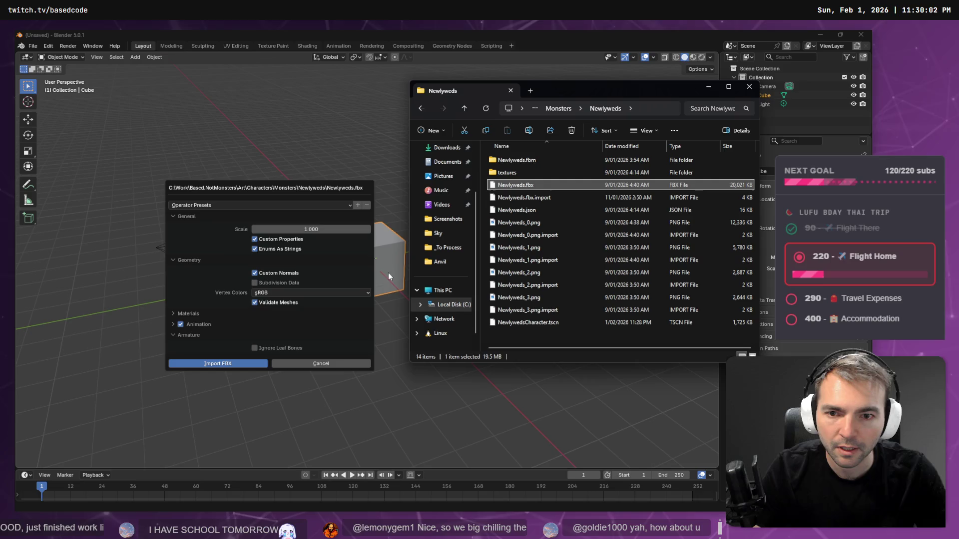
left_click(243, 364)
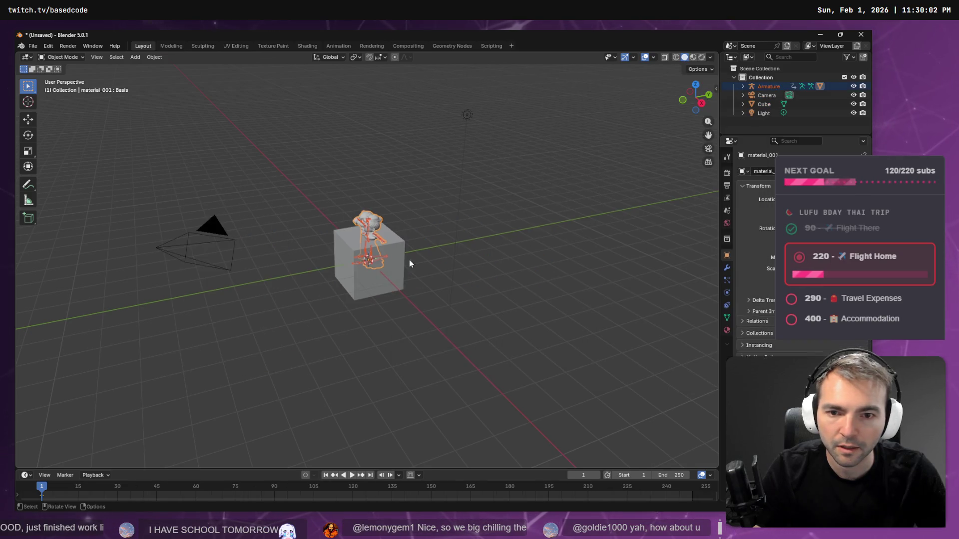
- Delete the default camera, cube and light, keeping the mesh nested under the Armature
left_click(768, 95)
left_click(766, 112, "shift")
key("Delete")
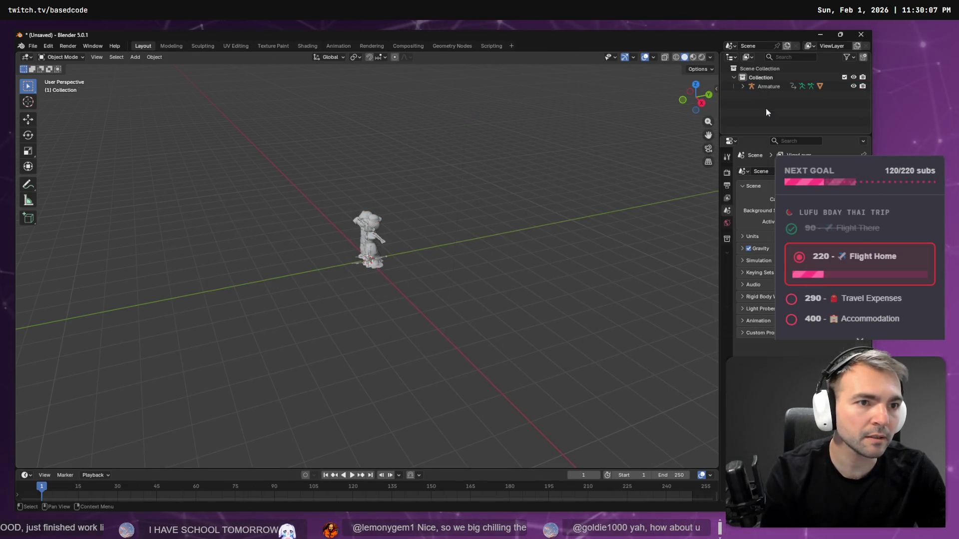
left_click_drag(767, 85, 768, 71)
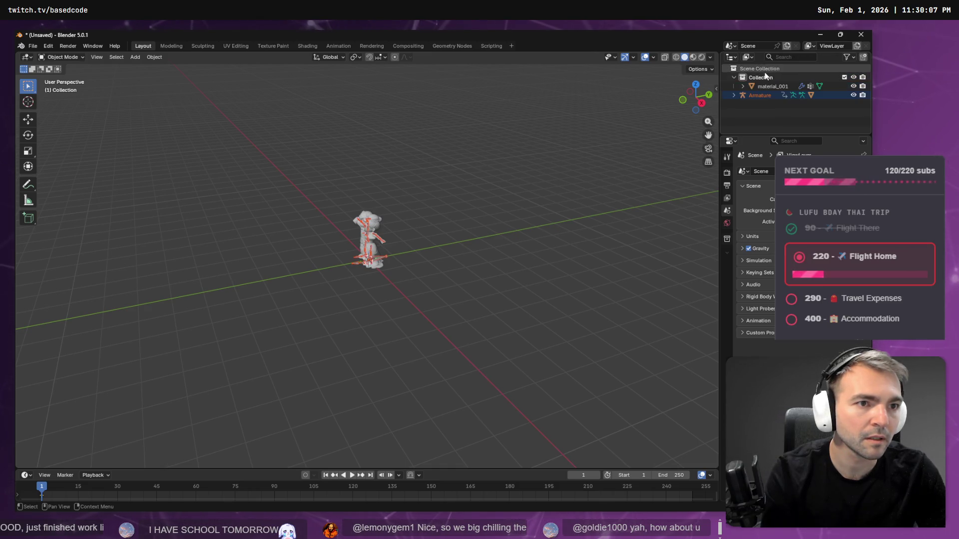
left_click(763, 78)
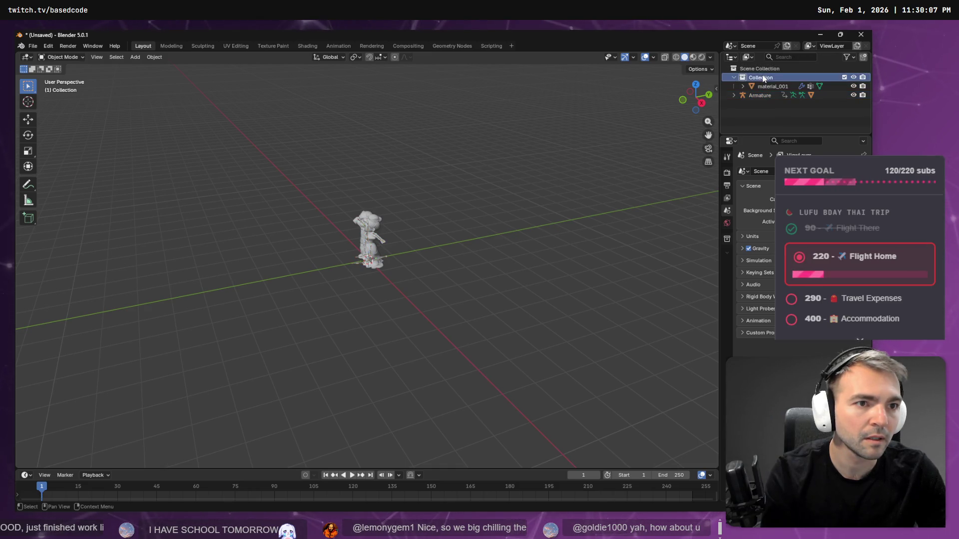
left_click(763, 103)
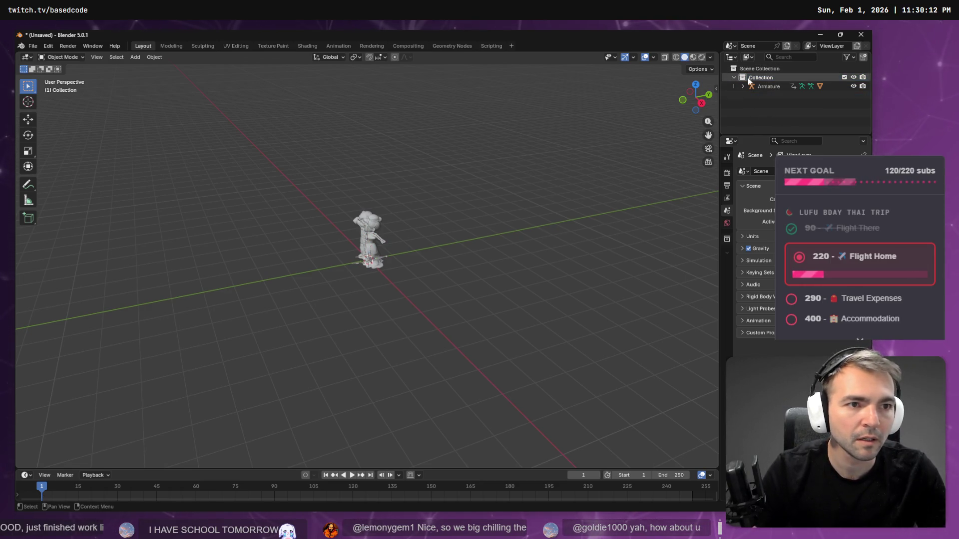
left_click_drag(771, 86, 760, 94)
- Select the imported character mesh in the viewport and bring up its object menu
right_click(368, 233)
left_click(374, 220)
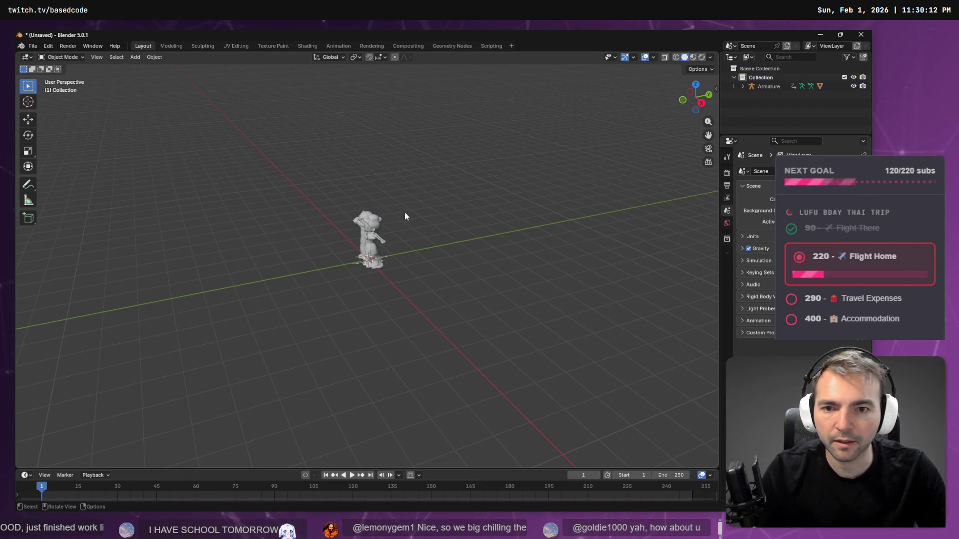
scroll(404, 212, "up", 5)
right_click(421, 156)
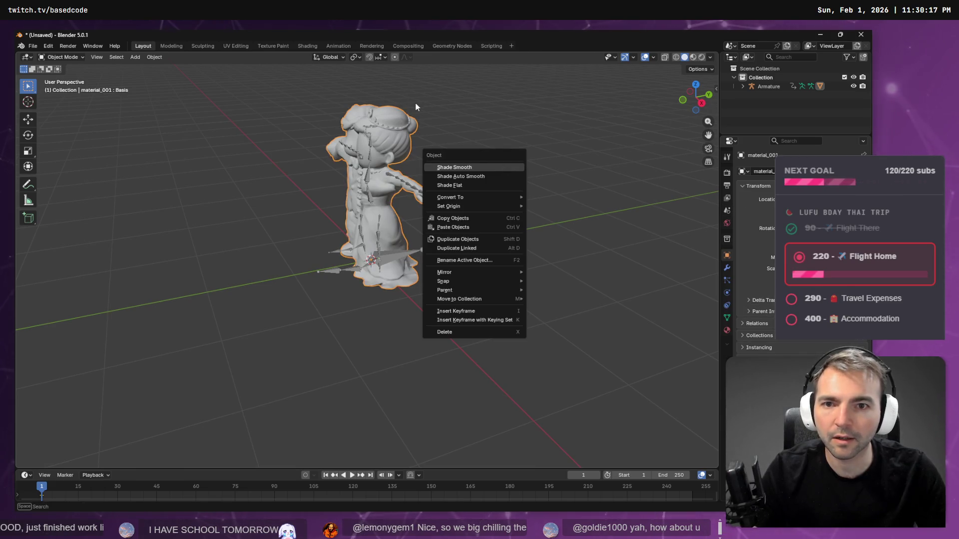
- Enter Weight Paint mode and step the vertex groups from the forearm up to CC_Base_Spine02
left_click(64, 57)
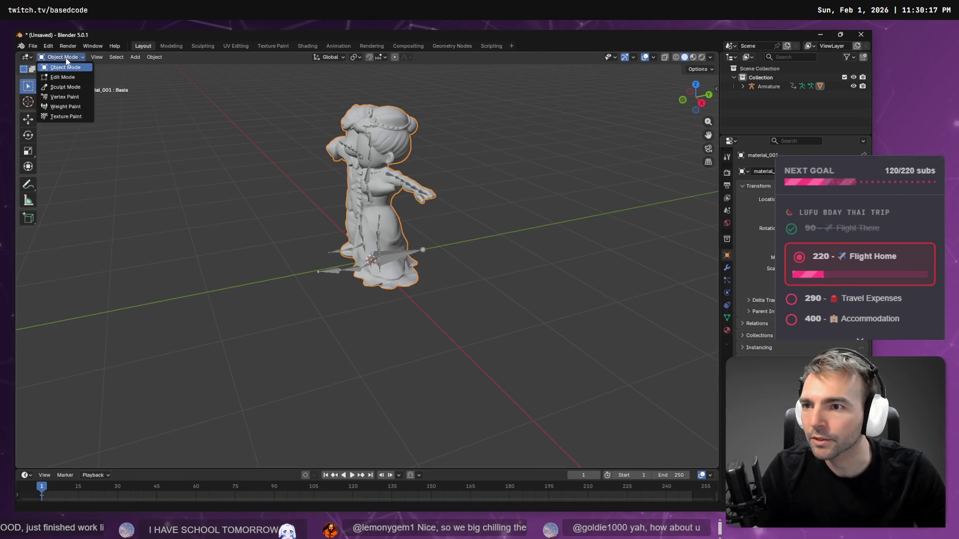
left_click(67, 107)
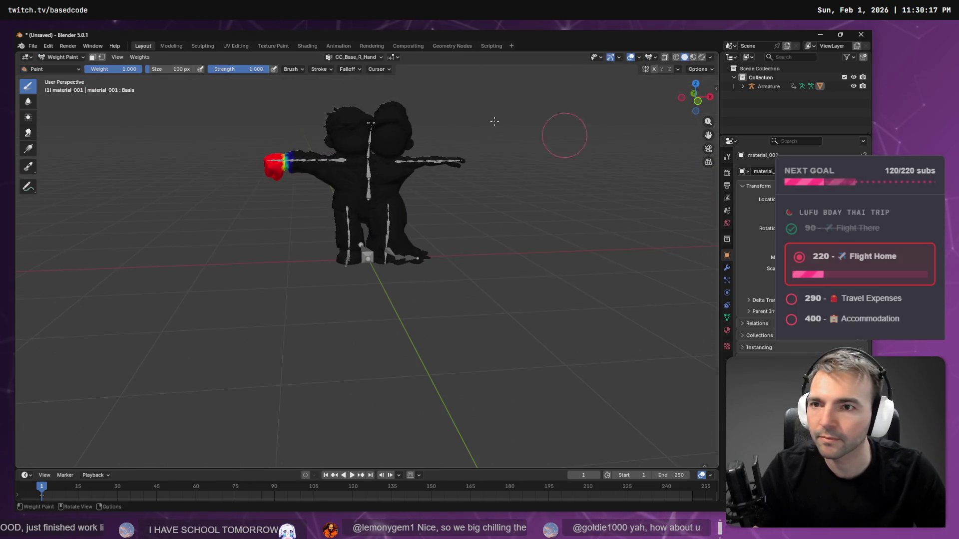
left_click(352, 58)
left_click(340, 86)
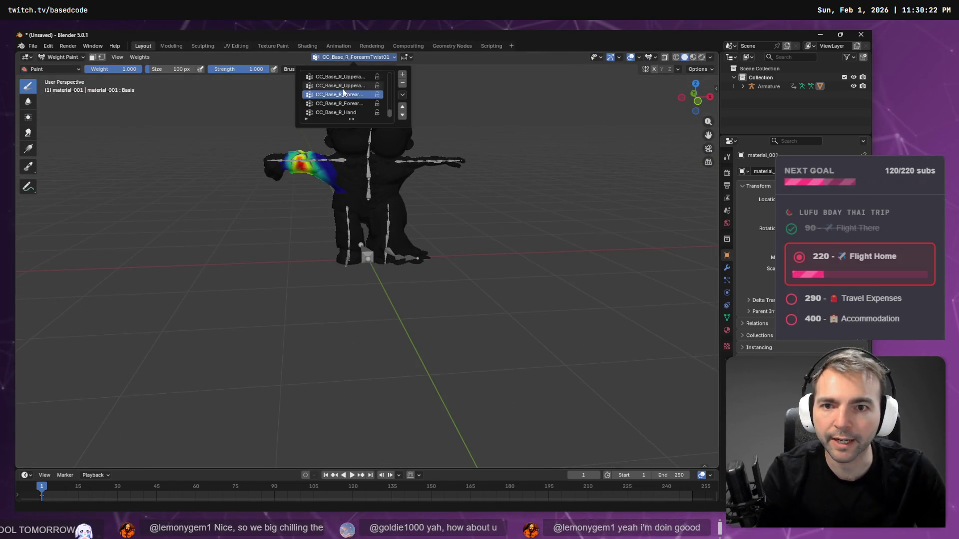
key("Up")
key("Up")
key("Up")
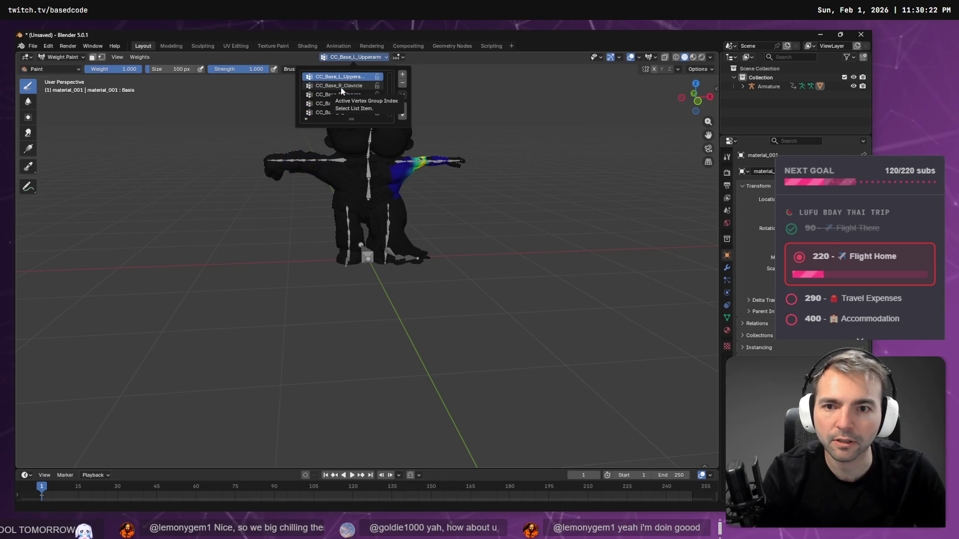
key("Up")
key("Up")
key("Up")
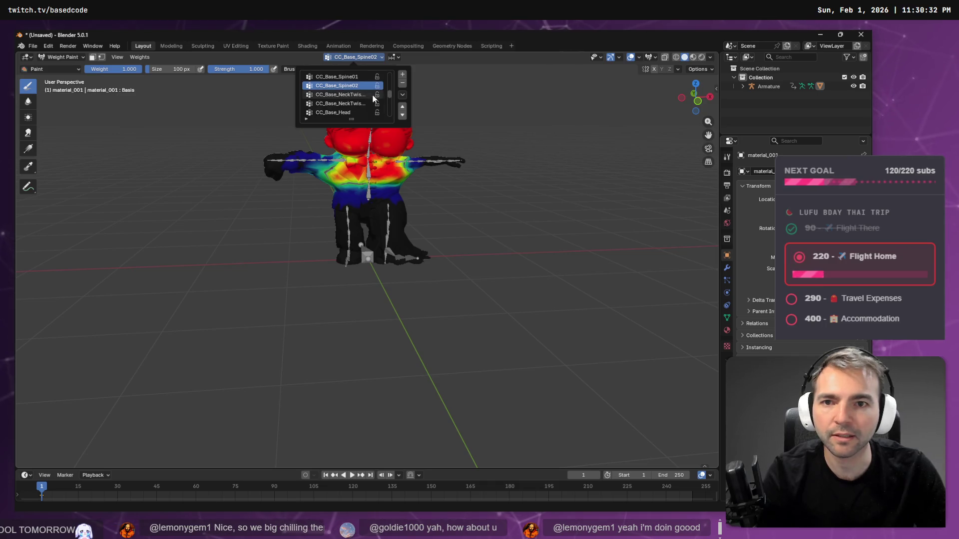
key("alt+Tab")
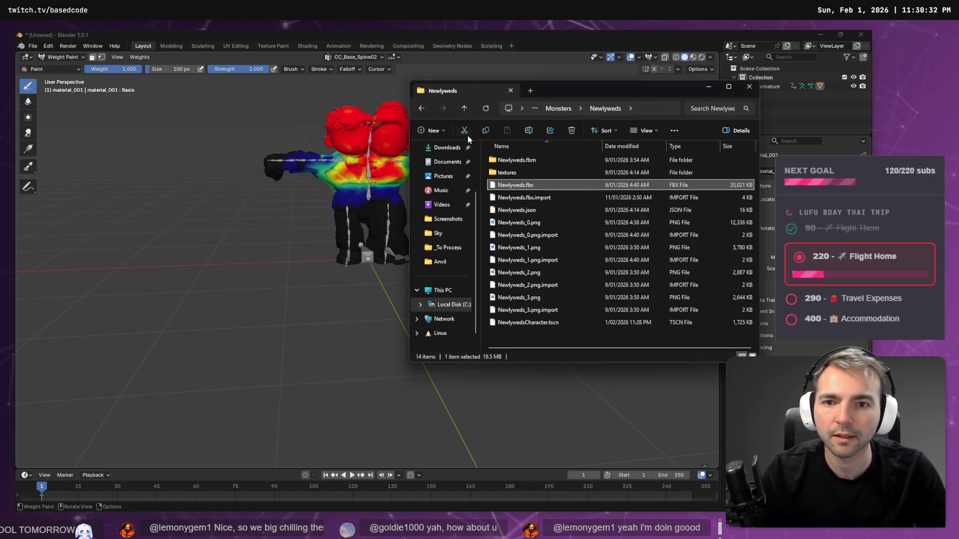
key("alt+Tab")
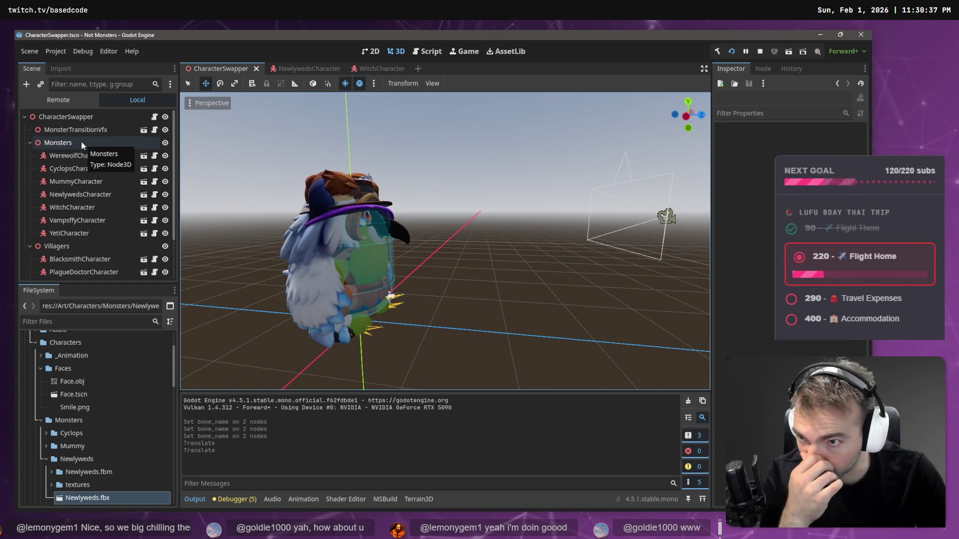
- Switch to the NewlywedsCharacter scene and select the Face and Face2 bone attachments
left_click(379, 70)
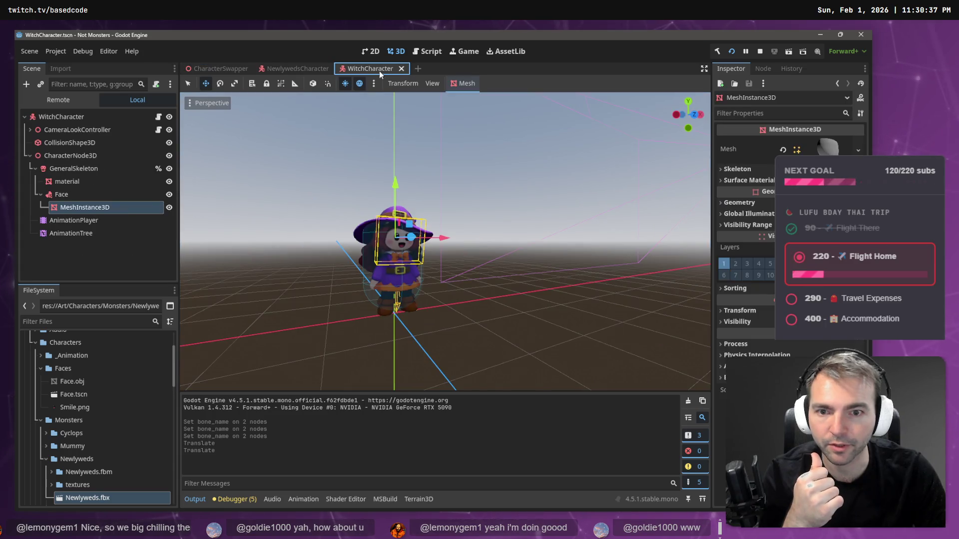
left_click(299, 69)
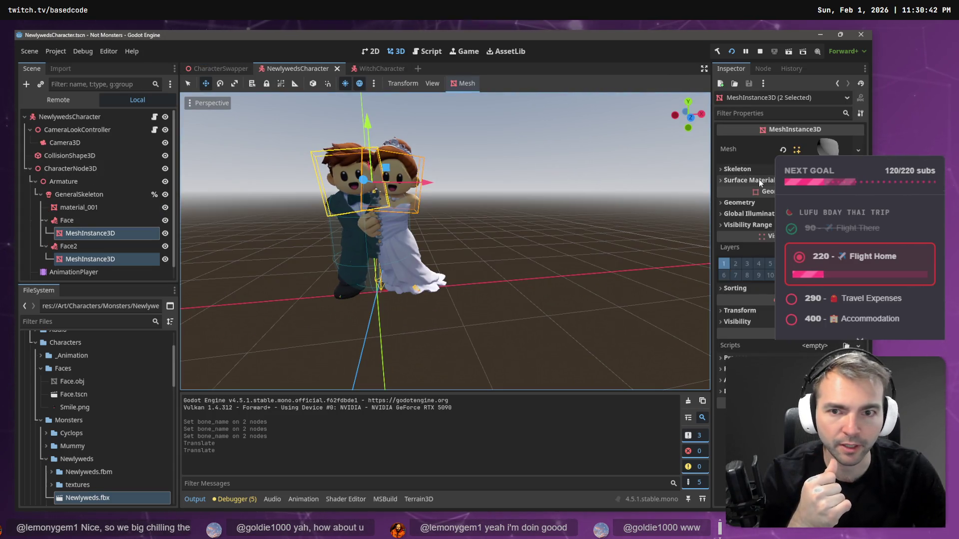
left_click(80, 223)
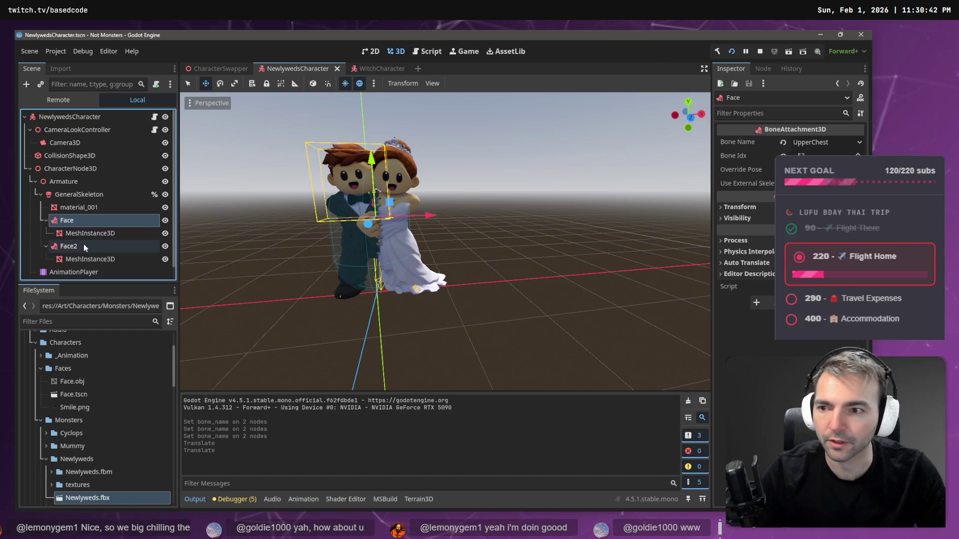
left_click(83, 246, "ctrl")
- Browse the faces' Bone Name list without changing it, then select GeneralSkeleton
left_click(819, 142)
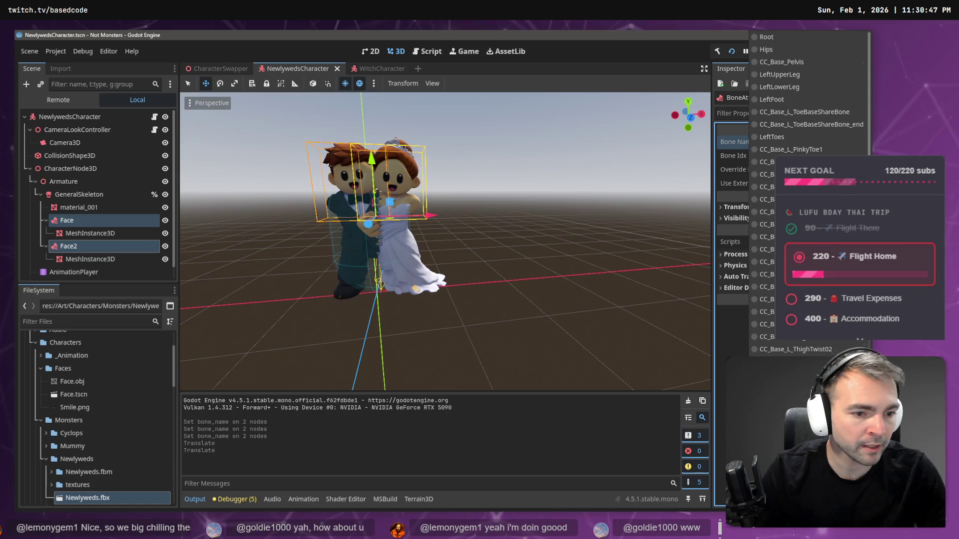
scroll(819, 189, "down", 10)
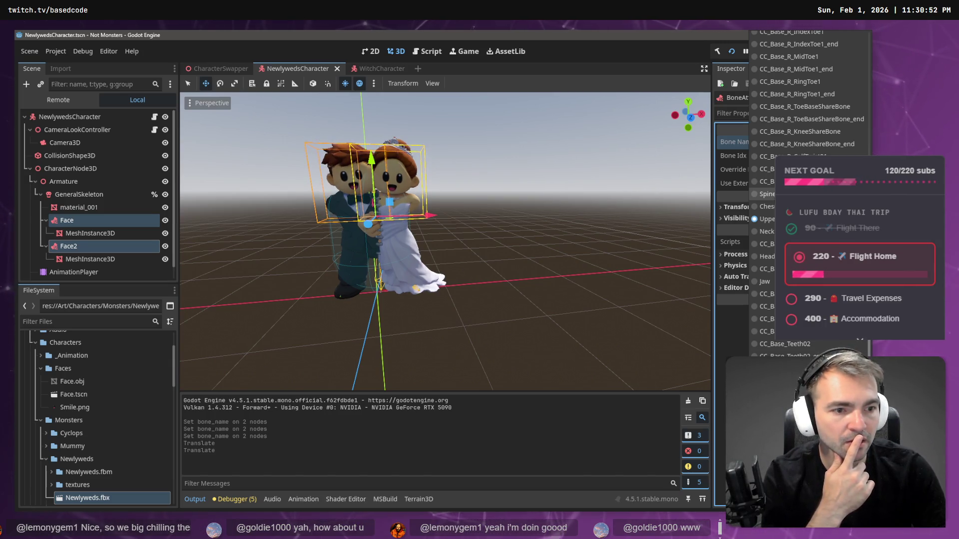
scroll(804, 190, "down", 10)
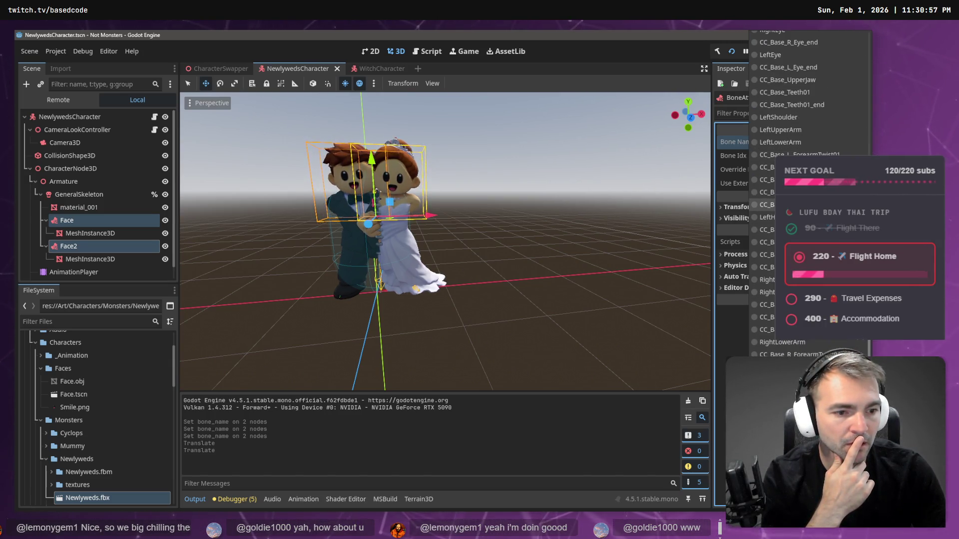
scroll(804, 189, "up", 10)
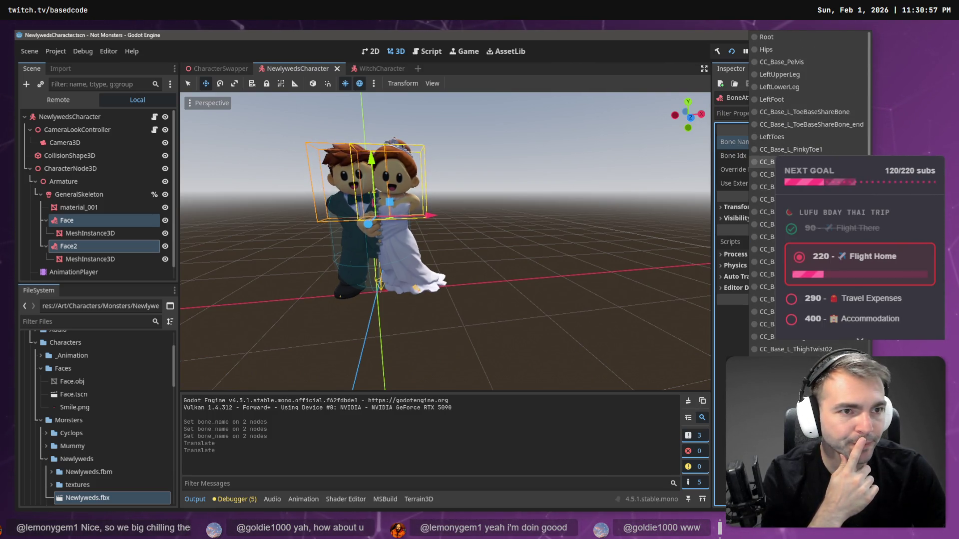
left_click(694, 75)
left_click(77, 199)
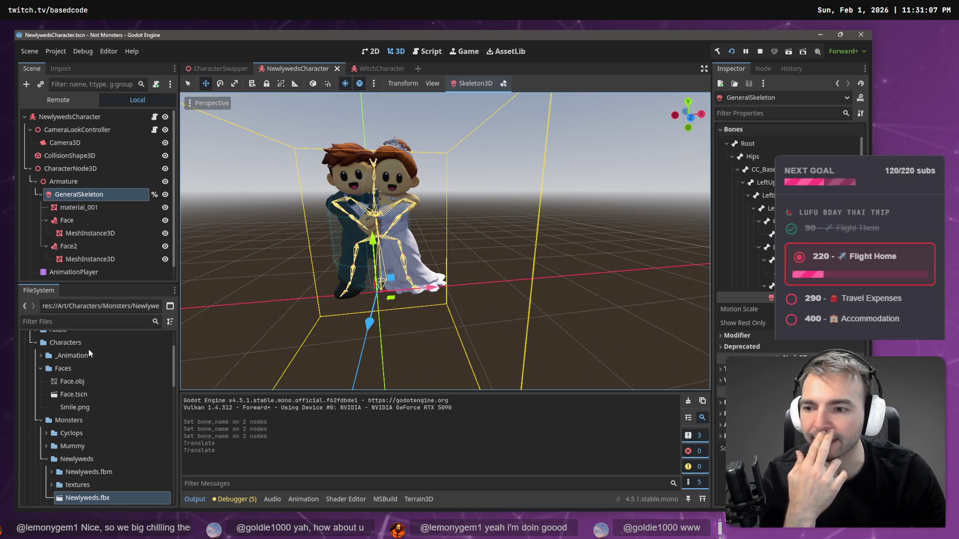
- Open Newlyweds.fbx's advanced import settings and expand the Skeleton3D Bone Map and Profile
left_click(61, 70)
scroll(71, 220, "down", 5)
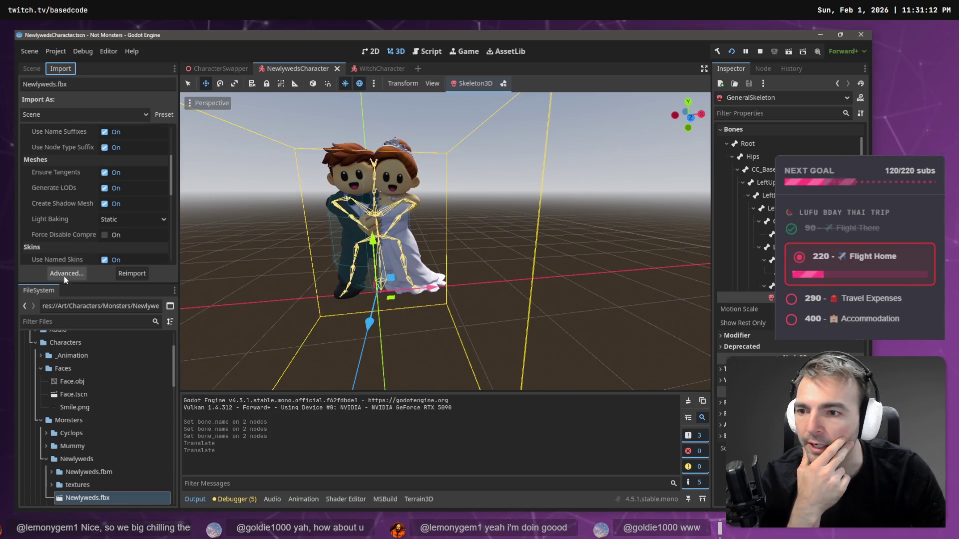
left_click(64, 275)
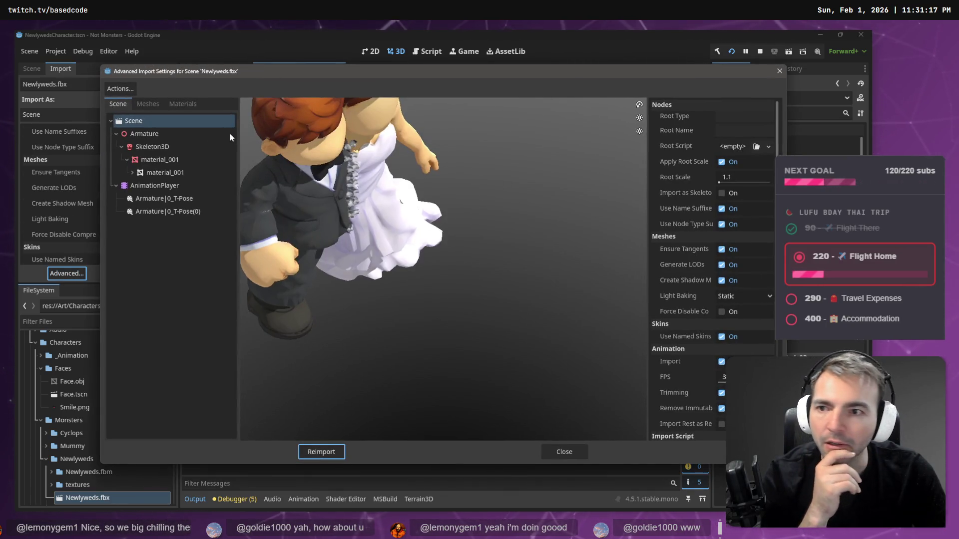
left_click(155, 148)
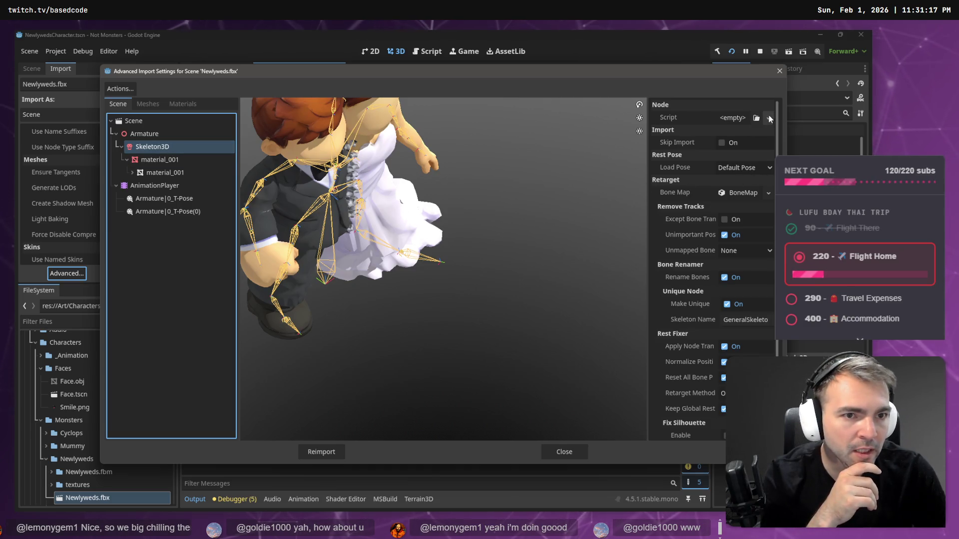
left_click(768, 193)
left_click(742, 192)
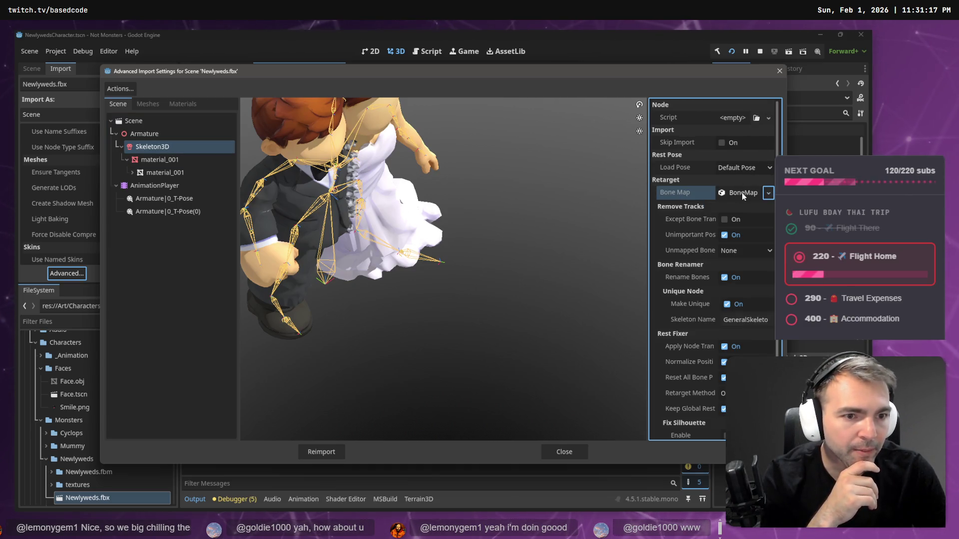
left_click(741, 193)
scroll(729, 262, "down", 5)
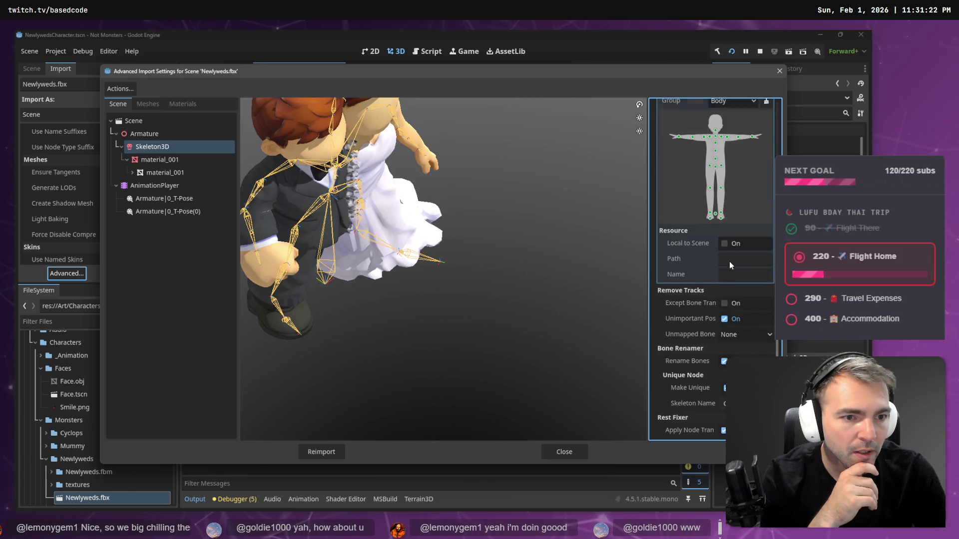
scroll(730, 260, "up", 4)
scroll(741, 169, "up", 2)
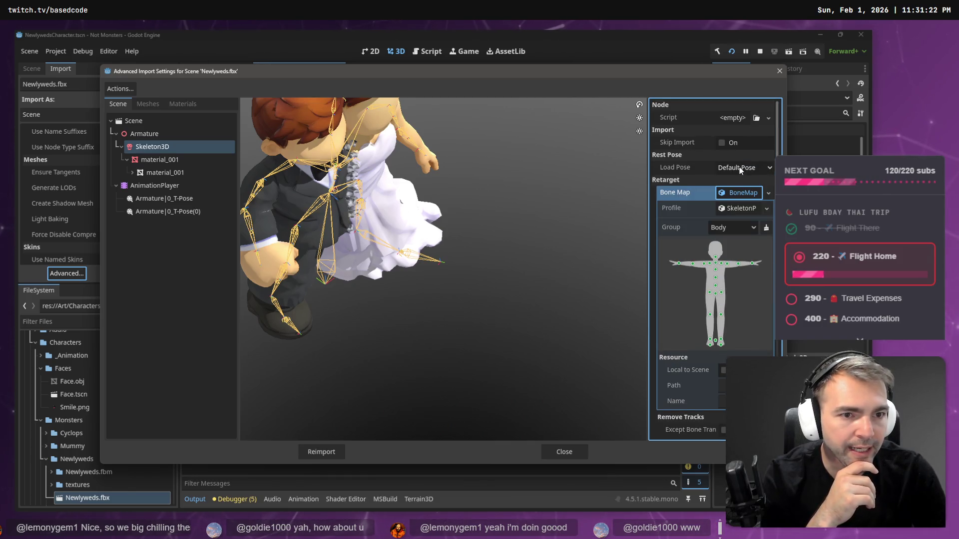
left_click(733, 208)
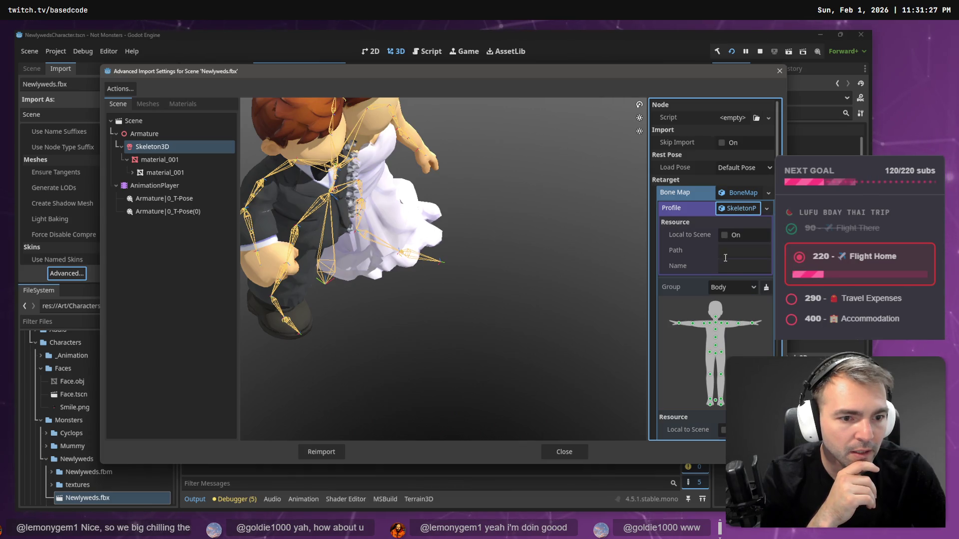
scroll(720, 289, "down", 2)
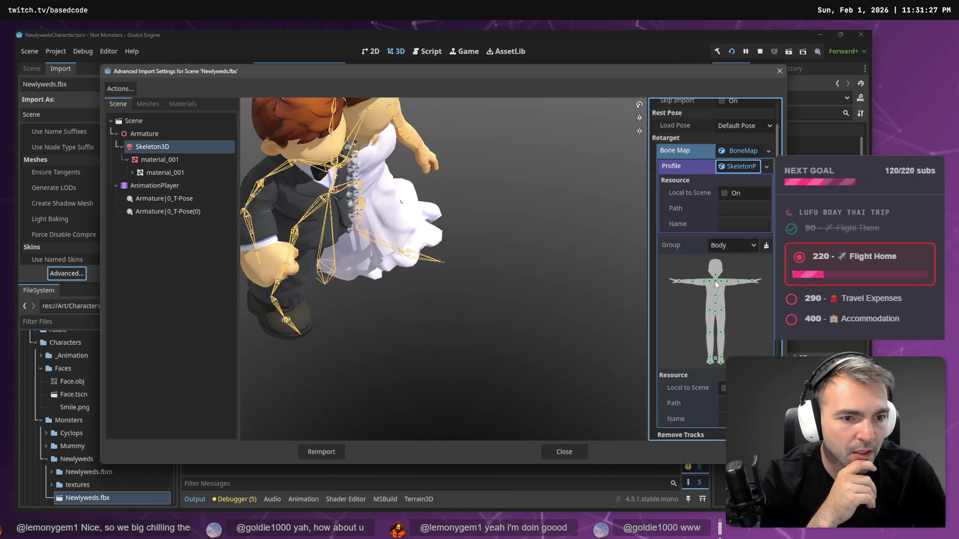
- Check the Neck, Head and UpperChest bone mappings unchanged, then close the import settings
left_click(716, 282)
scroll(719, 275, "down", 8)
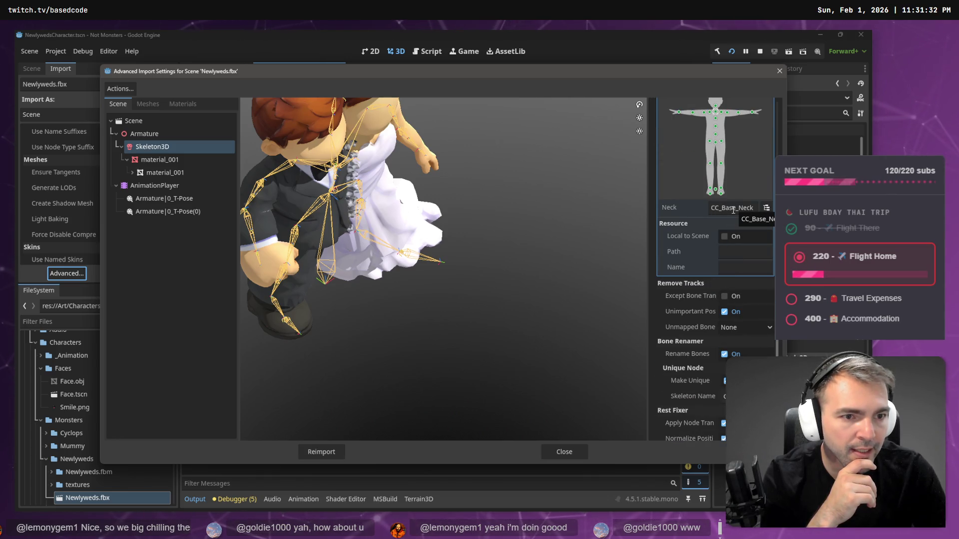
scroll(735, 209, "up", 4)
left_click(715, 190)
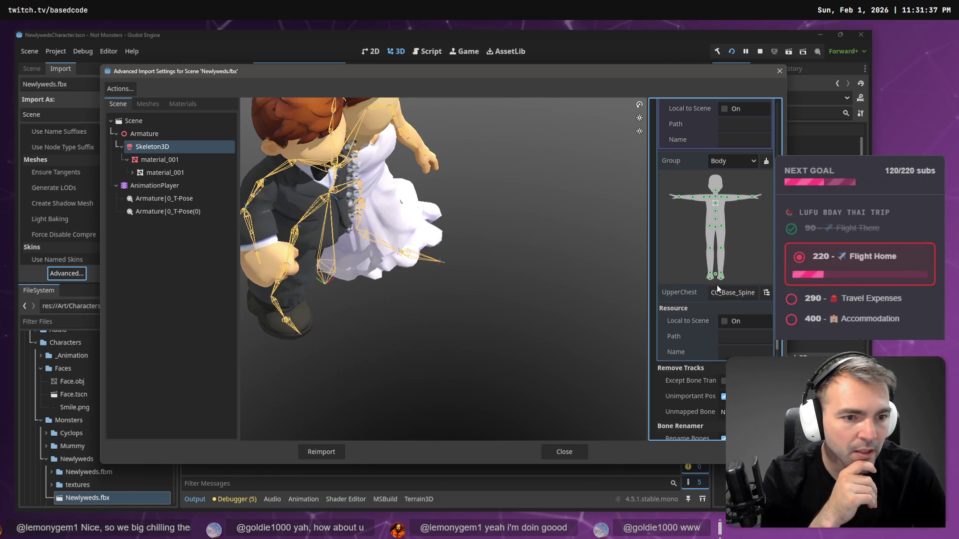
left_click(764, 293)
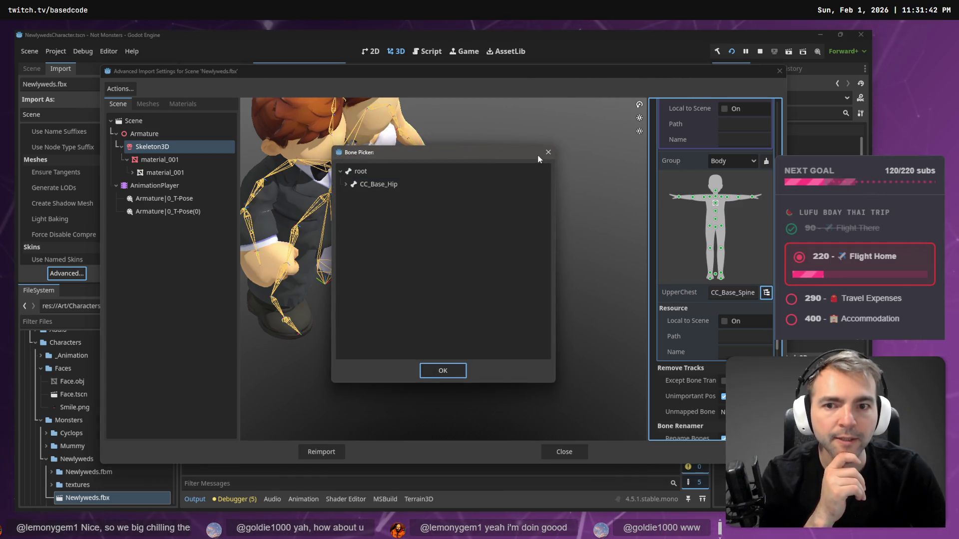
left_click(547, 154)
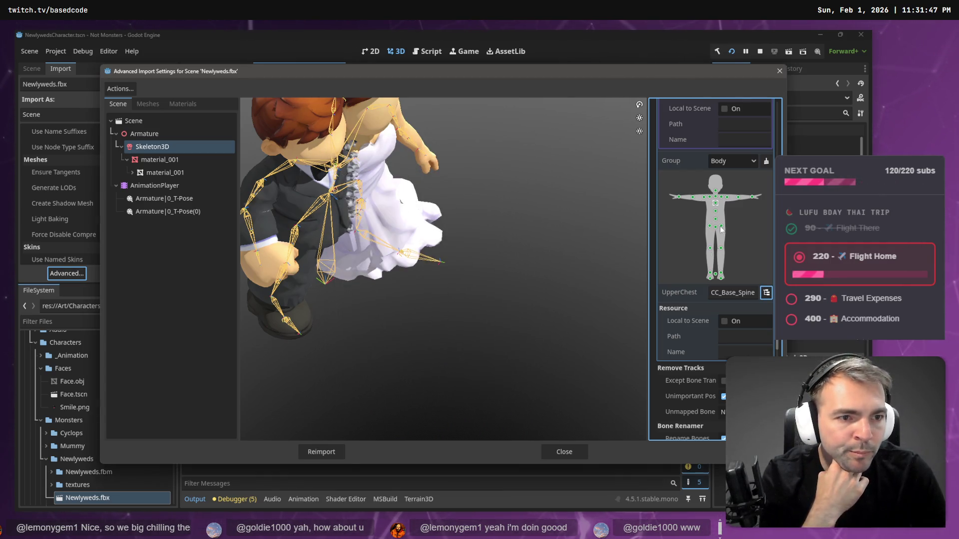
scroll(727, 217, "up", 4)
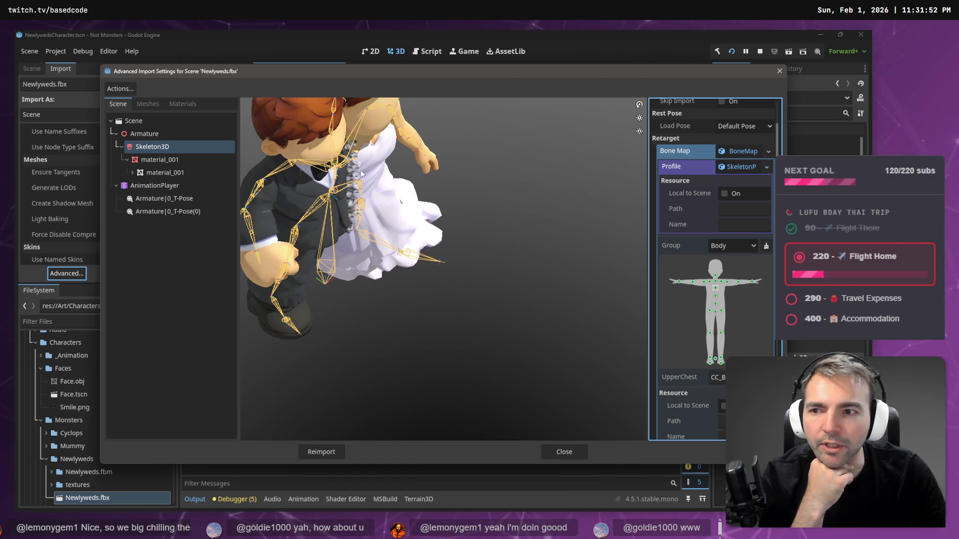
left_click(561, 452)
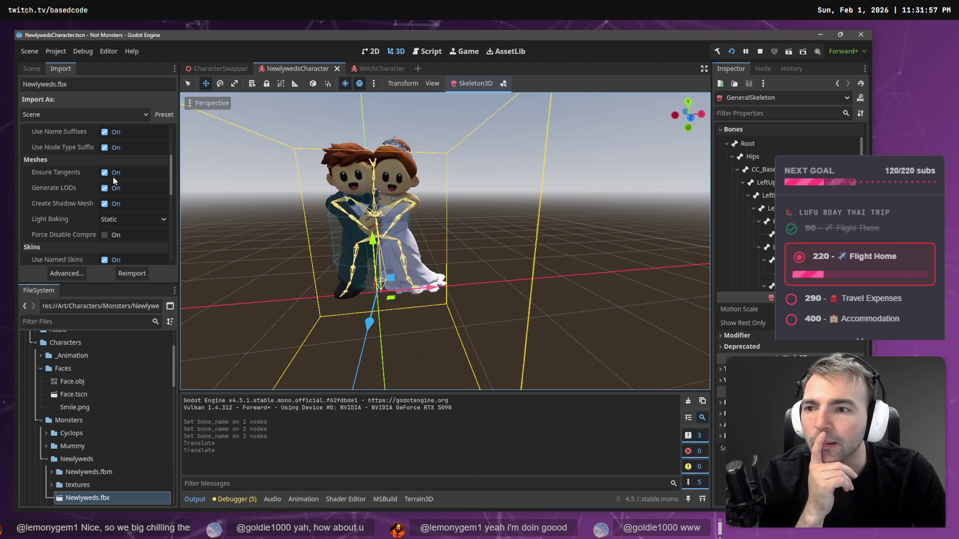
- Set the Bone Name of both Face and Face2 attachments to Spine
left_click(31, 68)
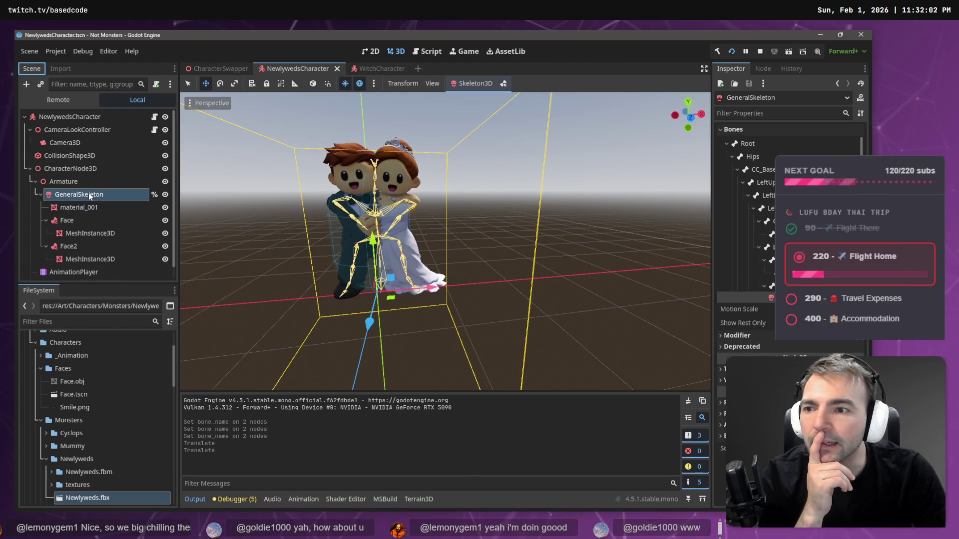
left_click(80, 219)
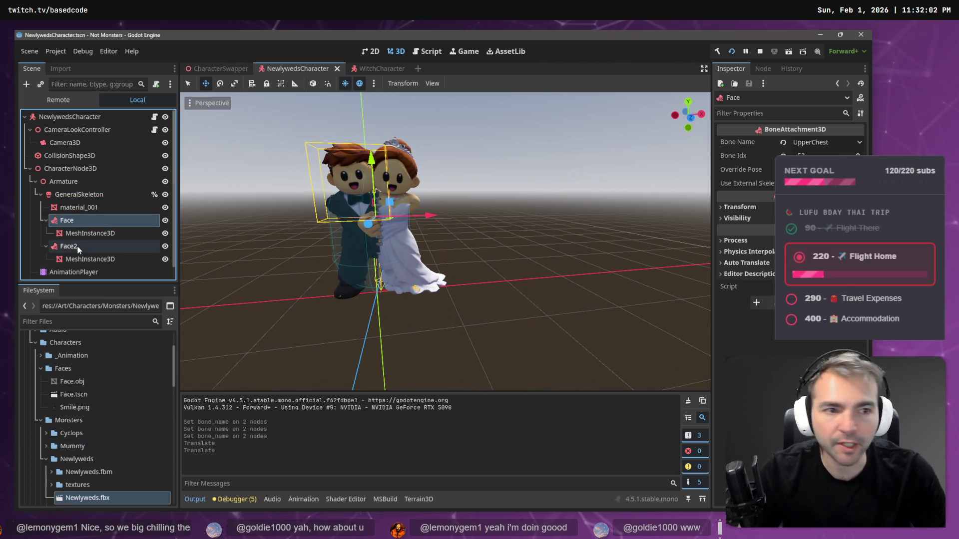
left_click(77, 247, "ctrl")
left_click(832, 142)
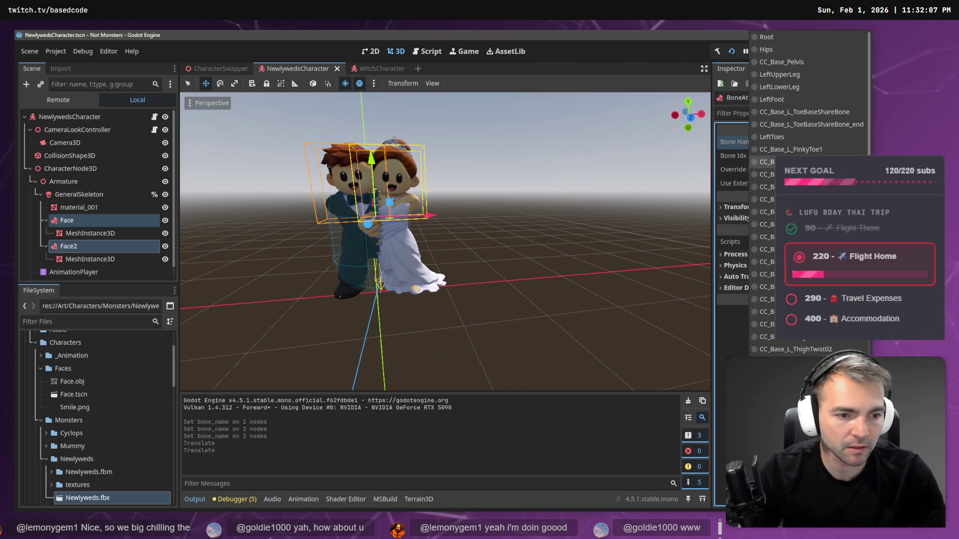
scroll(795, 343, "down", 10)
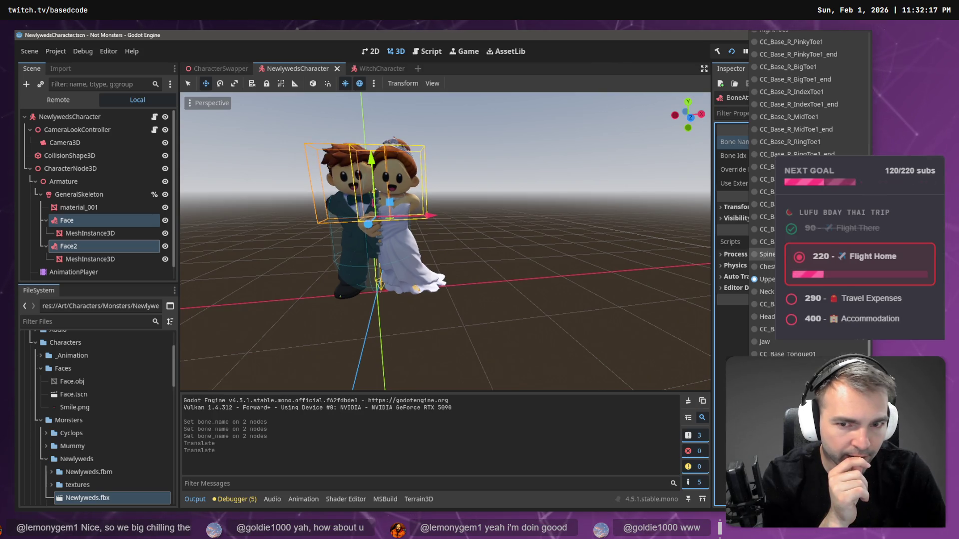
left_click(767, 254)
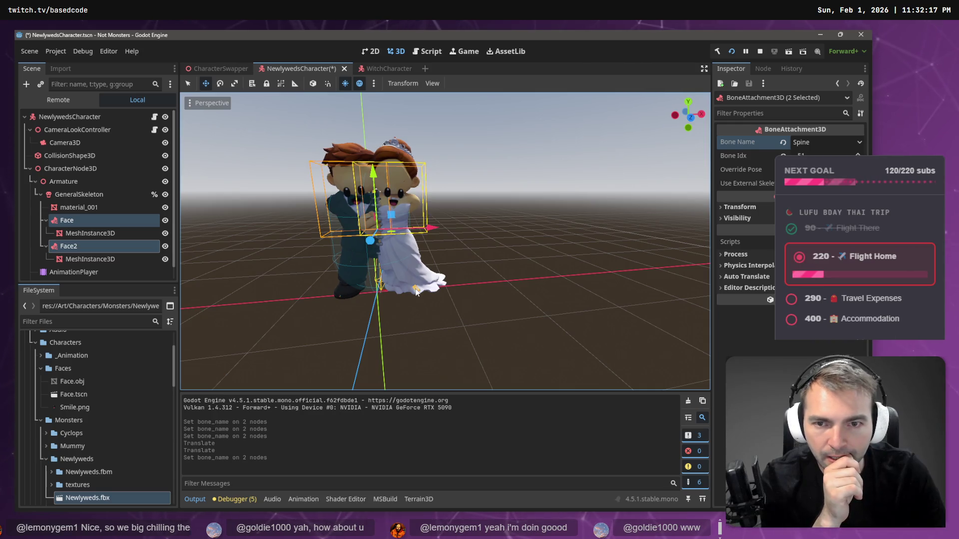
- Raise both face meshes onto the heads, undoing a stray sideways nudge
left_click(95, 233)
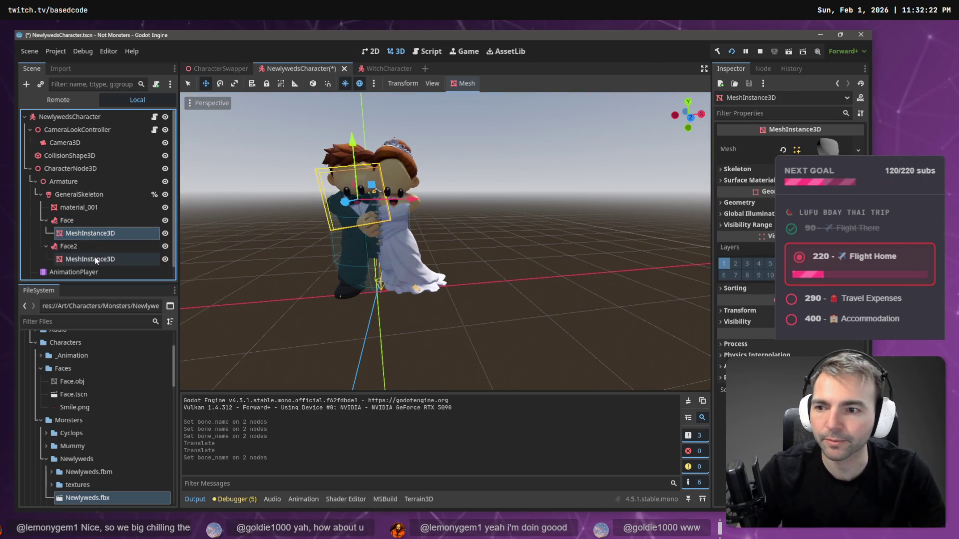
left_click(95, 259, "ctrl")
left_click_drag(369, 135, 369, 116)
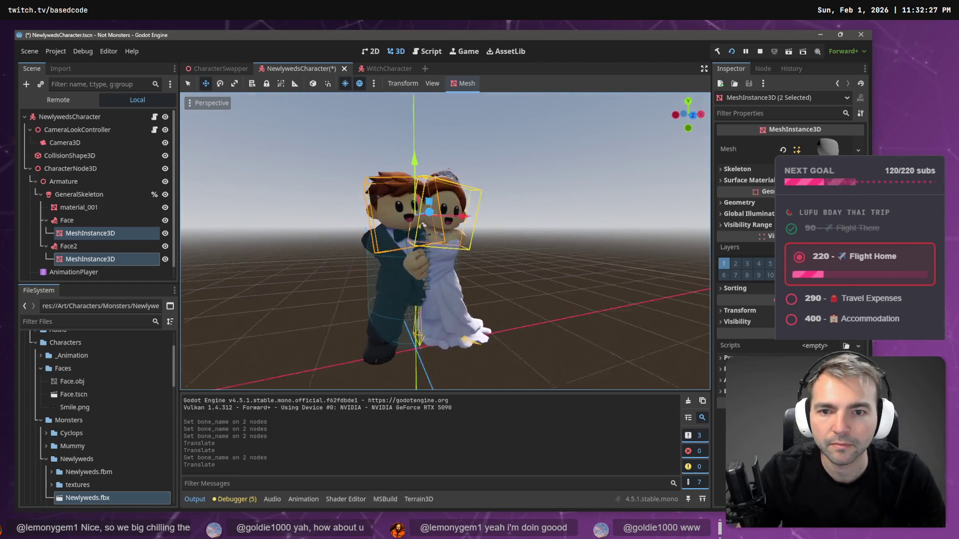
key("KP_3")
key("f")
scroll(424, 182, "down", 5)
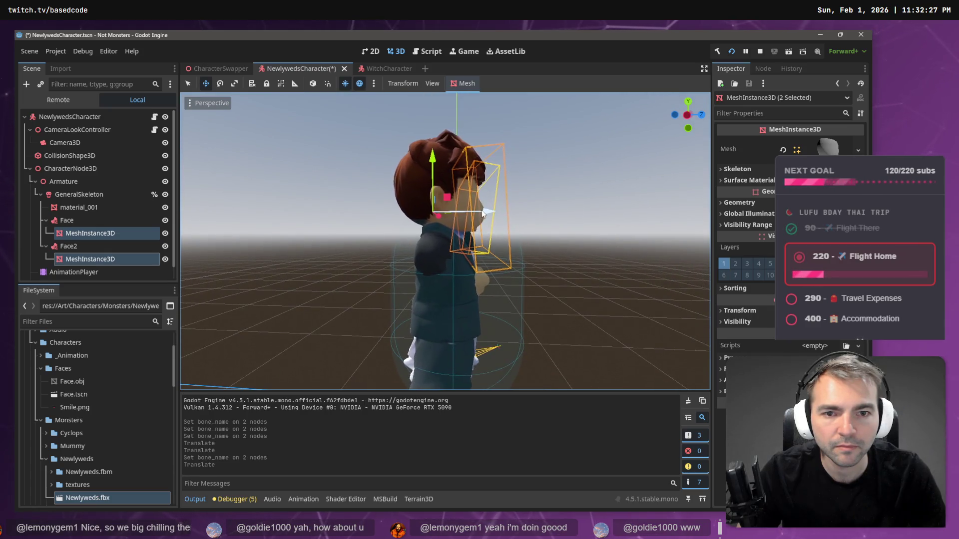
left_click_drag(483, 214, 425, 239)
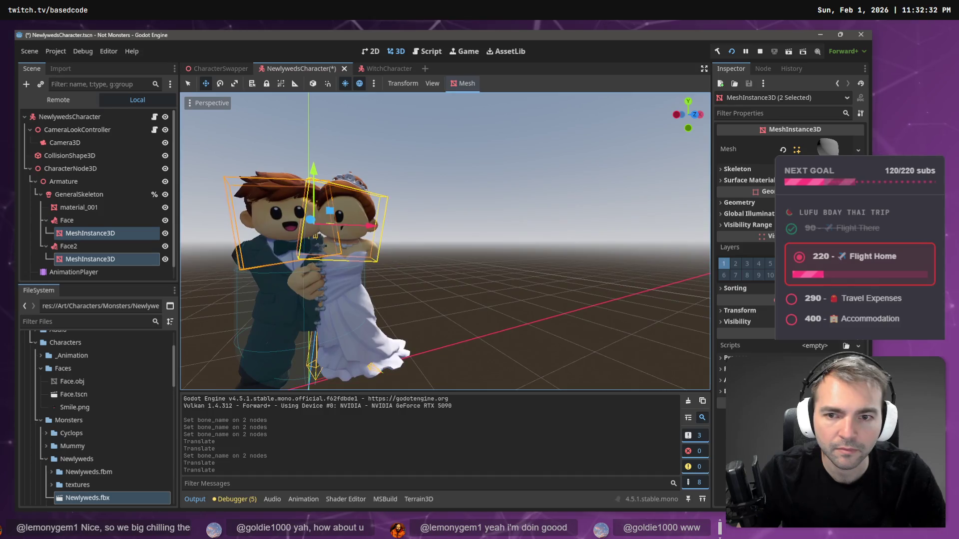
key("ctrl+z")
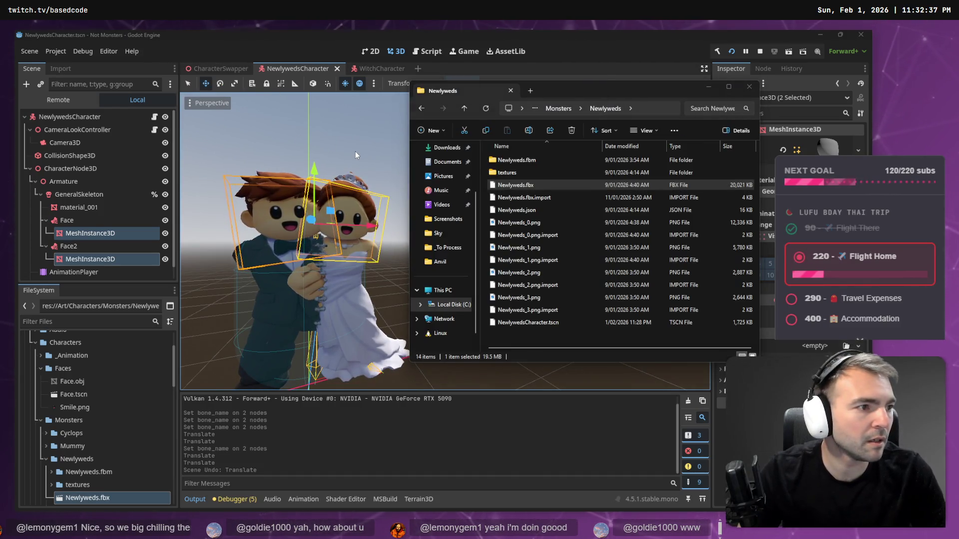
- Run the project with F5 and advance the time of day to clear, fog-free daylight
key("F5")
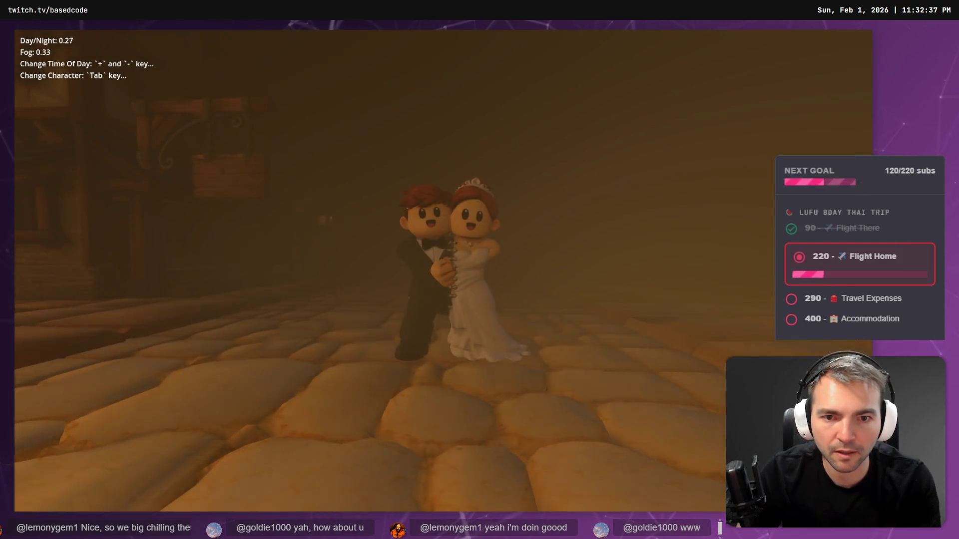
key("plus")
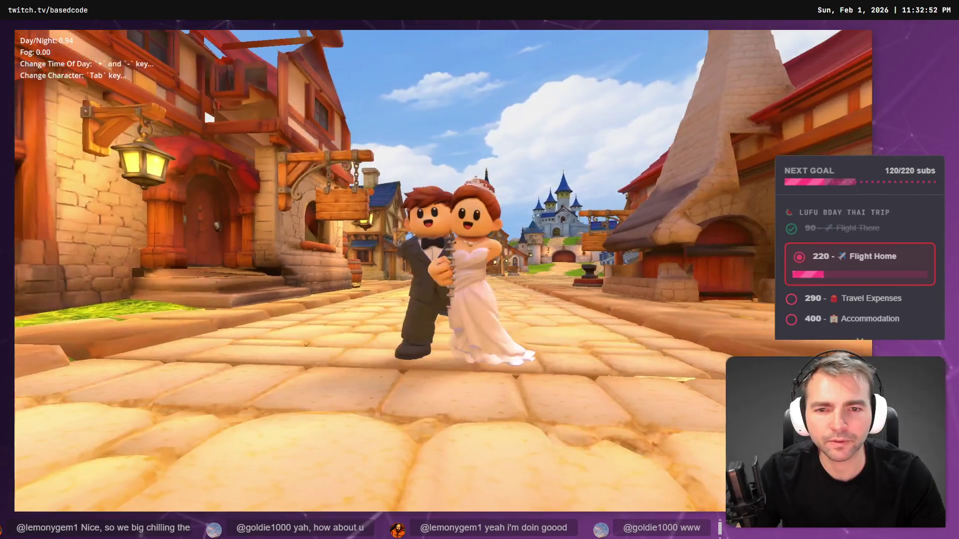
key("alt+Tab")
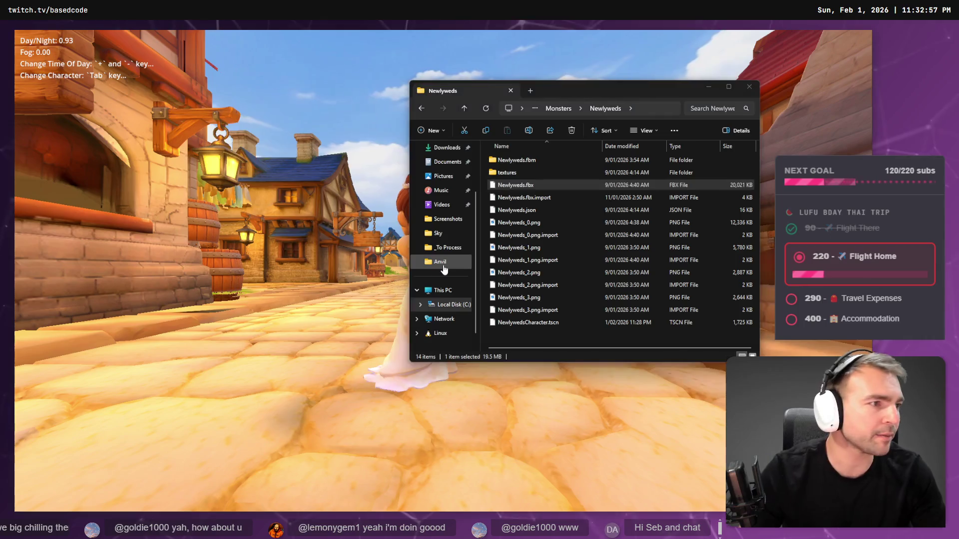
key("alt+Tab")
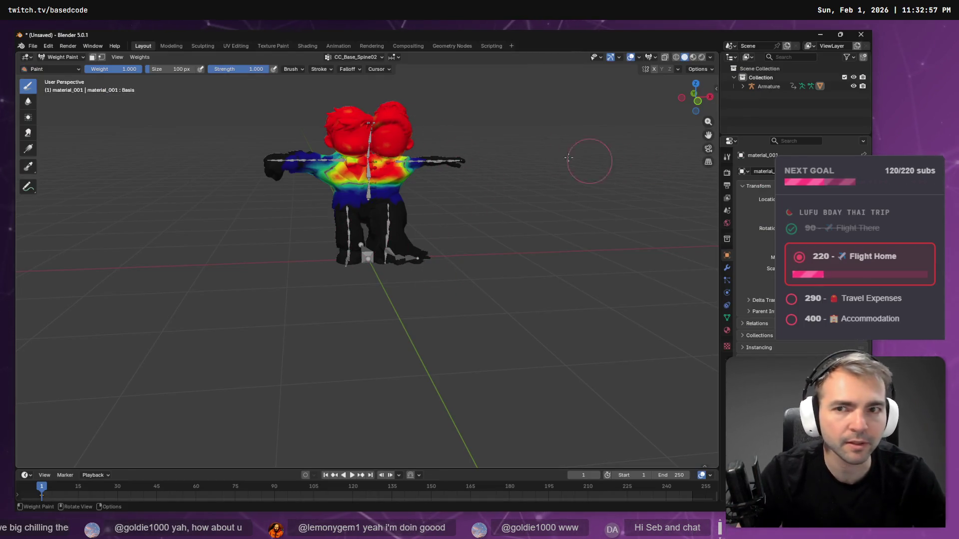
- Cycle the vertex groups through Spine01, Spine02, NeckTwist01 and NeckTwist02, ending on CC_Base_Spine02
left_click(355, 57)
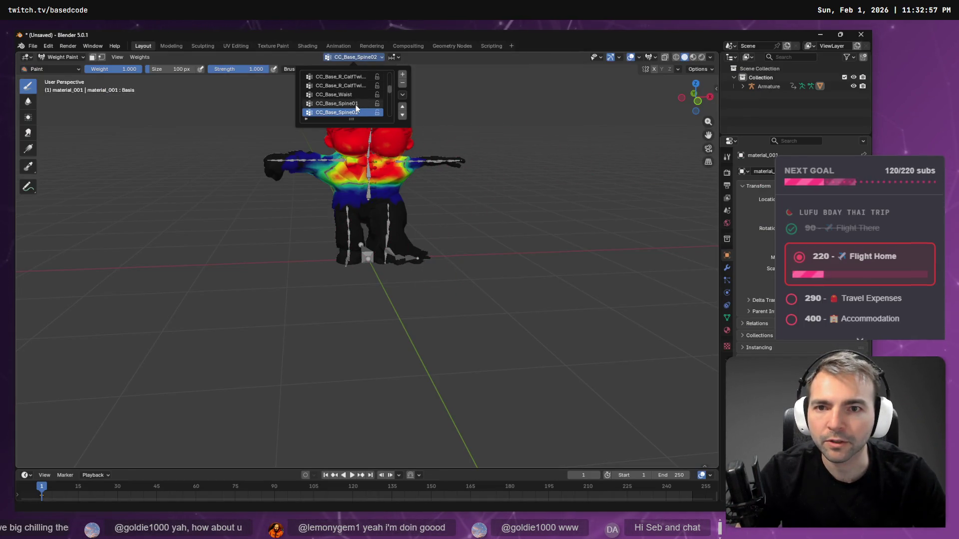
scroll(356, 107, "down", 1)
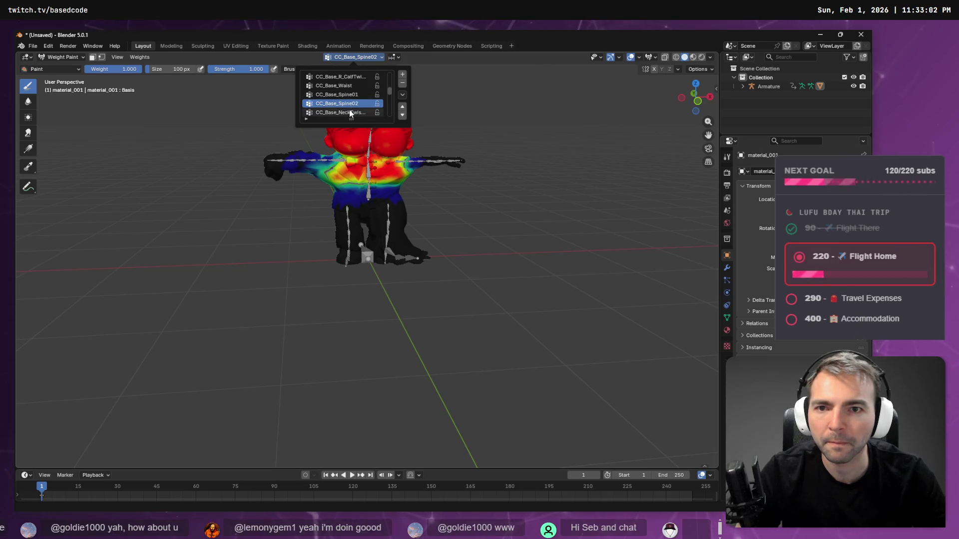
left_click(349, 111)
left_click(352, 102)
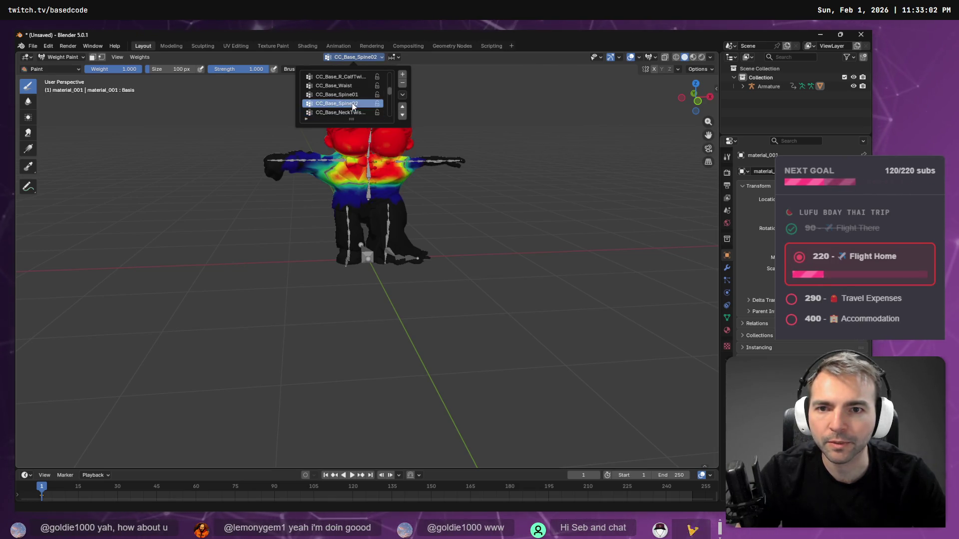
left_click(355, 94)
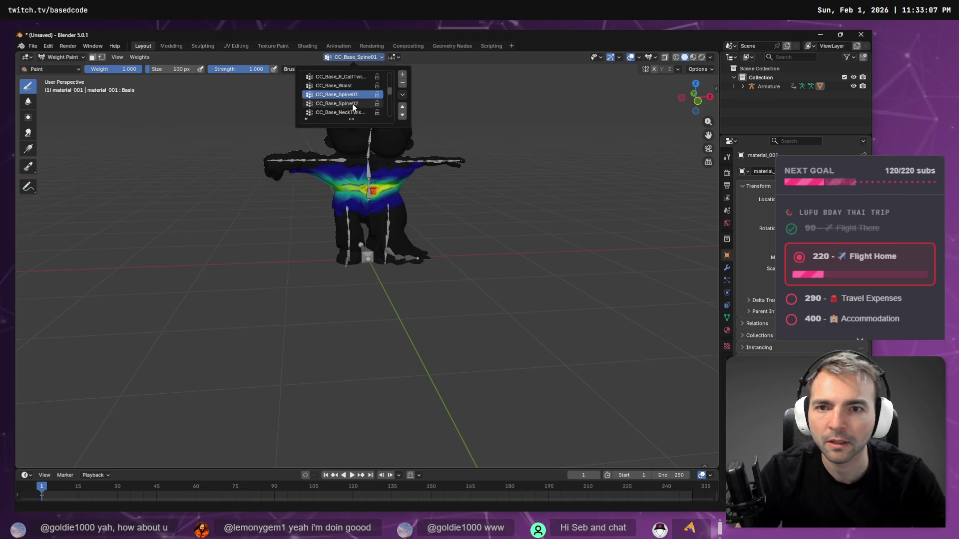
left_click(353, 105)
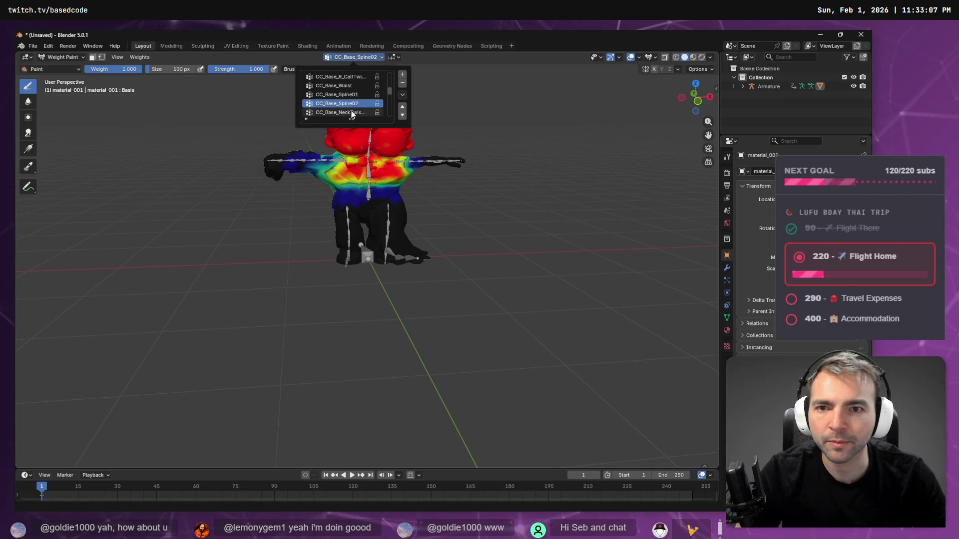
left_click(348, 113)
scroll(349, 116, "down", 1)
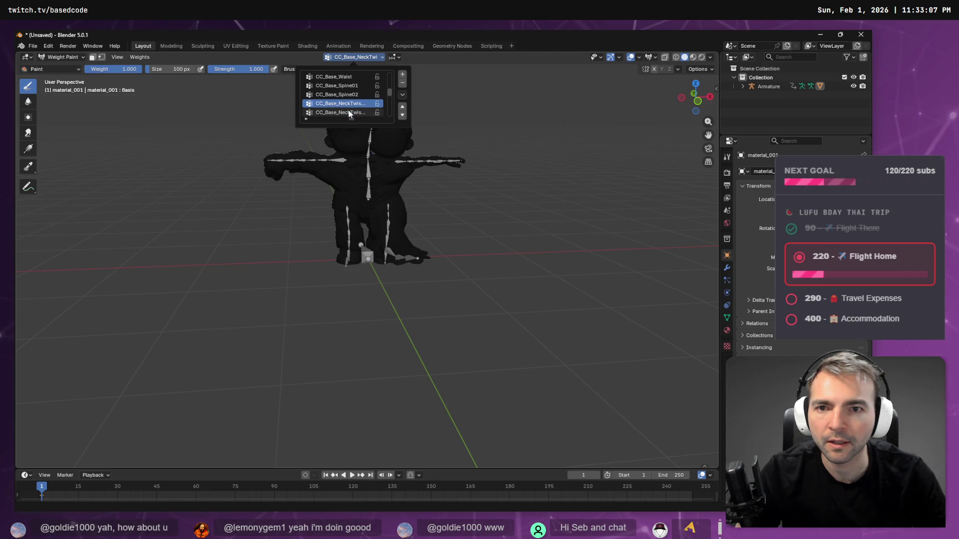
left_click(349, 112)
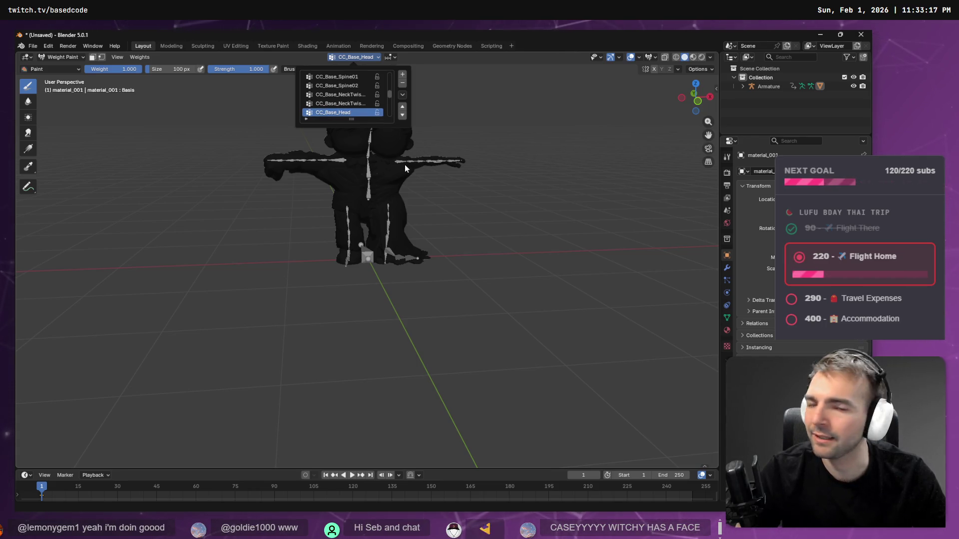
left_click(346, 95)
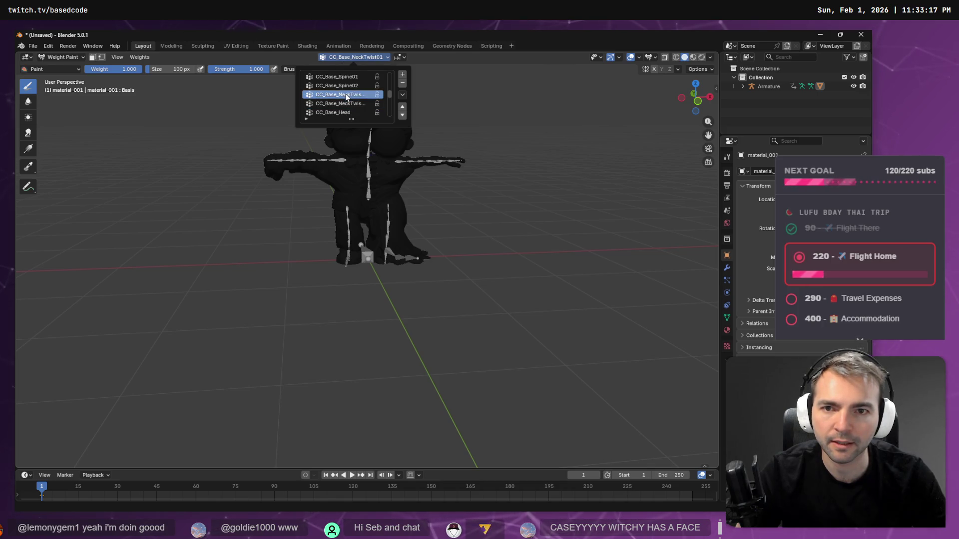
left_click(352, 86)
- Orbit and zoom around the character to inspect the Spine02 weights from the back
scroll(352, 91, "up", 1)
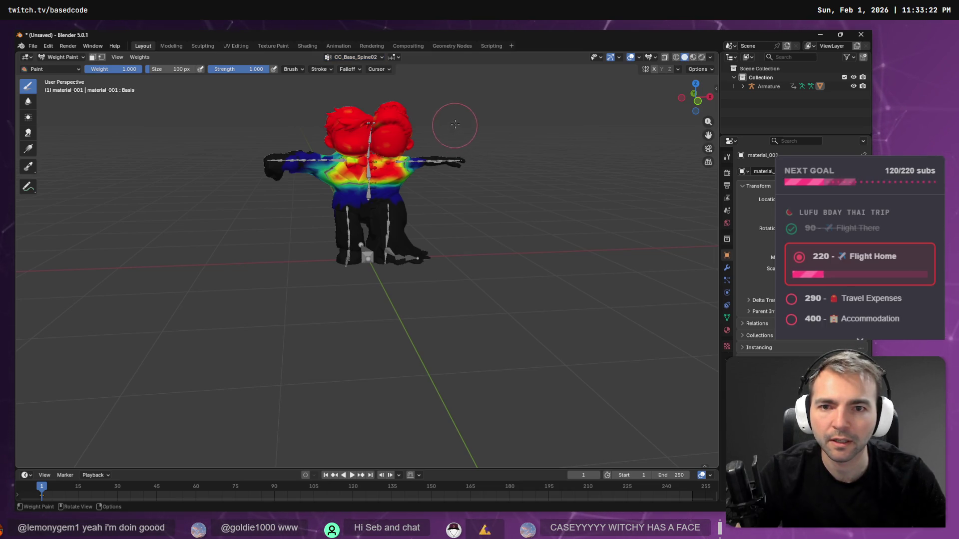
mouse_move(455, 124)
left_mouse_down()
mouse_move(252, 119)
mouse_move(343, 160)
left_mouse_up()
scroll(343, 150, "up", 6)
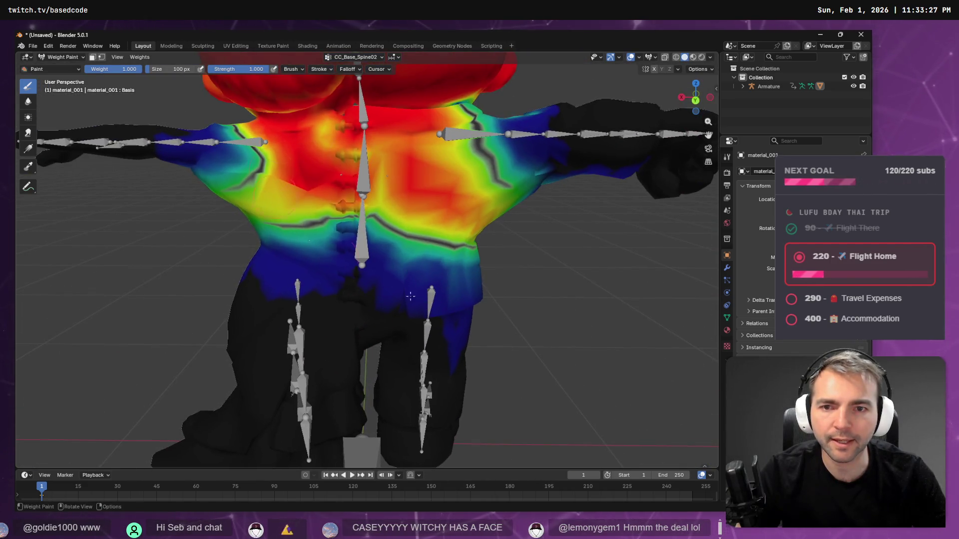
scroll(244, 228, "down", 3)
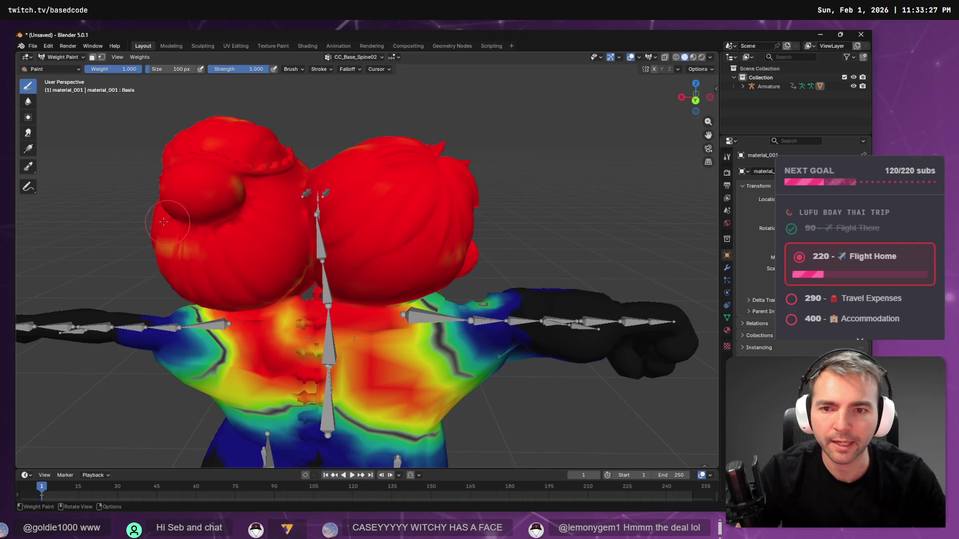
left_click_drag(164, 221, 310, 220)
- In the running game, swap the bride-and-groom couple for the hooded witch character
key("alt+Tab")
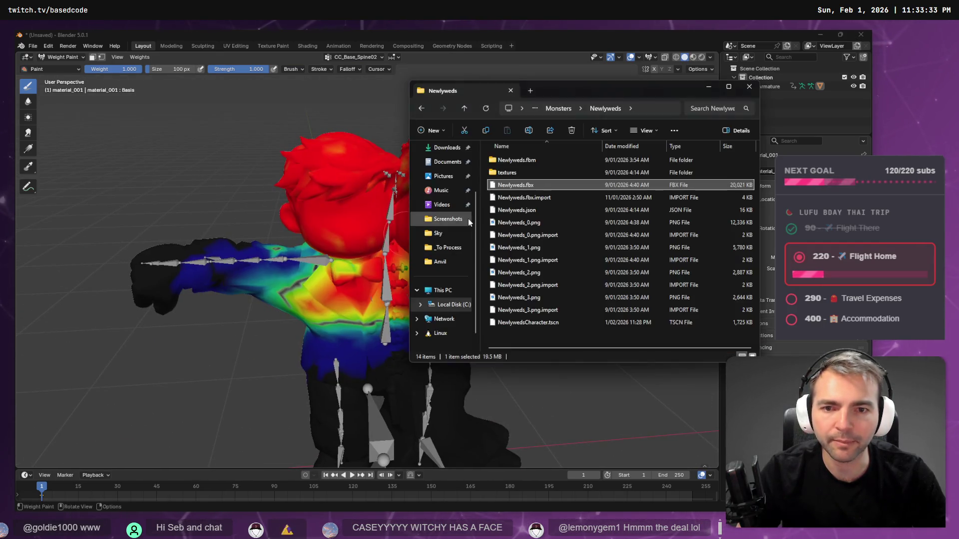
key("alt+Tab")
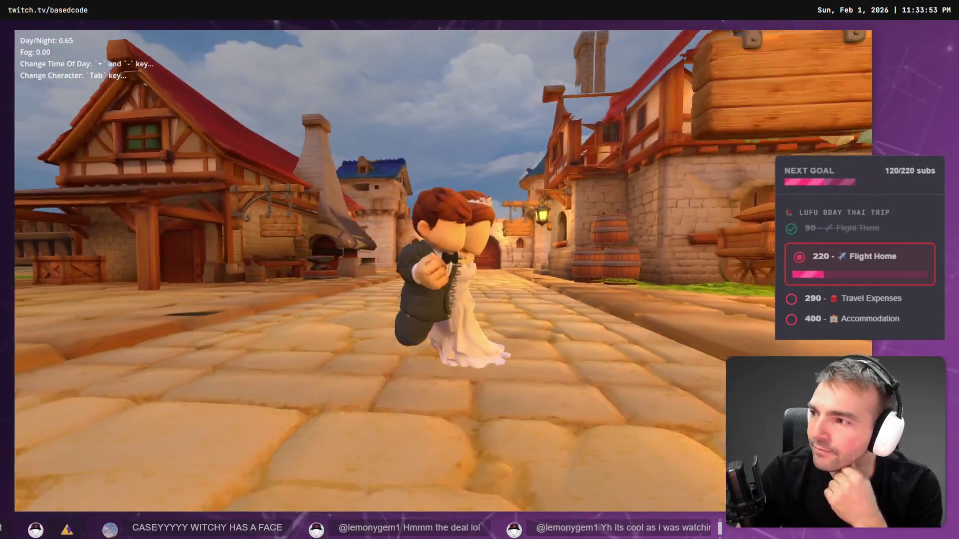
key("Tab")
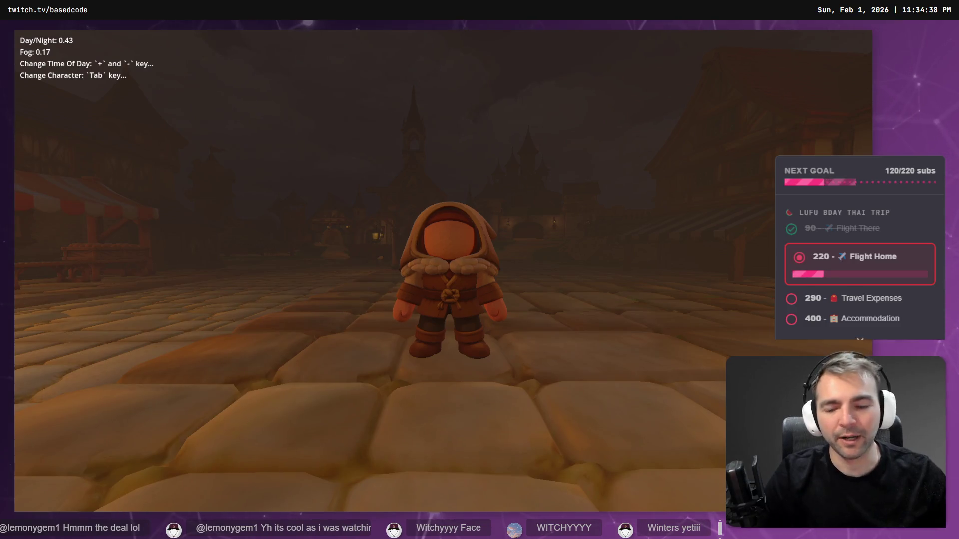
key("alt+Tab")
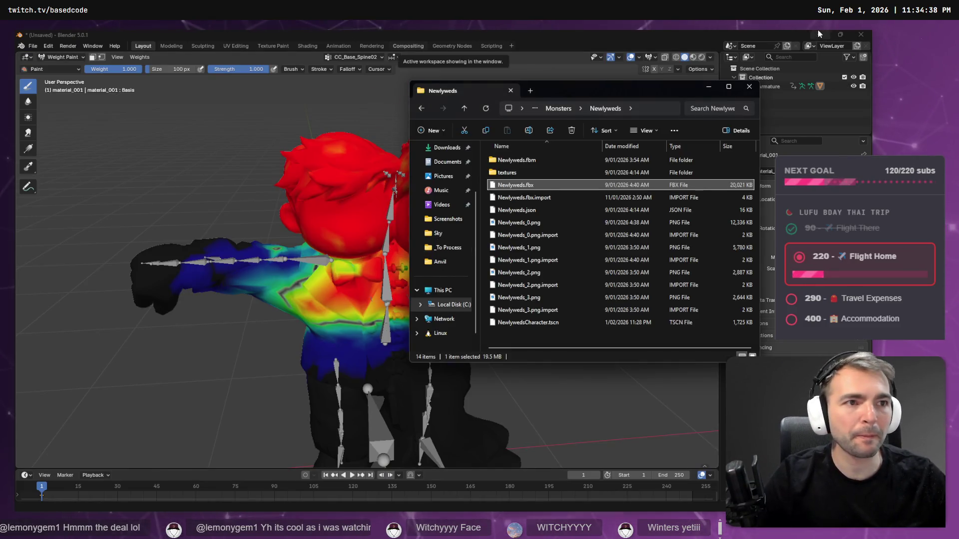
- Bring Blender's weight view in front of the Newlyweds folder, then return to the Godot editor
left_click(608, 33)
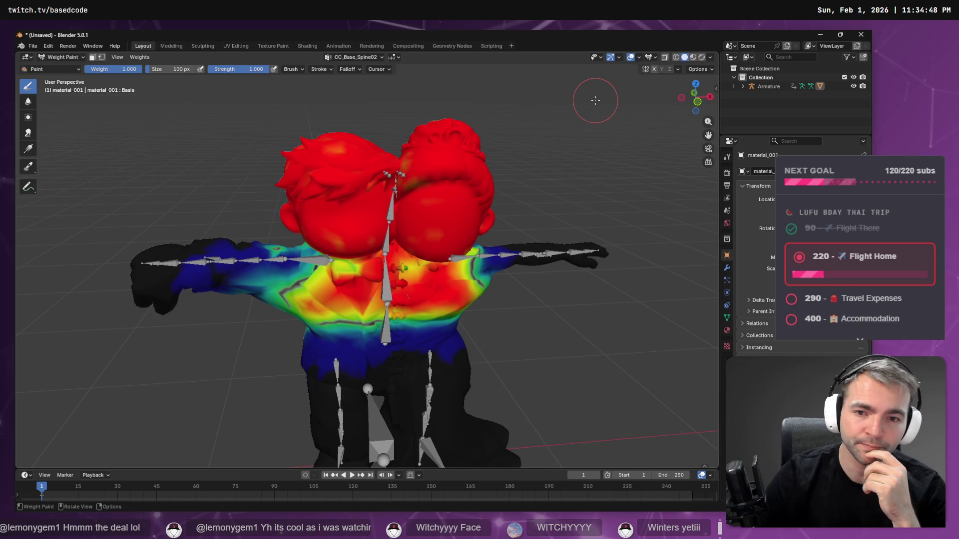
key("alt+Tab")
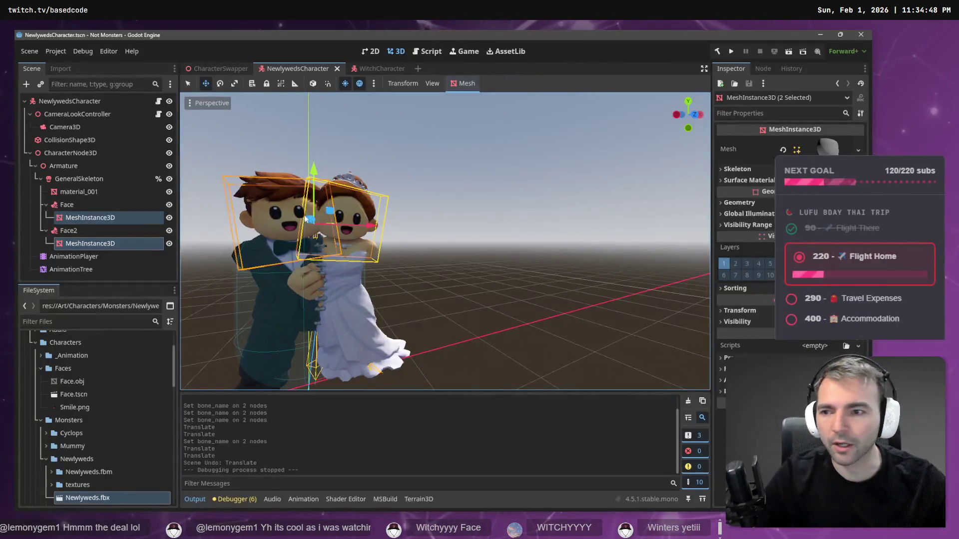
- Attach both the Face and Face2 nodes to the UpperChest bone
left_click(67, 204)
left_click(74, 229, "ctrl")
left_click(814, 142)
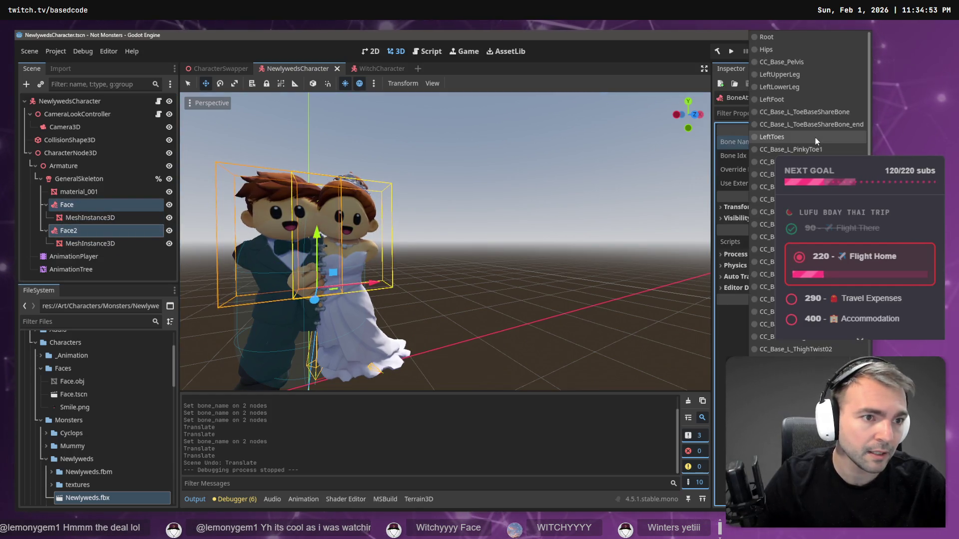
scroll(819, 145, "down", 5)
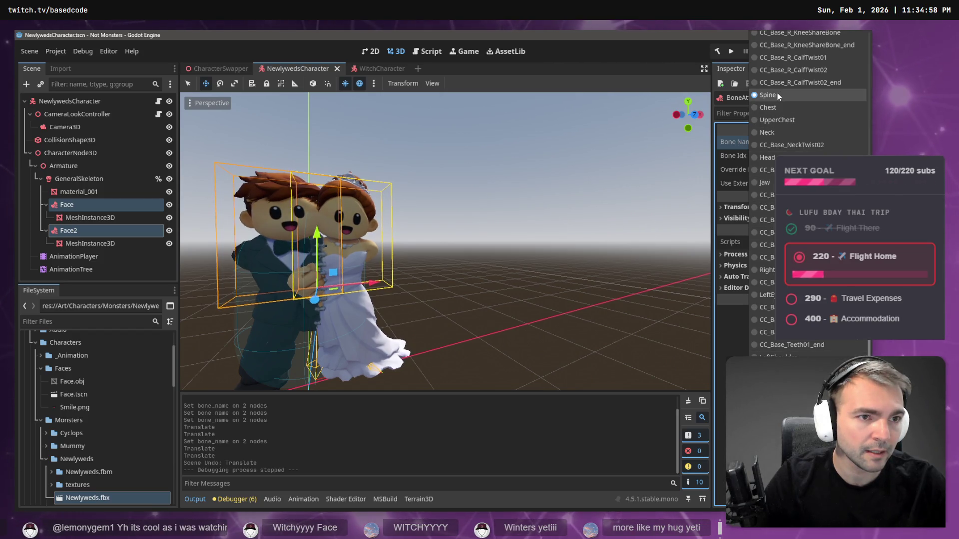
left_click(774, 120)
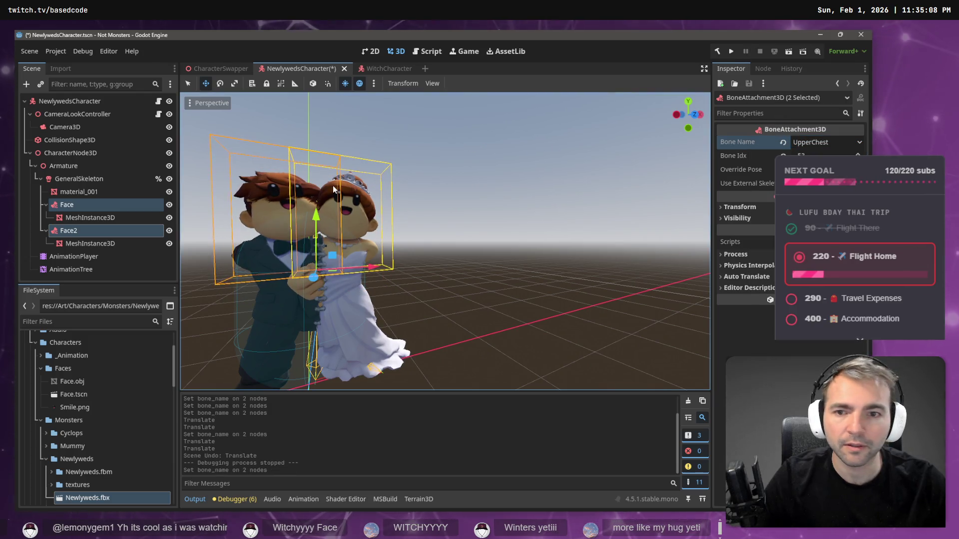
- Lower both face attachments and their face meshes along Y onto the couple's heads
left_click_drag(316, 221, 317, 239)
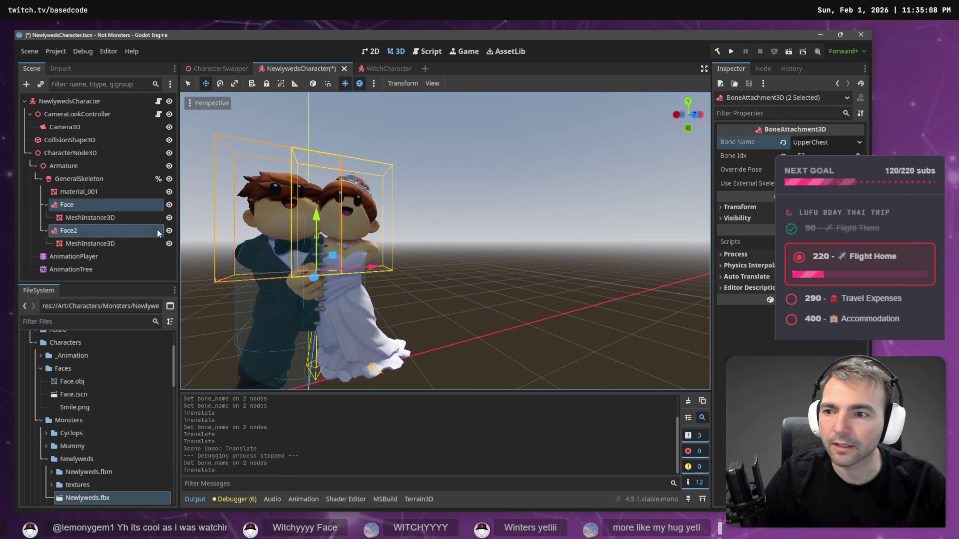
left_click(111, 219)
left_click(112, 243, "ctrl")
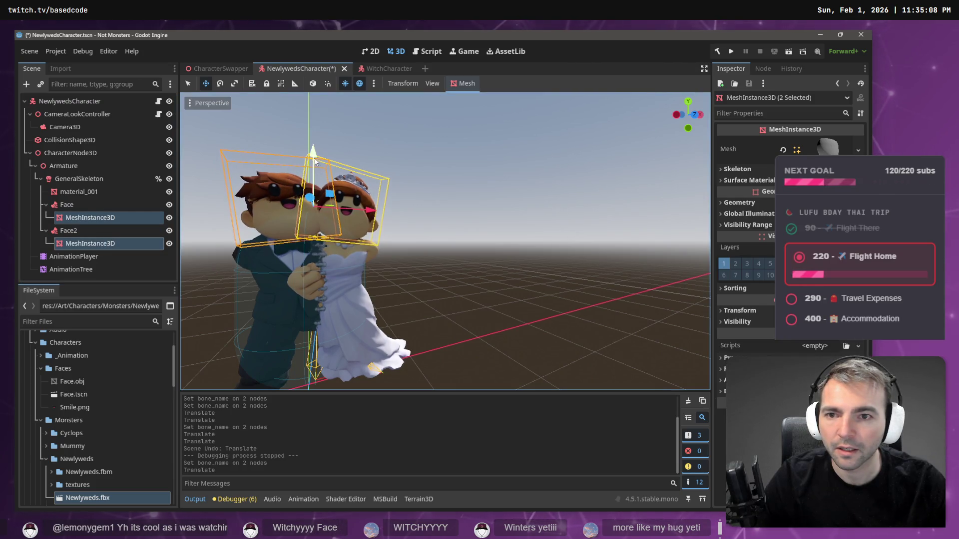
left_click_drag(314, 158, 313, 172)
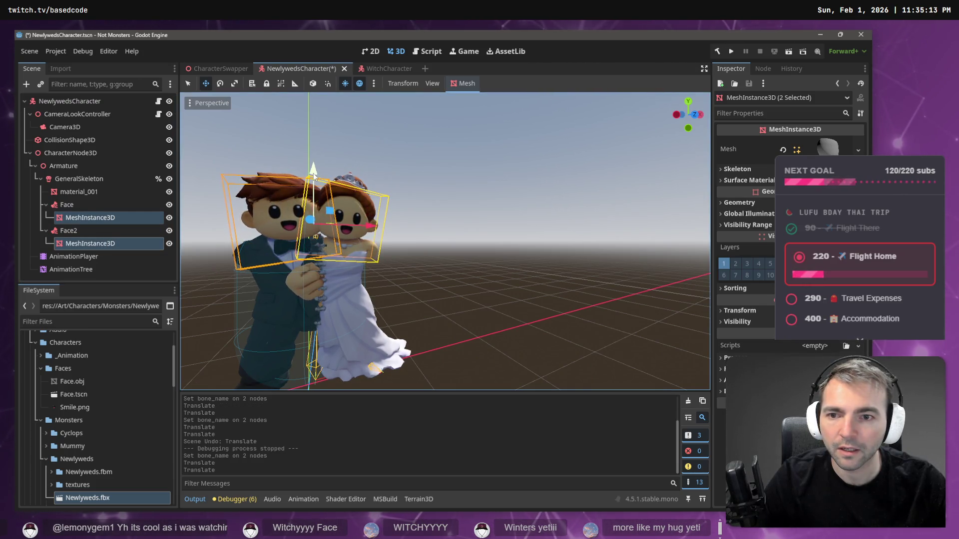
key("alt+Tab")
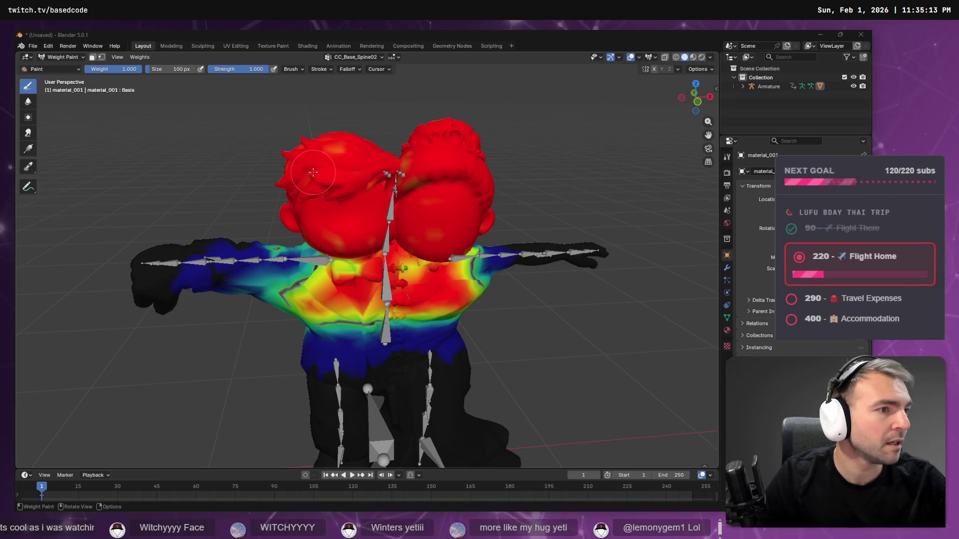
- Return to Godot and run the project with F5 to reach the Not Monsters splash screen
key("alt+Tab")
key("F5")
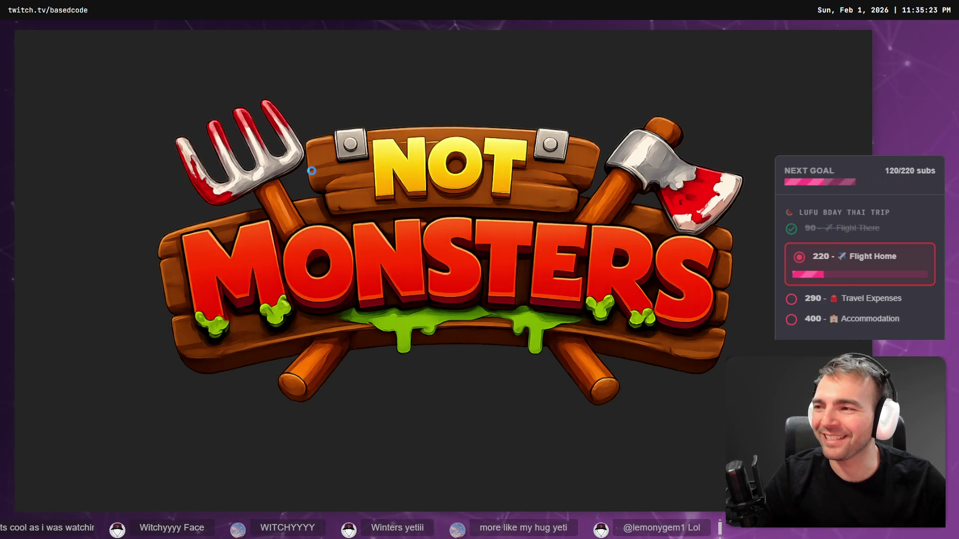
- Cycle characters from the green cyclops to the bride and groom, then stop the game
key("Tab")
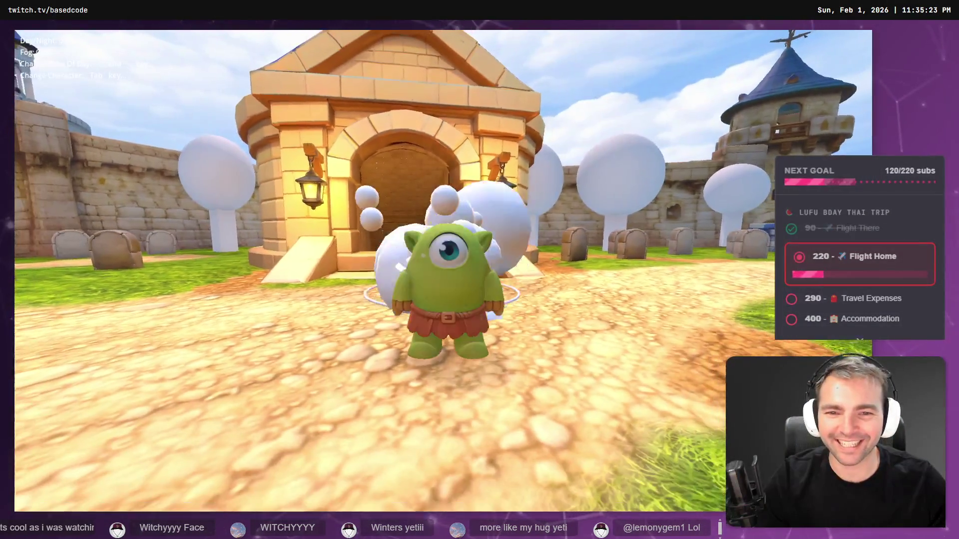
key("Tab")
key("Tab")
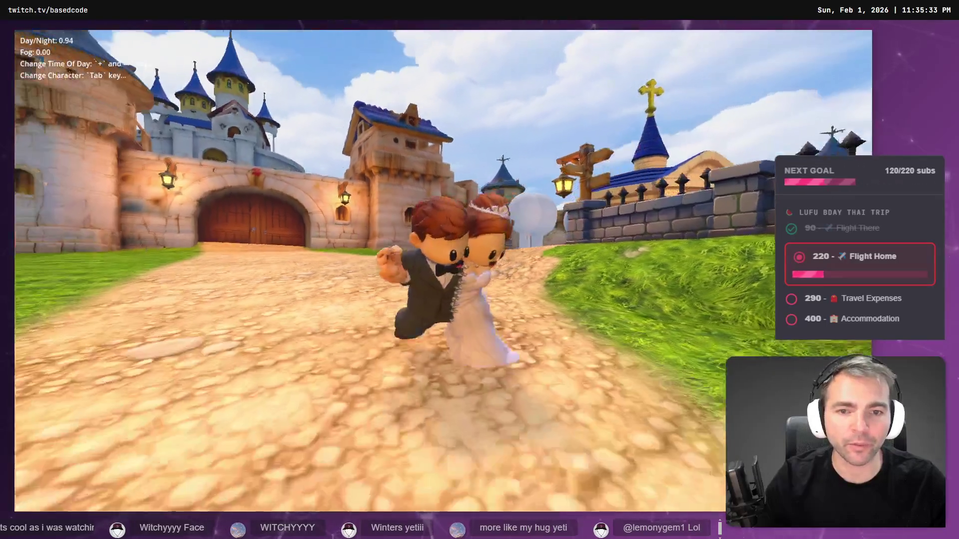
key("F8")
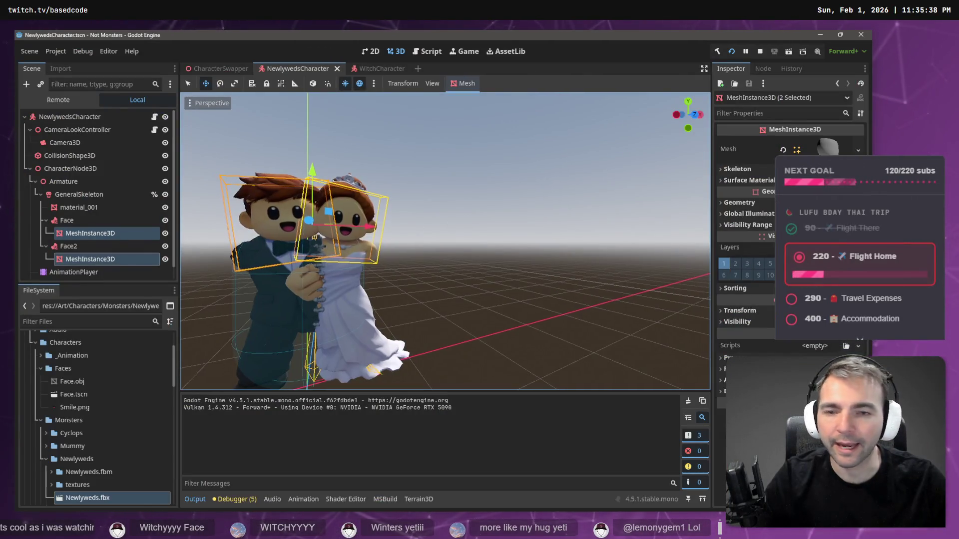
- Shift both face meshes back along Z, adjusting the groom's face further in front view
scroll(400, 235, "up", 5)
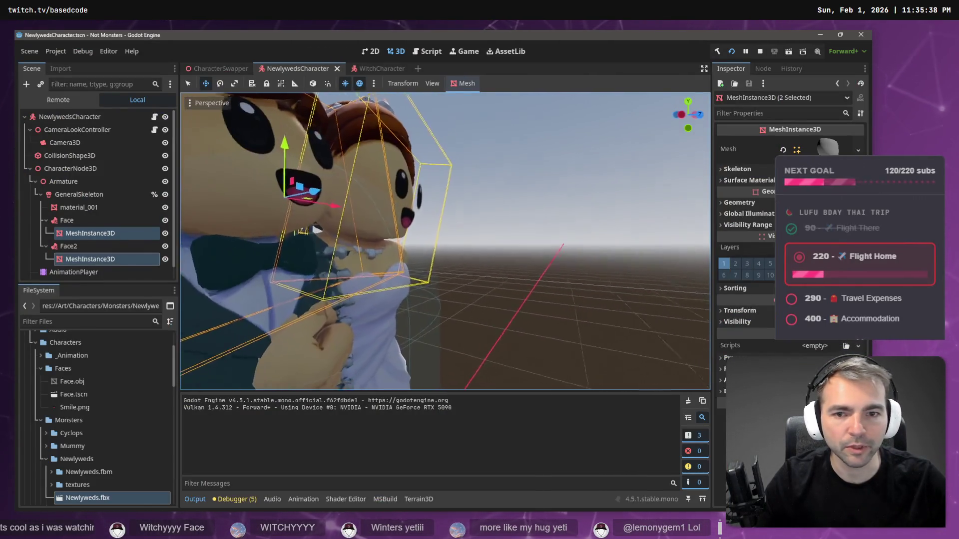
scroll(318, 229, "down", 5)
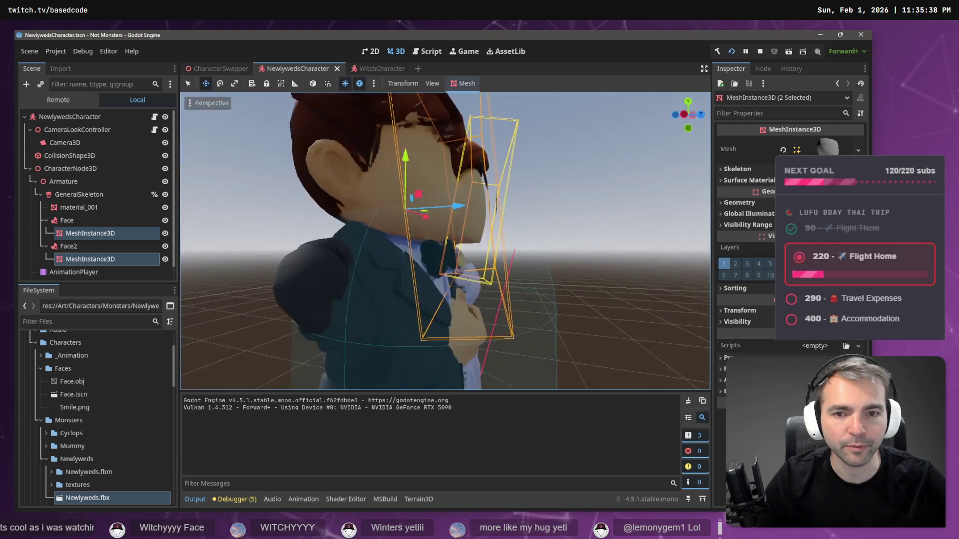
left_click_drag(468, 297, 462, 293)
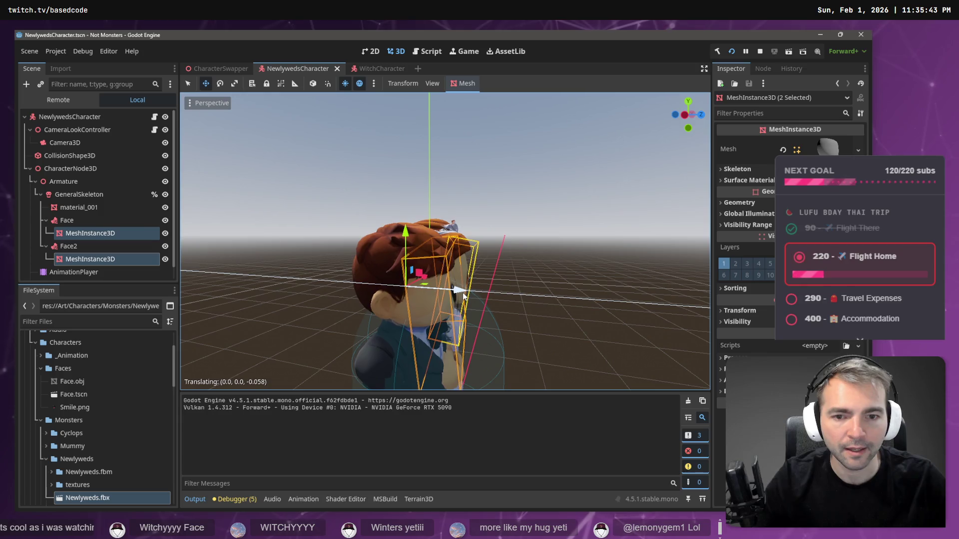
left_click(120, 233)
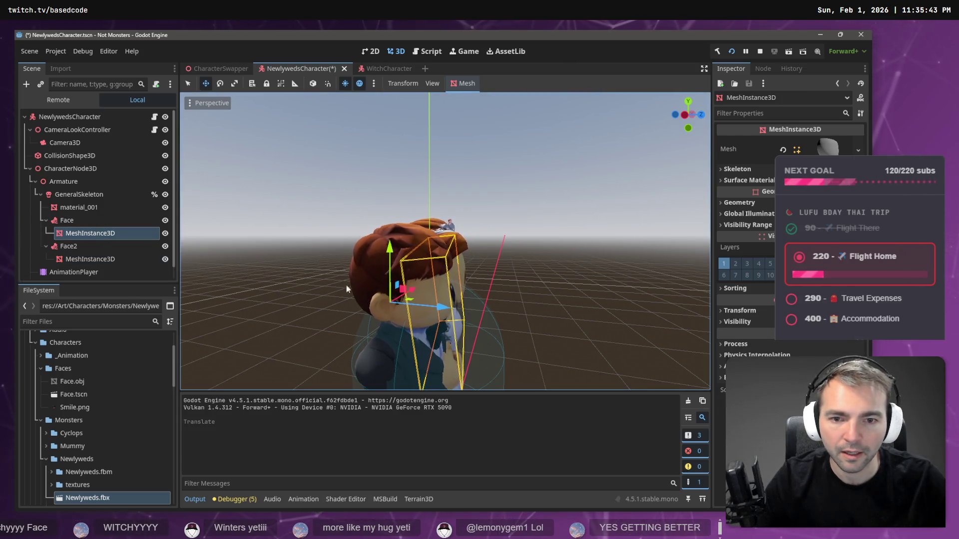
left_click_drag(441, 307, 440, 309)
key("KP_1")
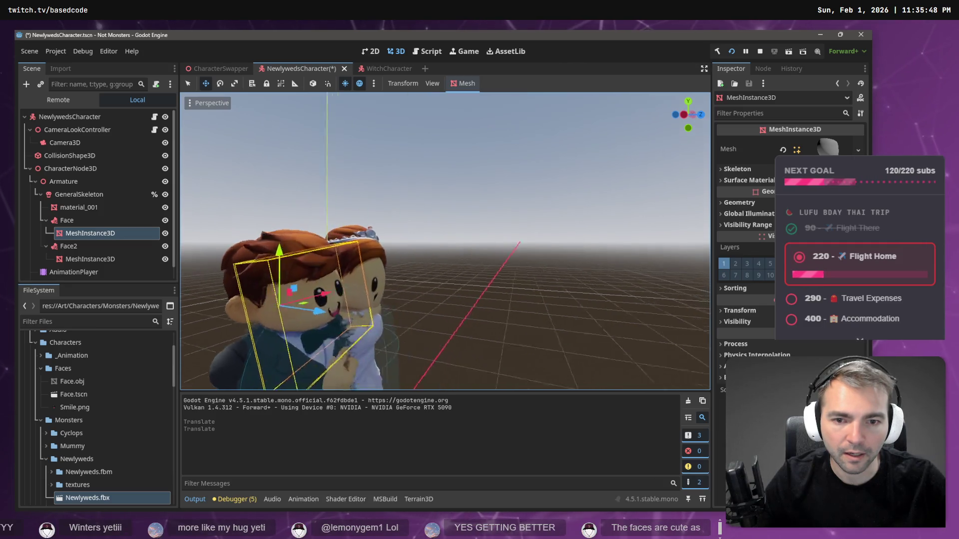
scroll(445, 240, "up", 3)
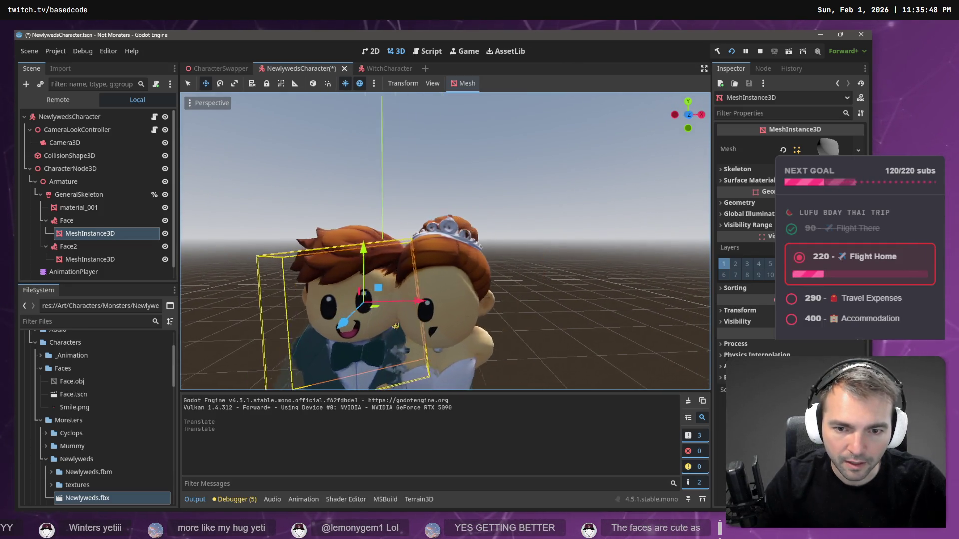
left_click_drag(312, 323, 312, 325)
- Rotate the bride's face mesh to sit on her head and launch the game
left_click(391, 327)
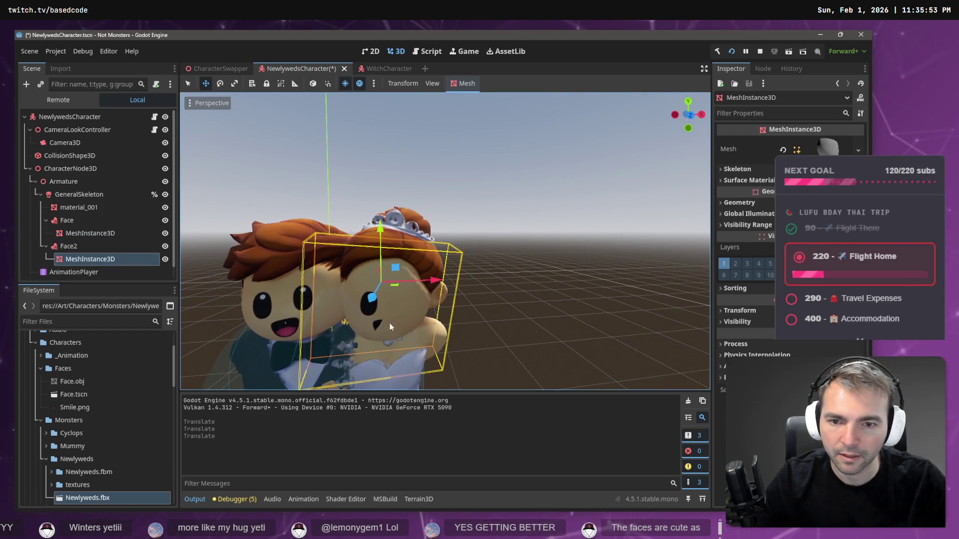
mouse_move(372, 298)
left_mouse_down()
mouse_move(392, 293)
mouse_move(380, 297)
mouse_move(381, 288)
left_mouse_up()
key("ctrl+z")
key("ctrl+z")
key("e")
key("w")
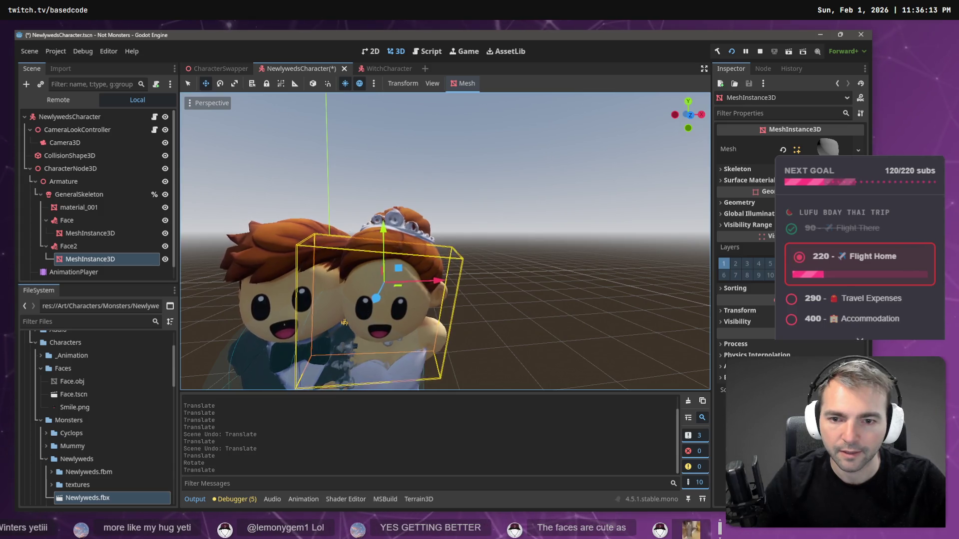
key("F5")
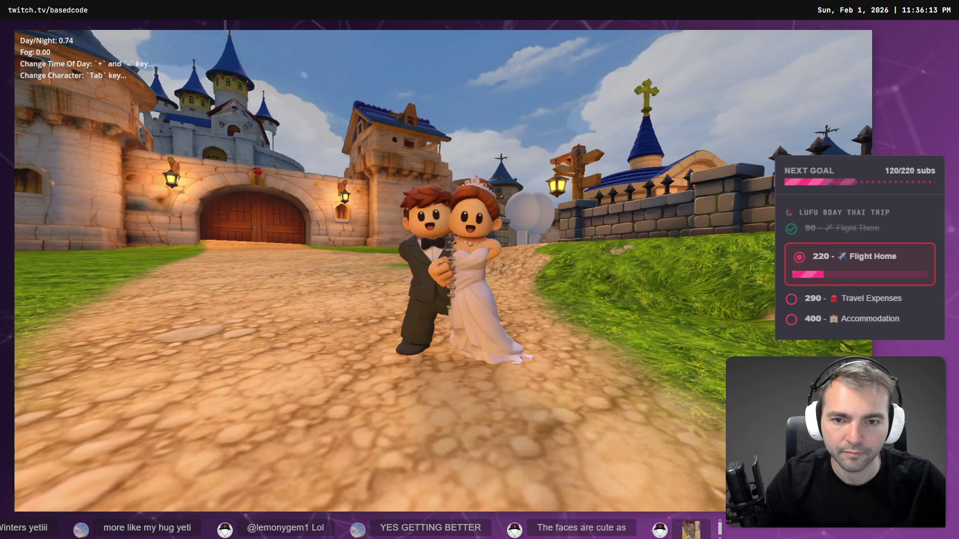
- Run the character around, restart the project, and cycle to the bride-and-groom character
key("a")
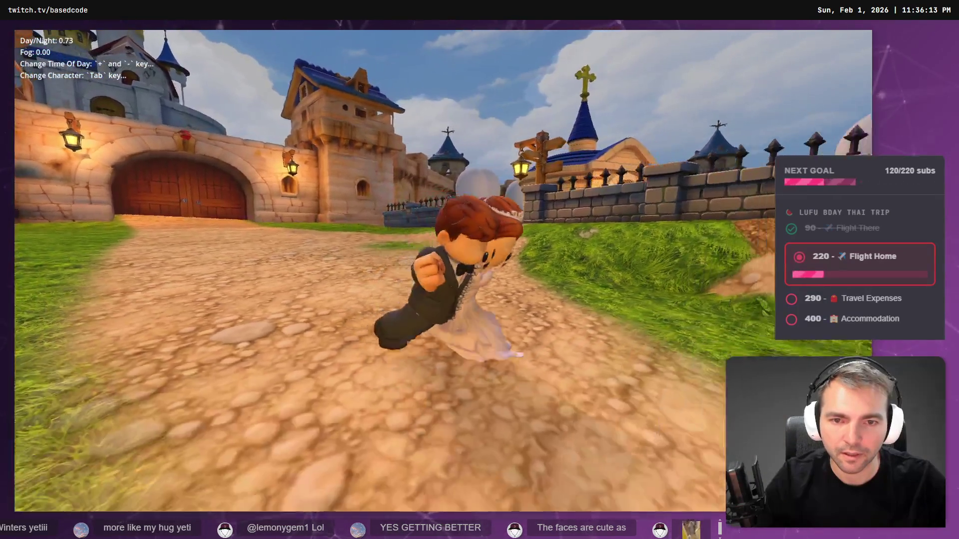
key("F8")
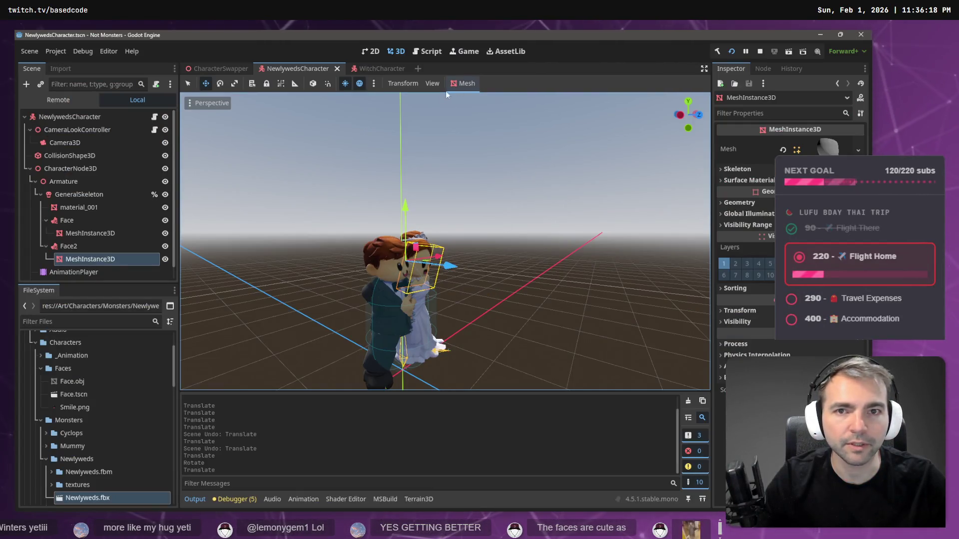
left_click(731, 52)
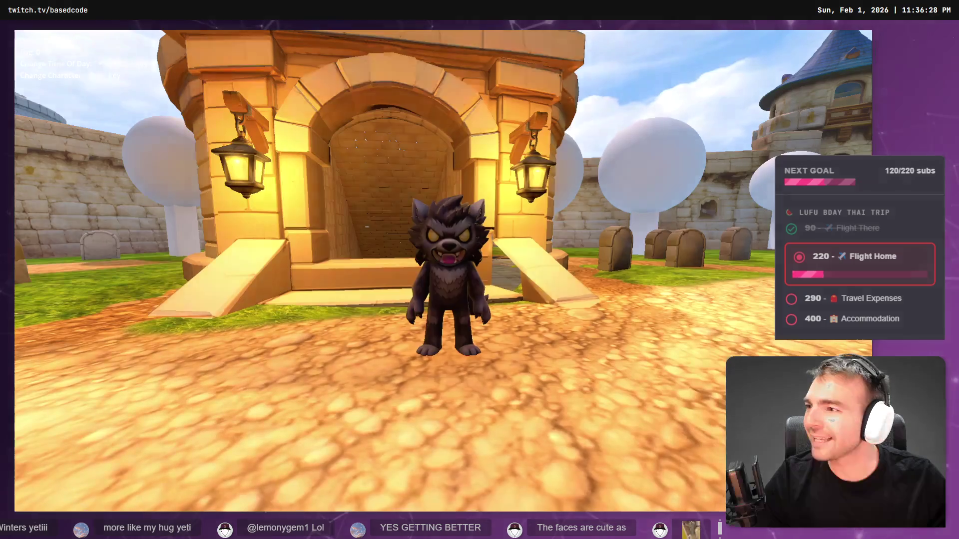
key("Tab")
key("Tab")
key("Tab")
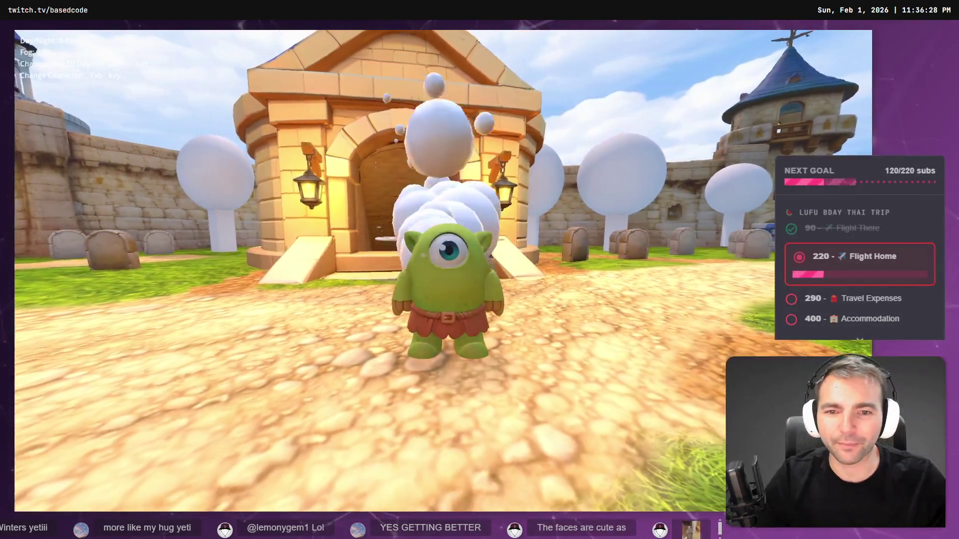
key("Tab")
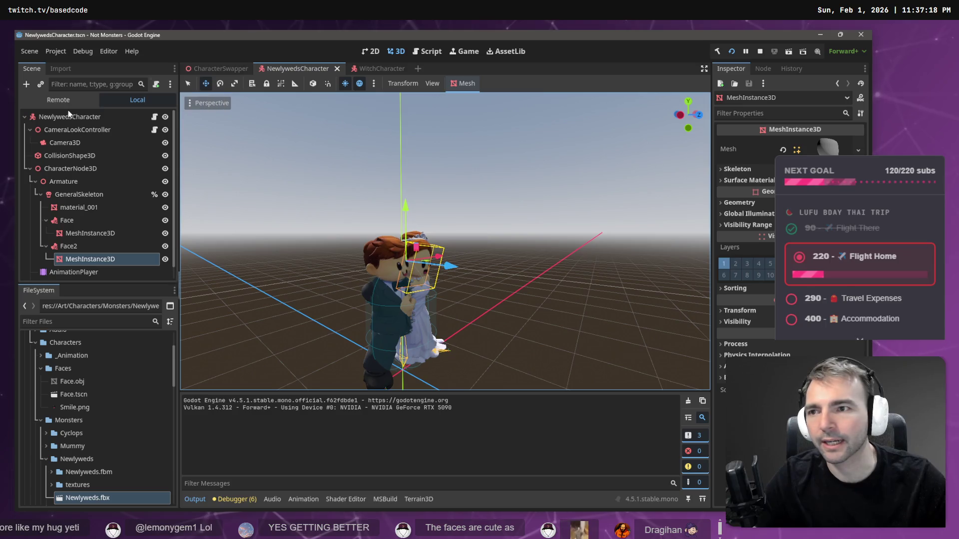
- Collapse the Characters and Environment folders and select Main.tscn in the FileSystem dock
scroll(101, 375, "up", 3)
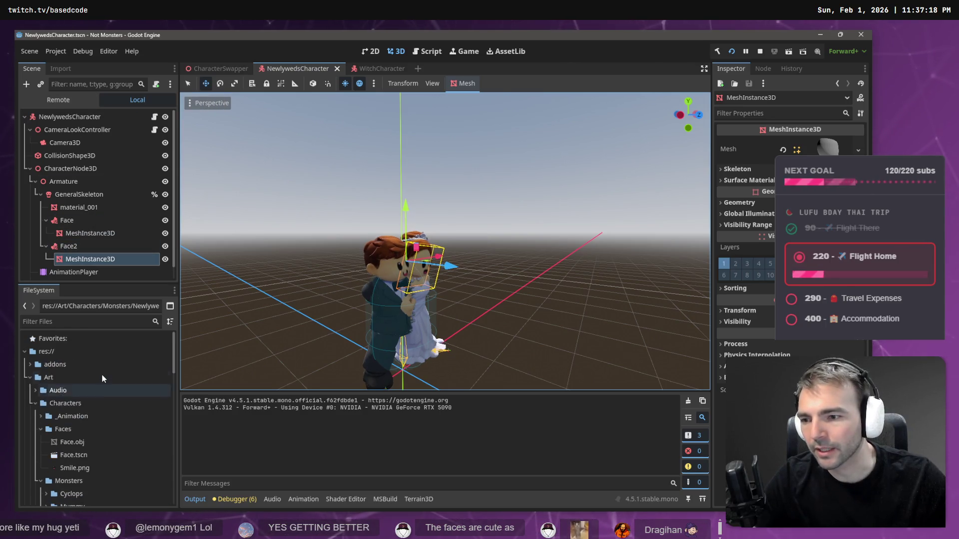
left_click(34, 403)
left_click(35, 418)
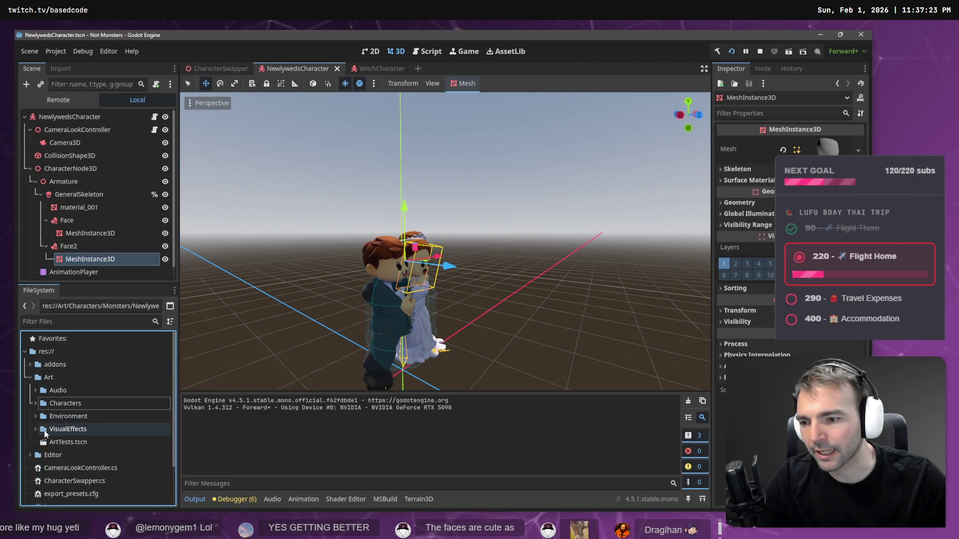
scroll(75, 424, "down", 3)
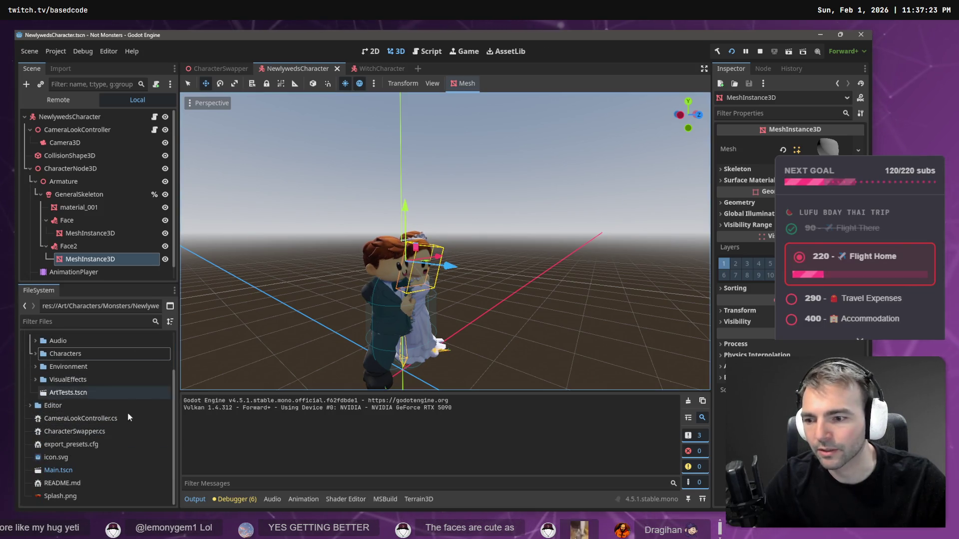
left_click(77, 471)
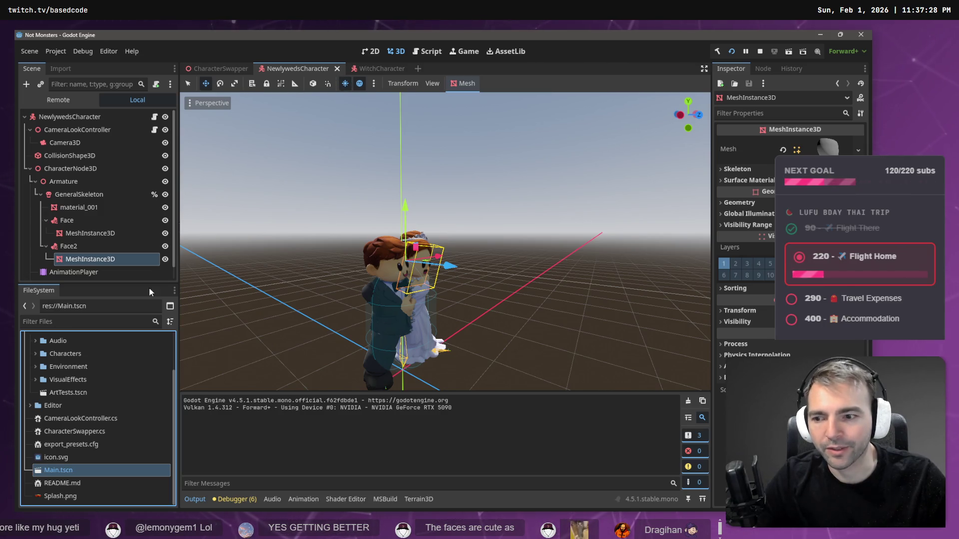
- Filter the project files by 'Anv' and open Anvil.tscn
left_click(70, 321)
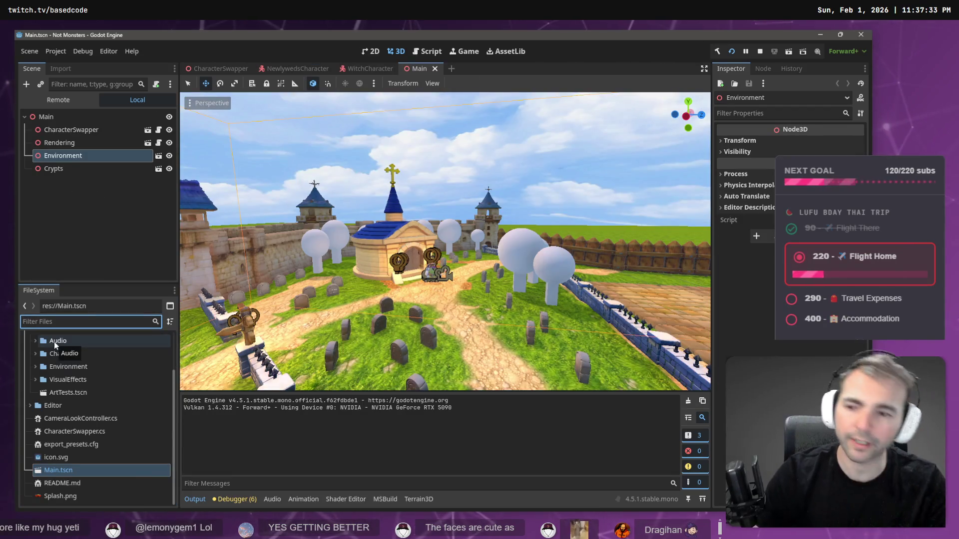
type("Anv")
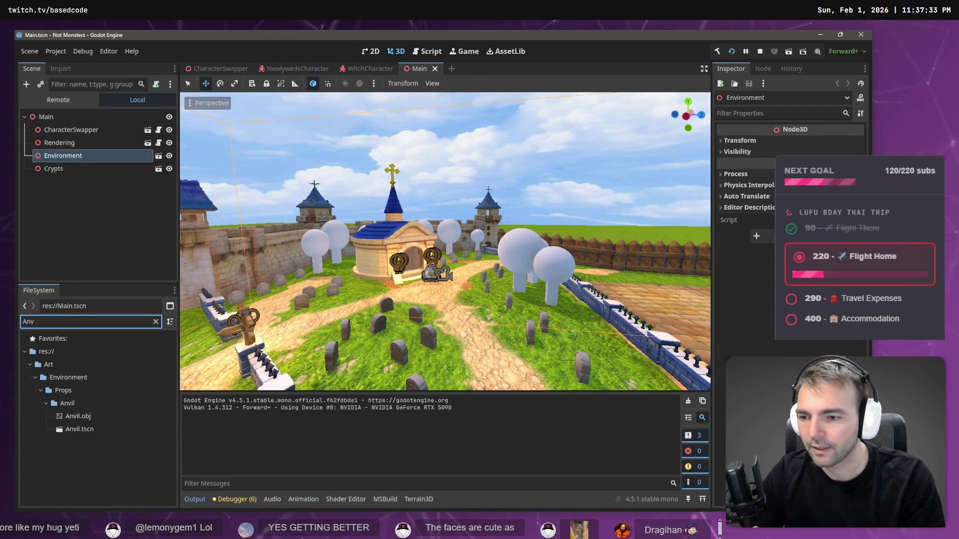
left_click(86, 431)
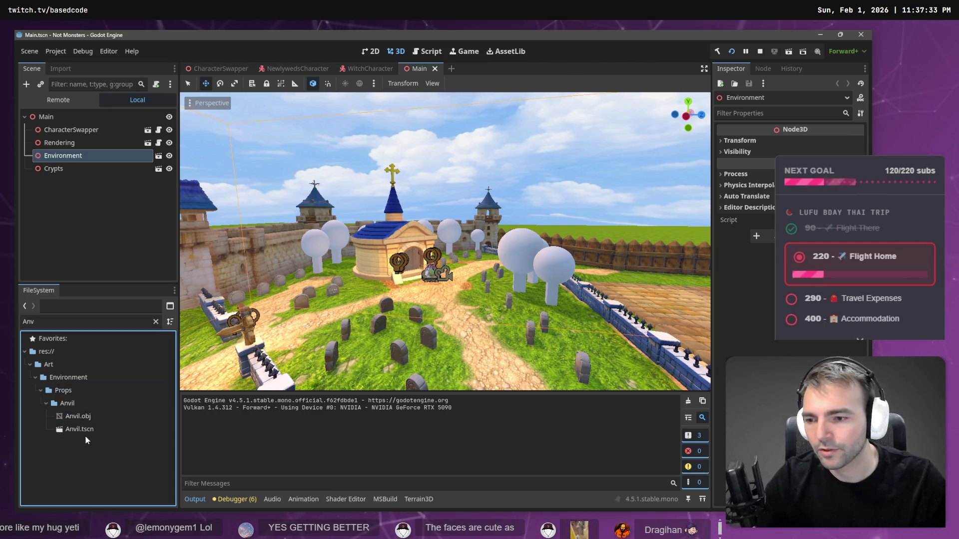
double_click(88, 432)
- Delete the anvil's concave collision shape and add a new CollisionShape3D under StaticBody3D
left_click(97, 141)
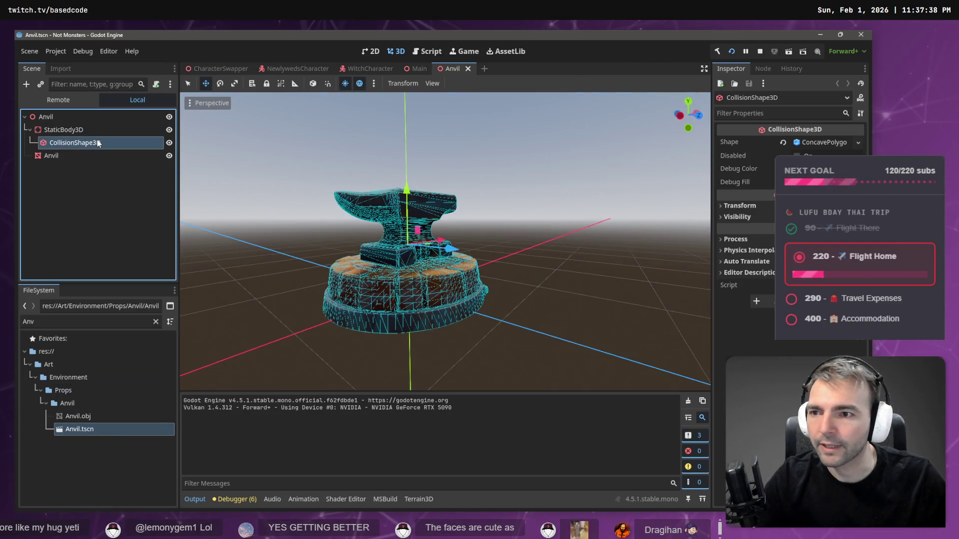
key("Delete")
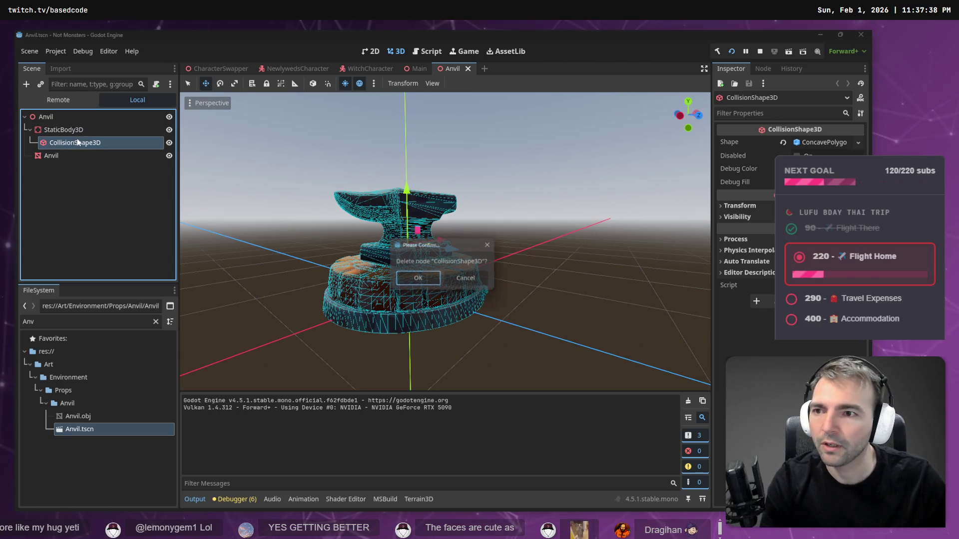
left_click(418, 280)
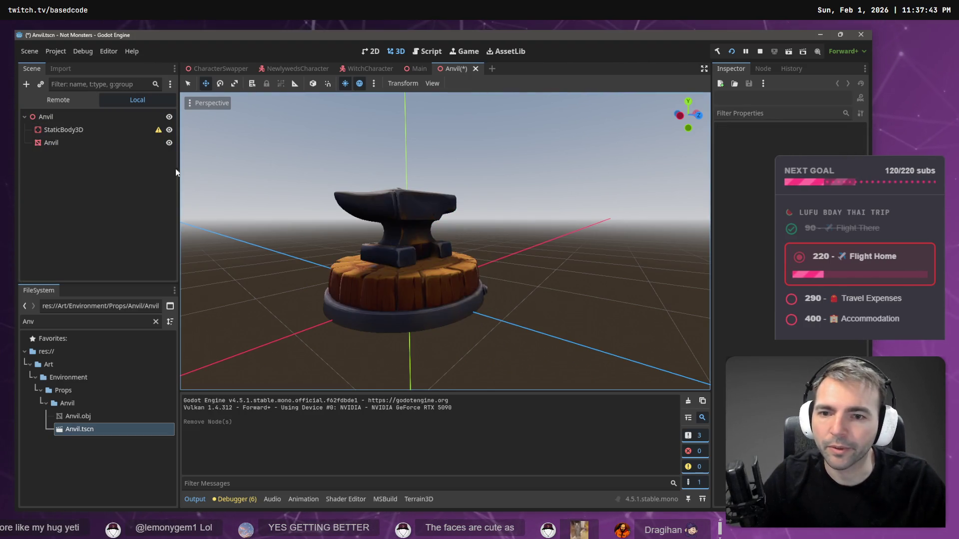
right_click(89, 133)
left_click(134, 141)
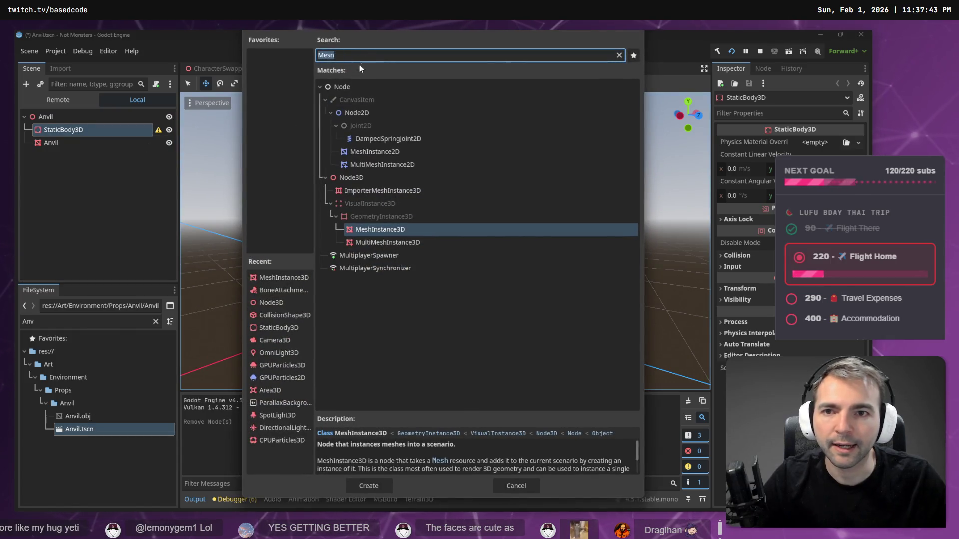
type("CollisionS")
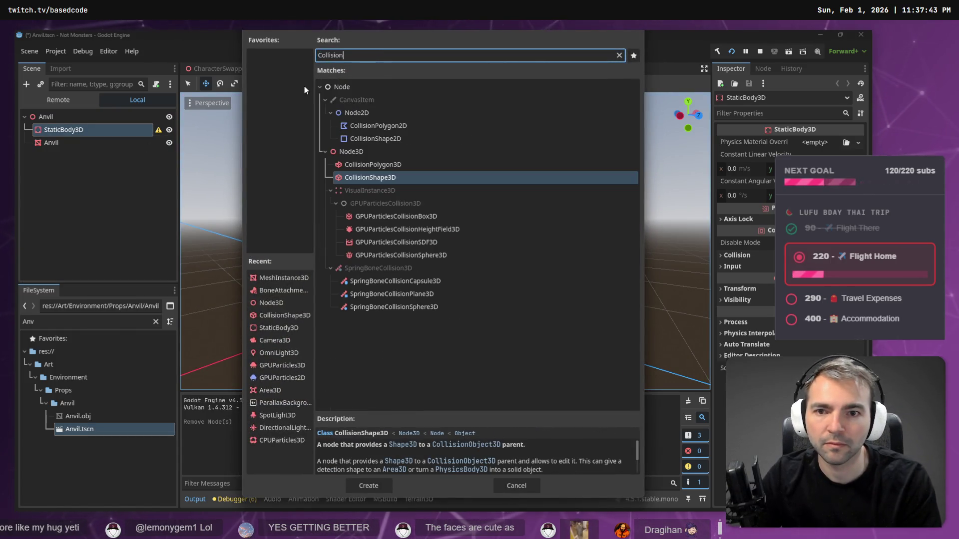
key("Return")
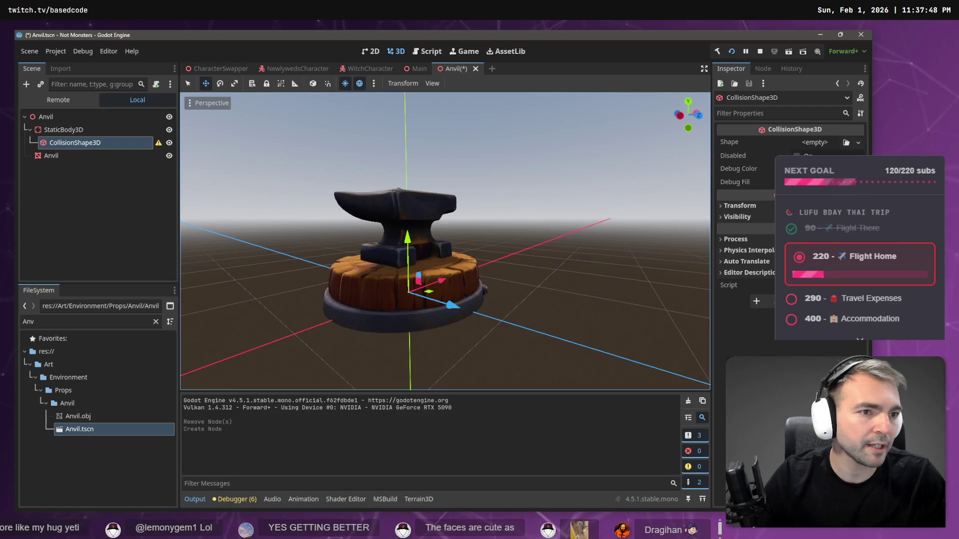
- Make it a CylinderShape3D with radius about 0.77 and height about 0.35 fitting the wooden base
left_click(858, 145)
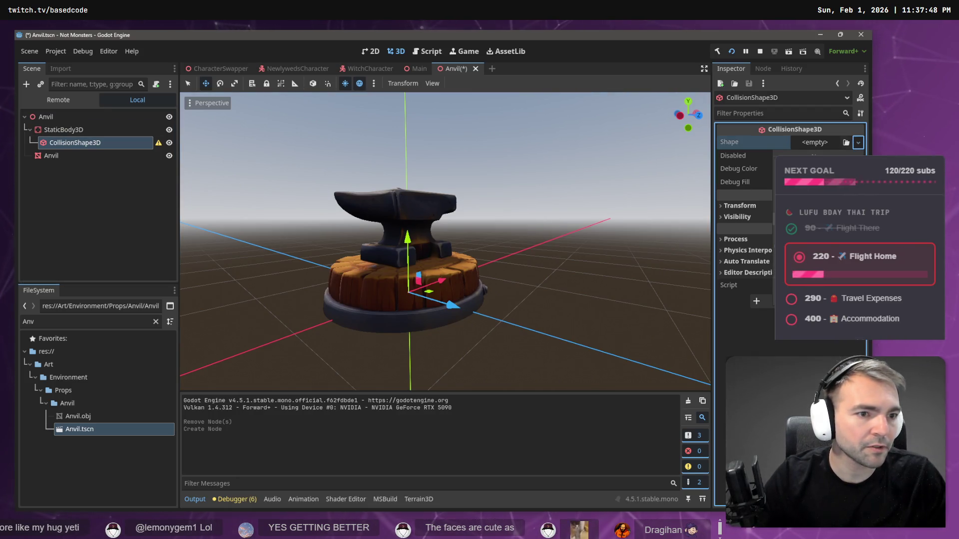
left_click(819, 207)
left_click_drag(441, 285, 462, 295)
mouse_move(403, 190)
left_mouse_down()
mouse_move(410, 273)
mouse_move(411, 261)
left_mouse_up()
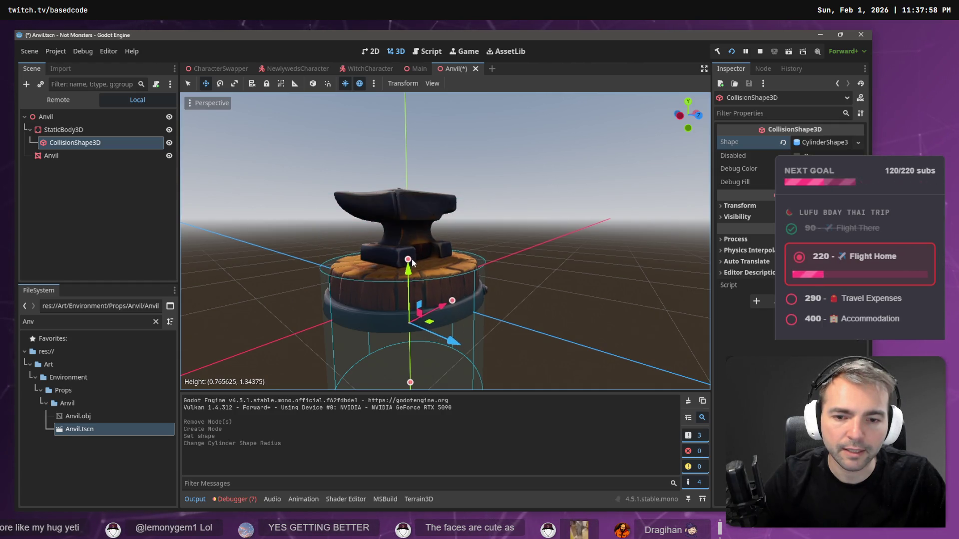
left_click_drag(410, 383, 441, 296)
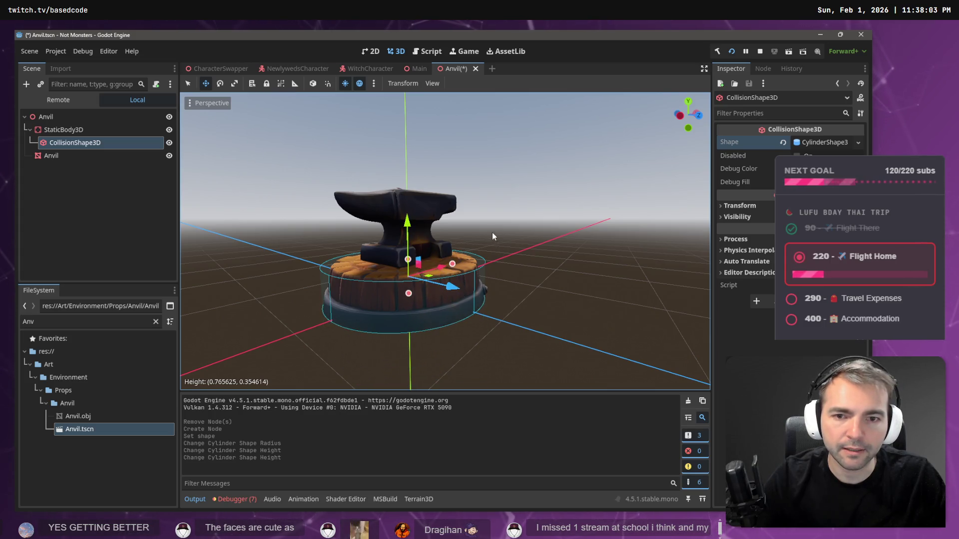
left_click_drag(492, 232, 410, 239)
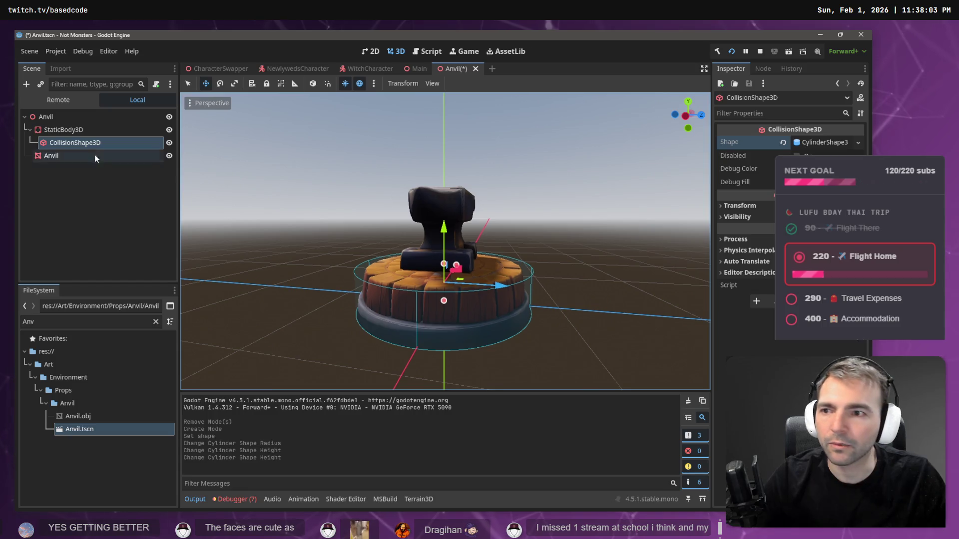
- Add a second CollisionShape3D under StaticBody3D with a new BoxShape3D
right_click(93, 132)
left_click(128, 144)
type("CollisionS")
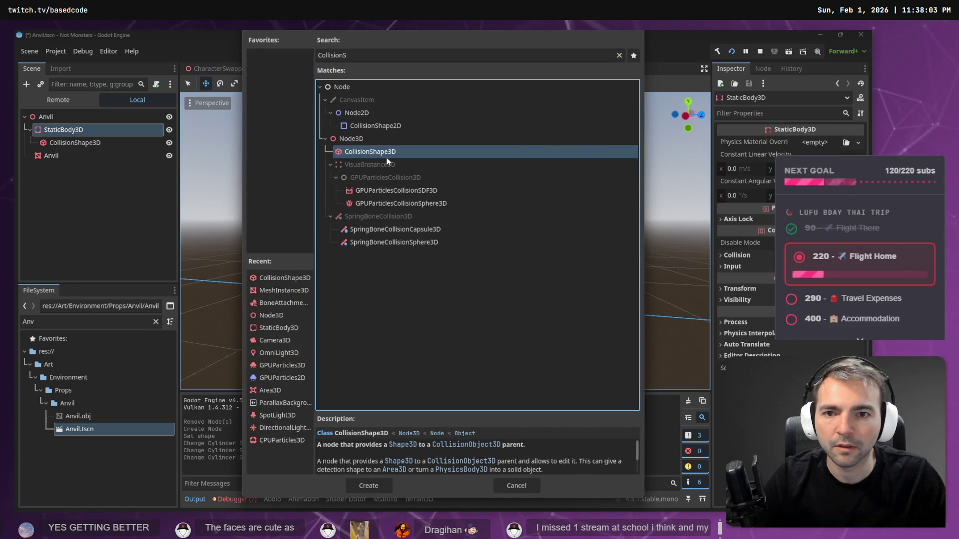
double_click(388, 155)
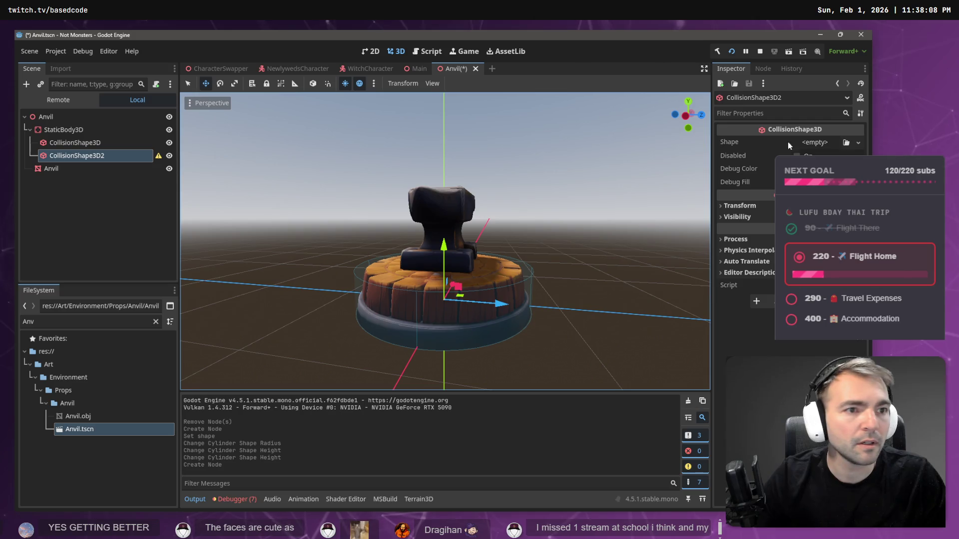
left_click(859, 143)
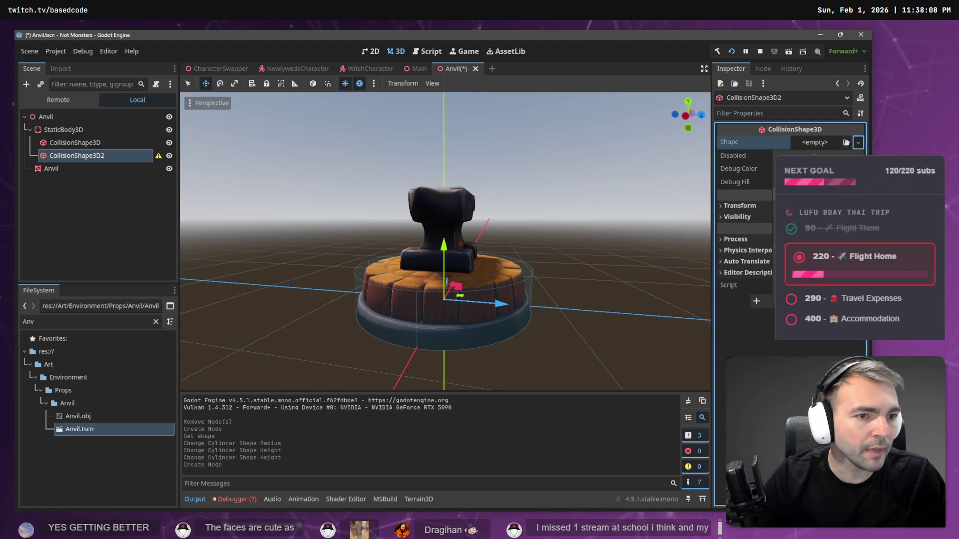
left_click(819, 155)
- Resize the collision box to about 1.14 × 0.70 × 0.46 around the anvil's top
mouse_move(448, 352)
left_mouse_down()
mouse_move(459, 266)
mouse_move(446, 268)
mouse_move(448, 198)
left_mouse_up()
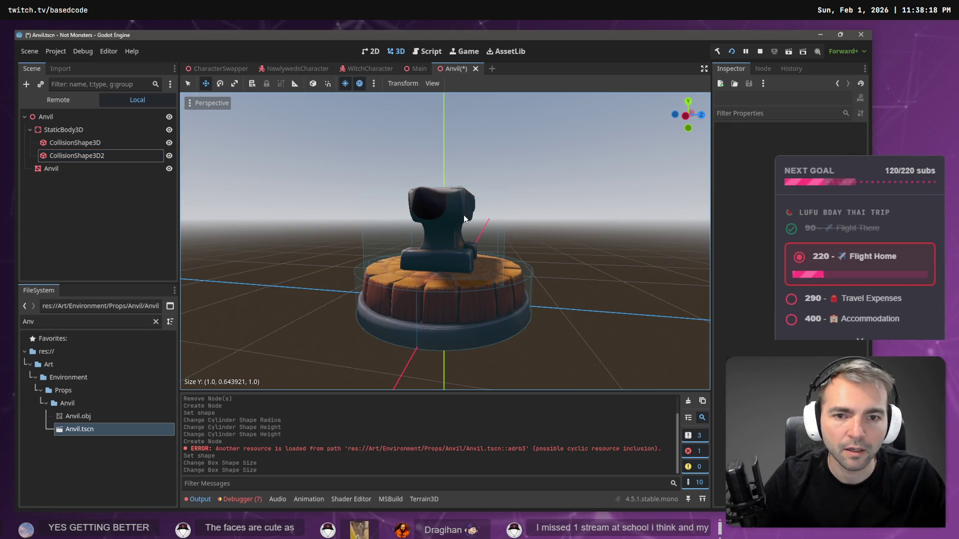
mouse_move(471, 226)
left_mouse_down()
mouse_move(409, 279)
mouse_move(382, 273)
left_mouse_up()
left_click_drag(304, 280, 322, 288)
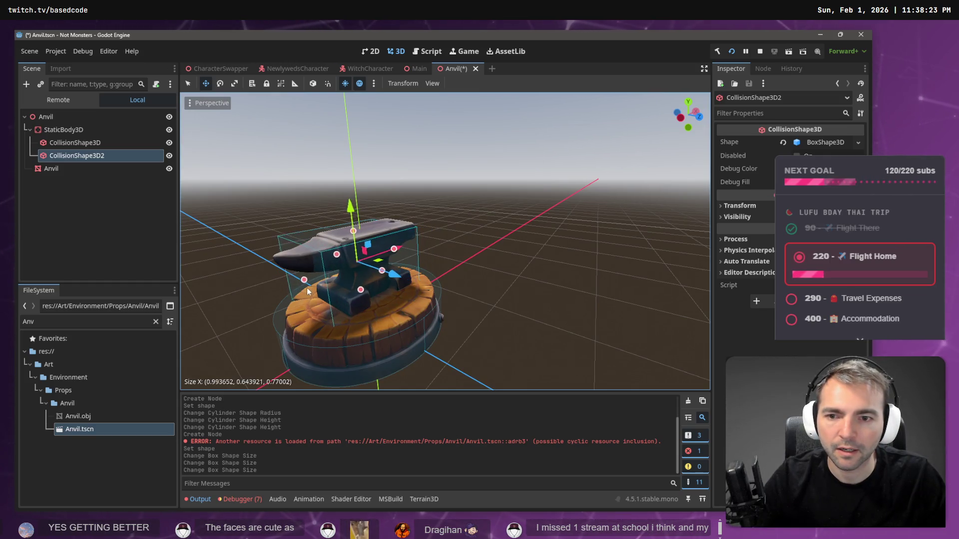
left_click_drag(308, 292, 306, 287)
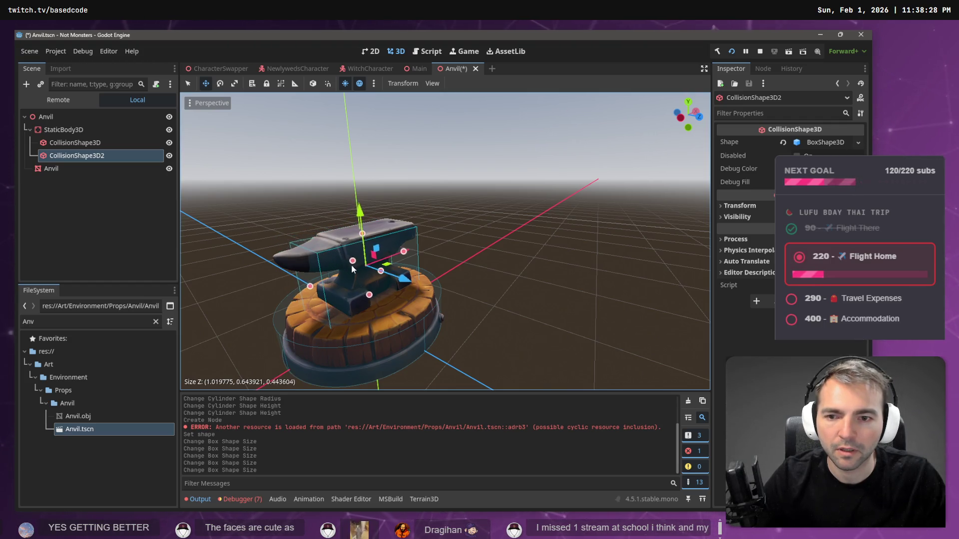
mouse_move(351, 265)
left_mouse_down()
mouse_move(404, 294)
mouse_move(523, 311)
mouse_move(496, 237)
mouse_move(395, 256)
mouse_move(365, 211)
mouse_move(331, 186)
left_mouse_up()
left_click(459, 226)
mouse_move(294, 220)
left_mouse_down()
mouse_move(283, 221)
mouse_move(565, 181)
left_mouse_up()
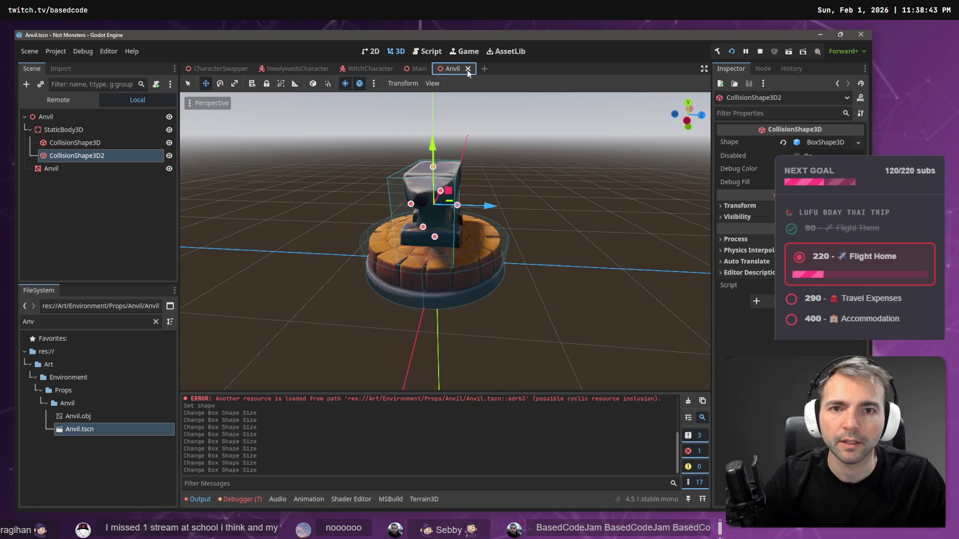
- Save and close the Anvil scene, then close the WitchCharacter and NewlywedsCharacter scene tabs
key("ctrl+s")
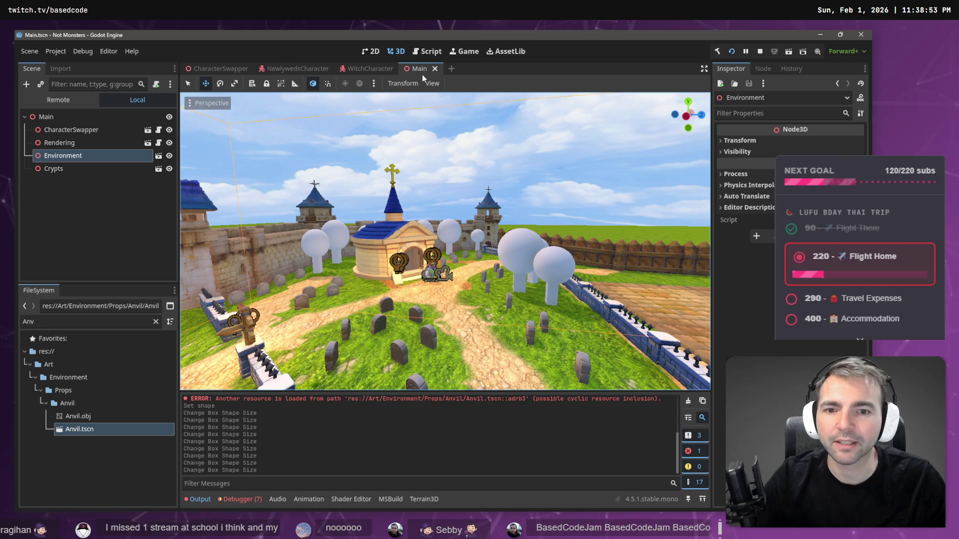
left_click(384, 70)
left_click(401, 68)
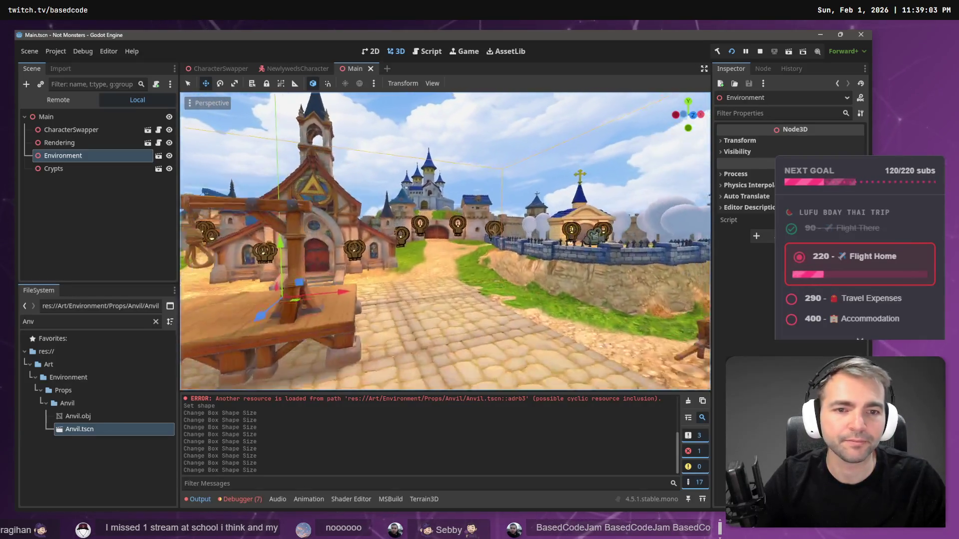
left_click(302, 70)
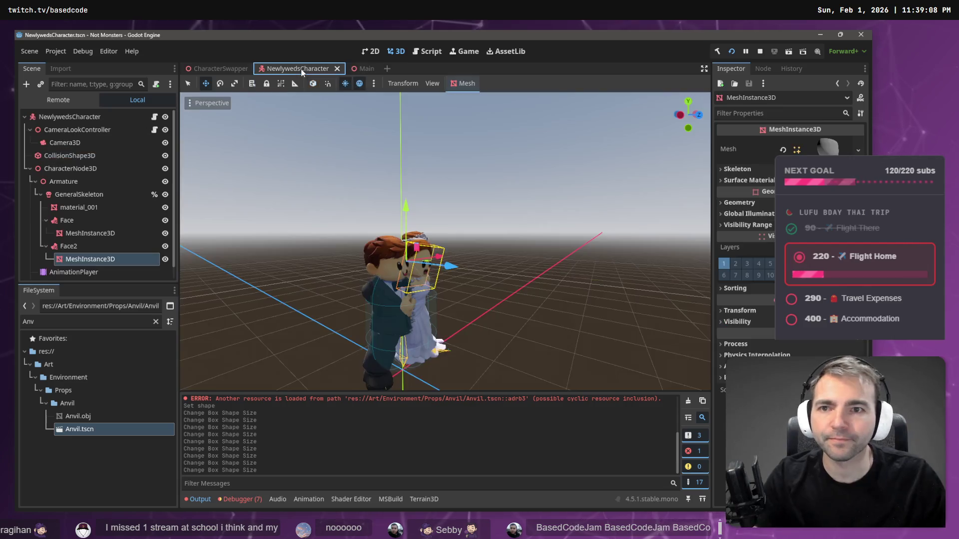
middle_click(302, 70)
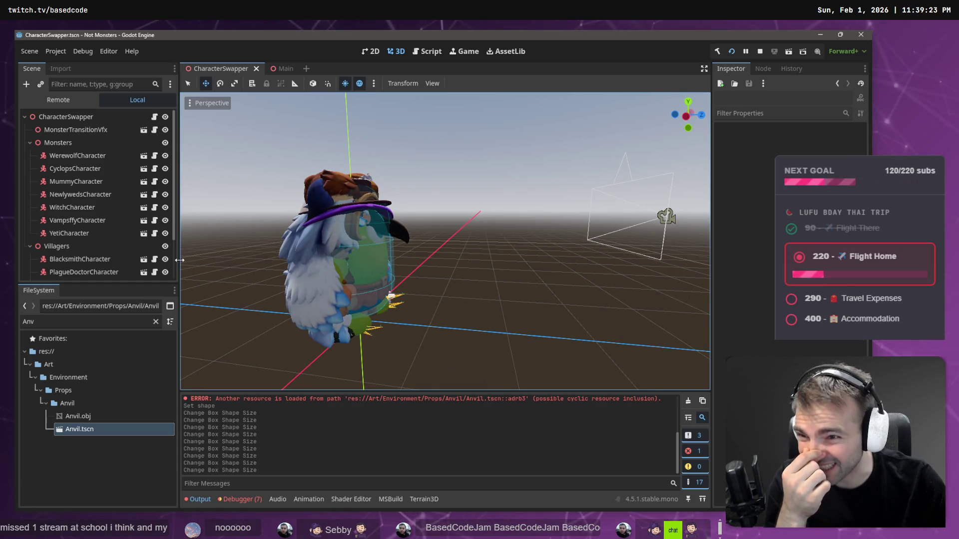
- Open the BlacksmithCharacter scene and filter the FileSystem for 'Face'
left_click(144, 260)
left_click(155, 322)
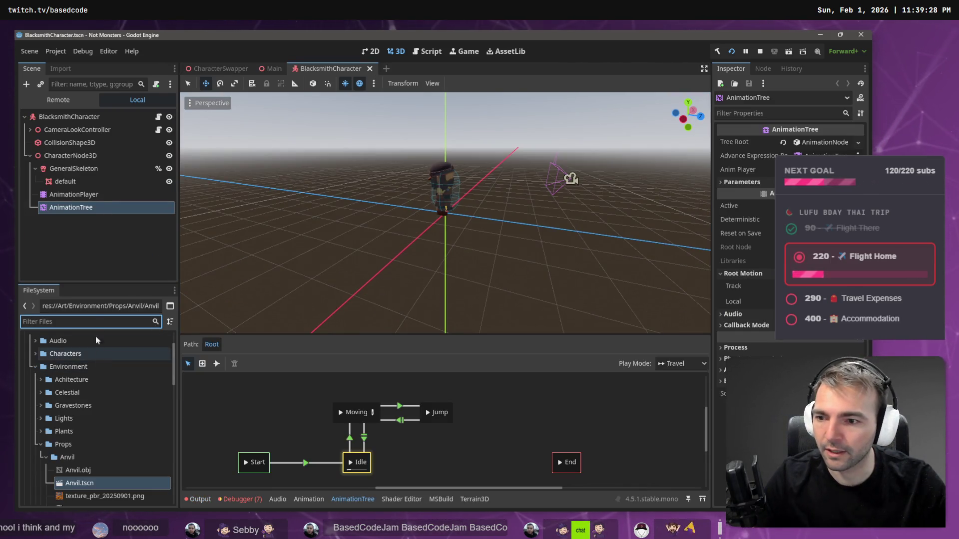
type("Face")
- Attach Face.tscn under GeneralSkeleton and frame the view on the new Face node
left_click_drag(70, 416, 93, 262)
left_click_drag(88, 175, 95, 175)
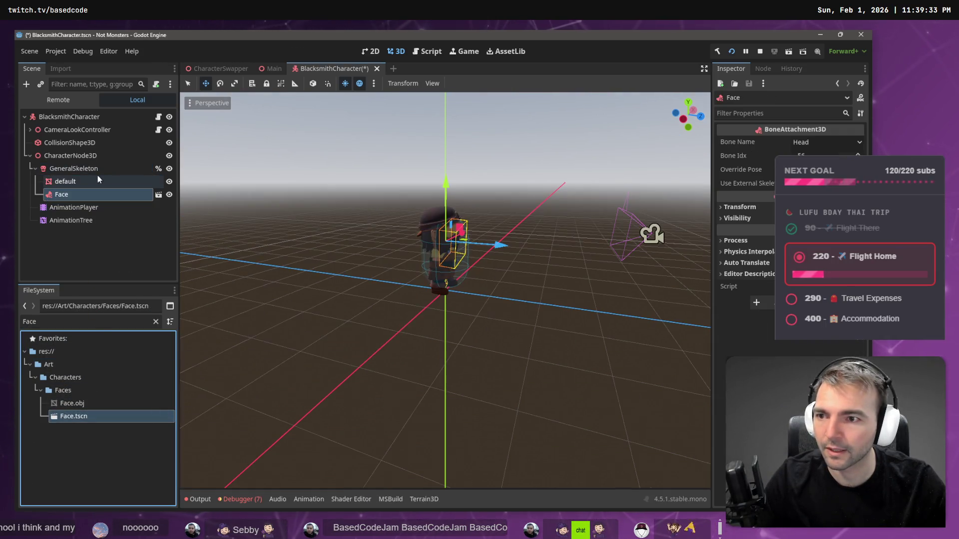
scroll(509, 262, "up", 5)
key("f")
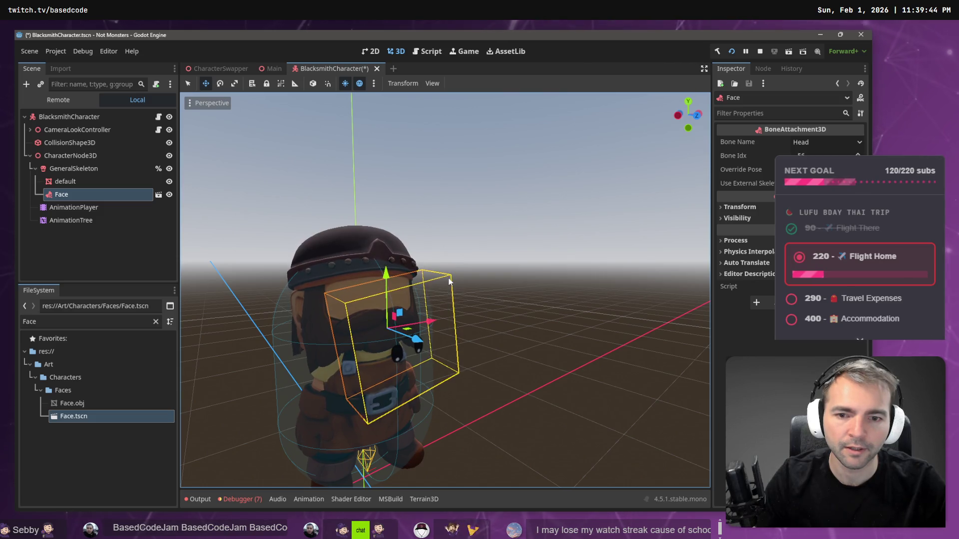
scroll(466, 273, "down", 3)
scroll(467, 273, "up", 4)
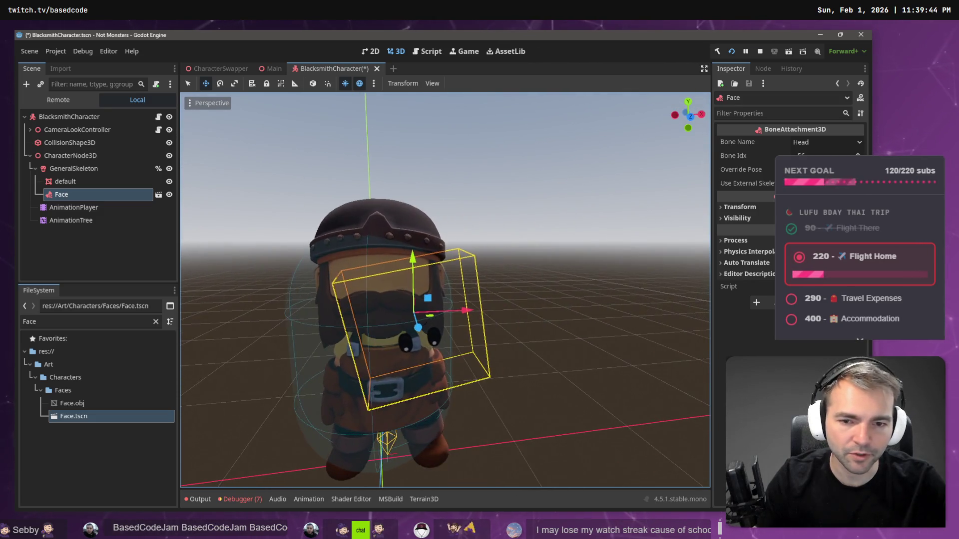
left_click_drag(340, 272, 427, 271)
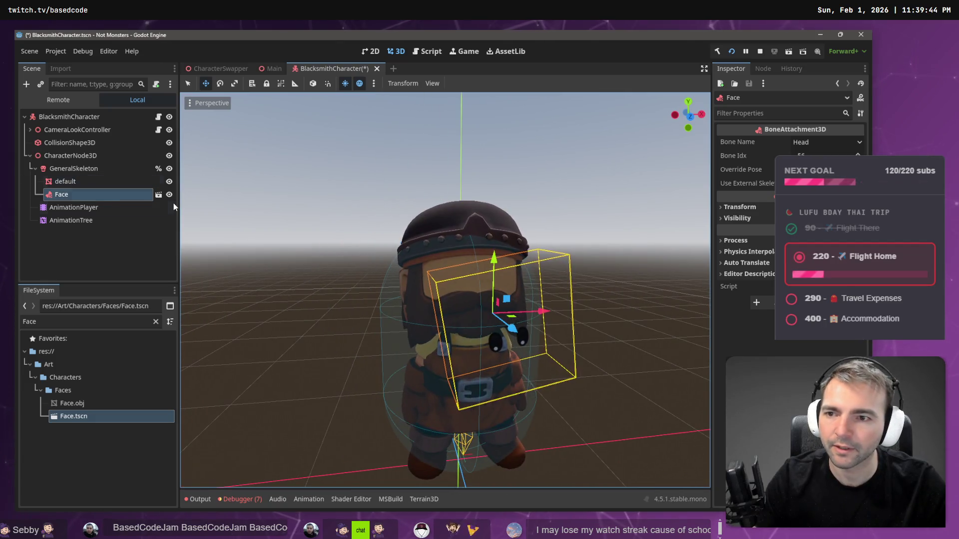
right_click(125, 198)
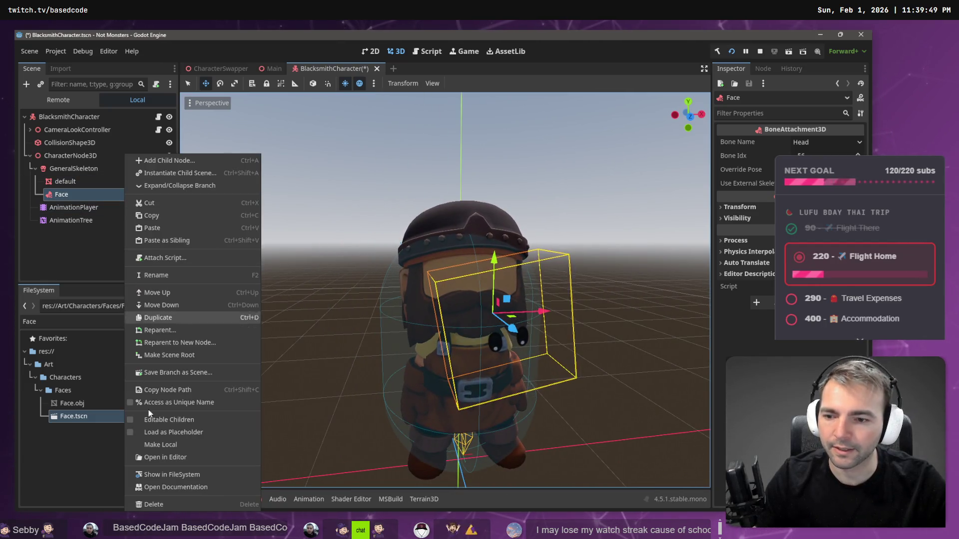
- Make the Face scene local and move its face mesh up onto the blacksmith's head
left_click(184, 444)
left_click(521, 348)
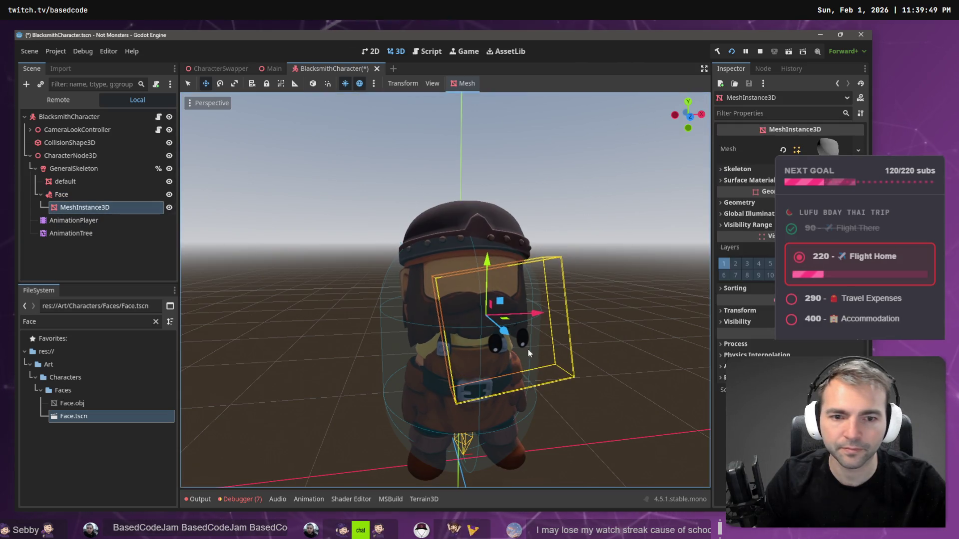
mouse_move(487, 268)
left_mouse_down()
mouse_move(434, 269)
mouse_move(506, 269)
left_mouse_up()
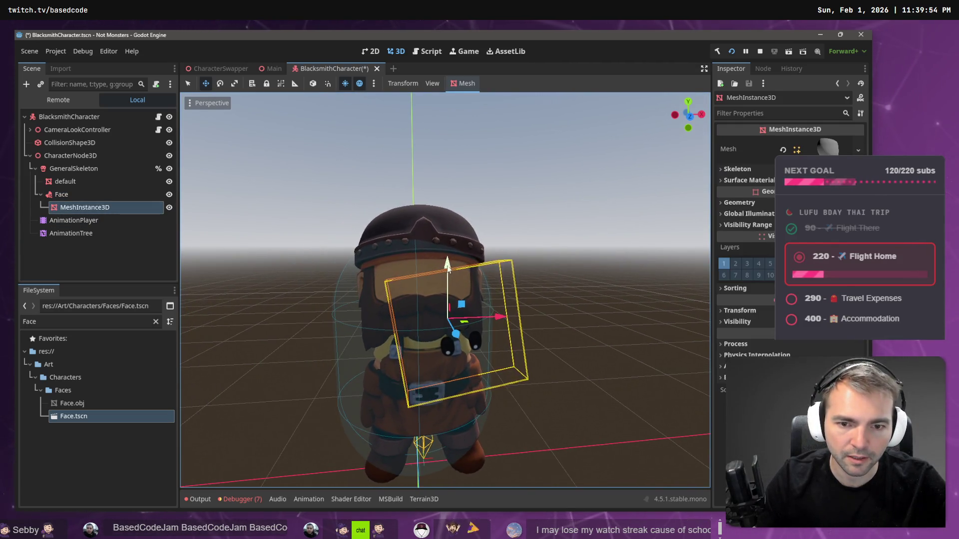
left_click_drag(447, 269, 448, 223)
mouse_move(449, 269)
left_mouse_down()
mouse_move(380, 270)
mouse_move(509, 272)
left_mouse_up()
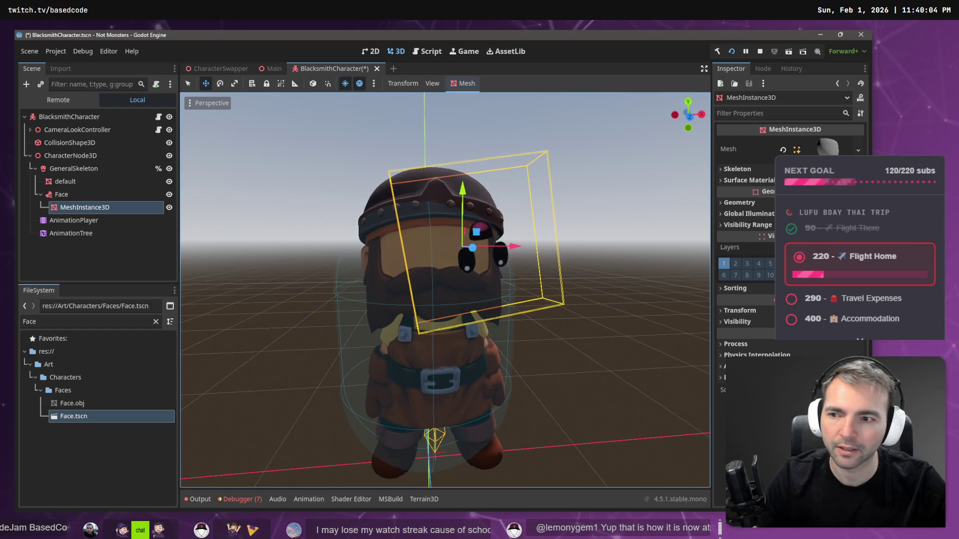
left_click(741, 313)
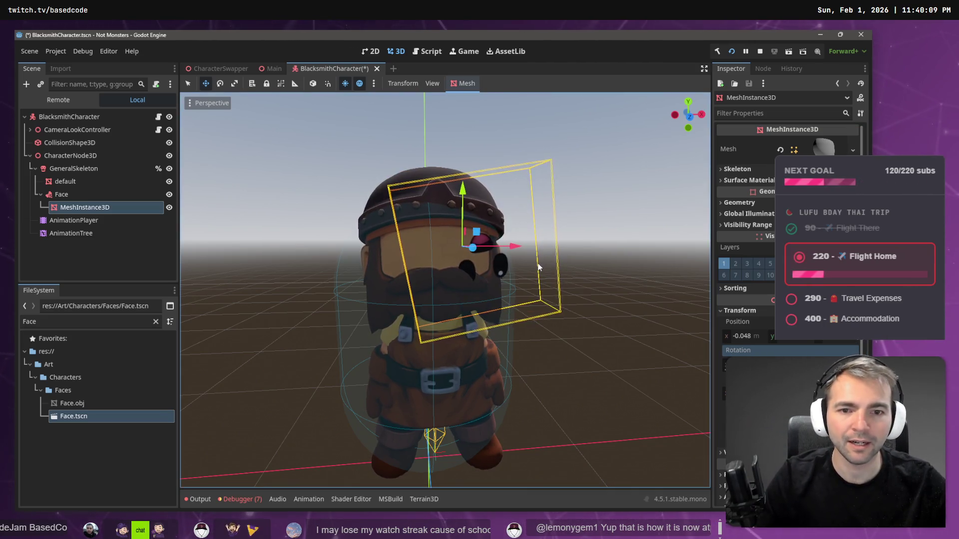
mouse_move(519, 249)
left_mouse_down()
mouse_move(487, 259)
mouse_move(475, 235)
mouse_move(431, 363)
mouse_move(392, 343)
left_mouse_up()
key("e")
key("w")
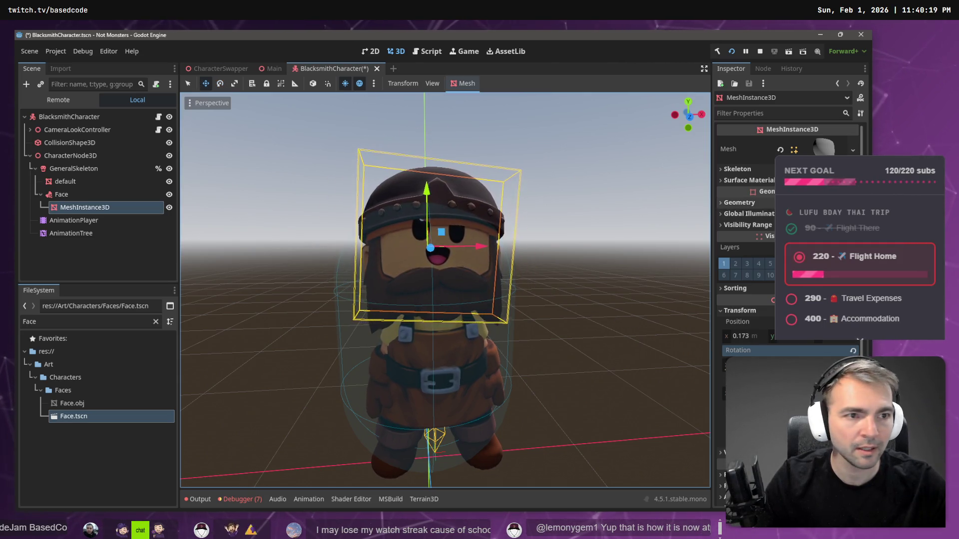
- Keep the Face attachment's Bone Name set to Head, then reselect the face mesh
left_click(81, 195)
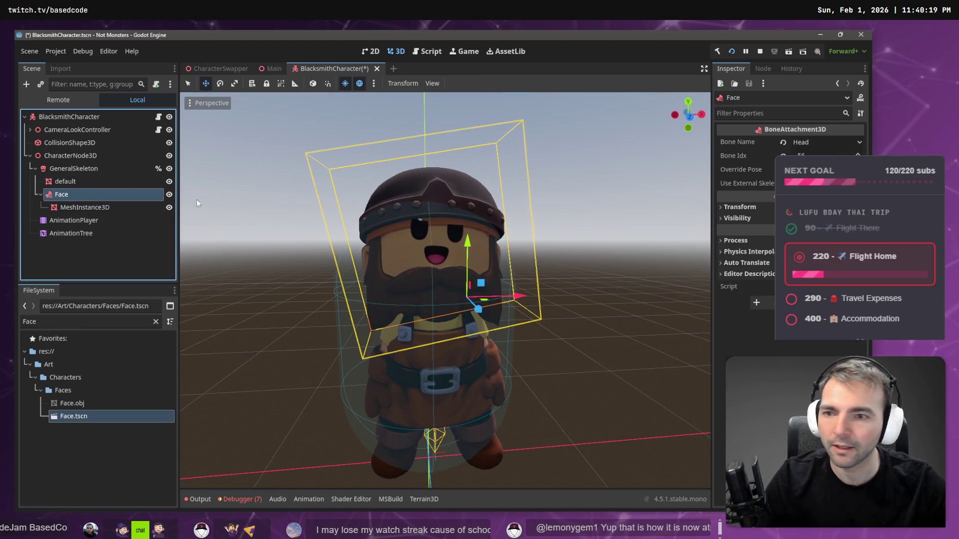
left_click(838, 144)
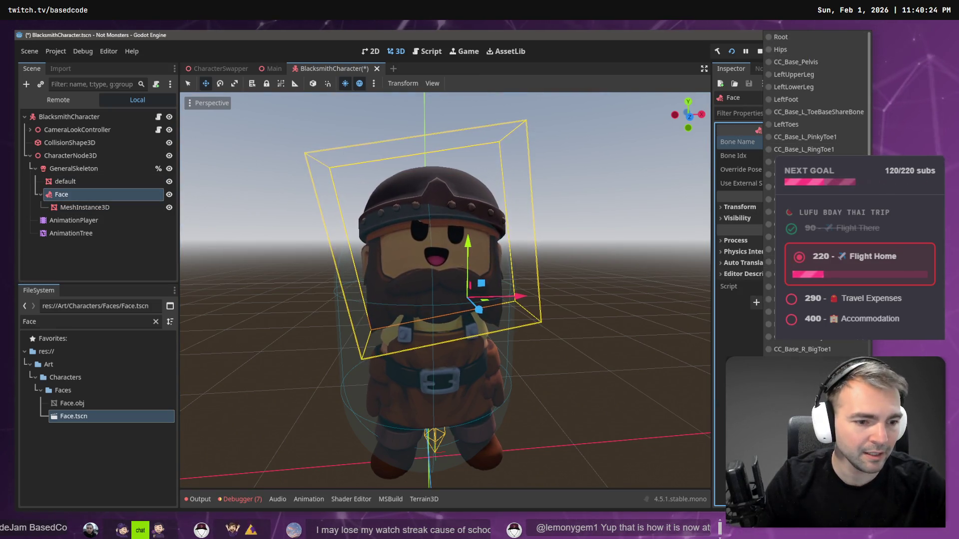
scroll(772, 246, "down", 5)
left_click(799, 331)
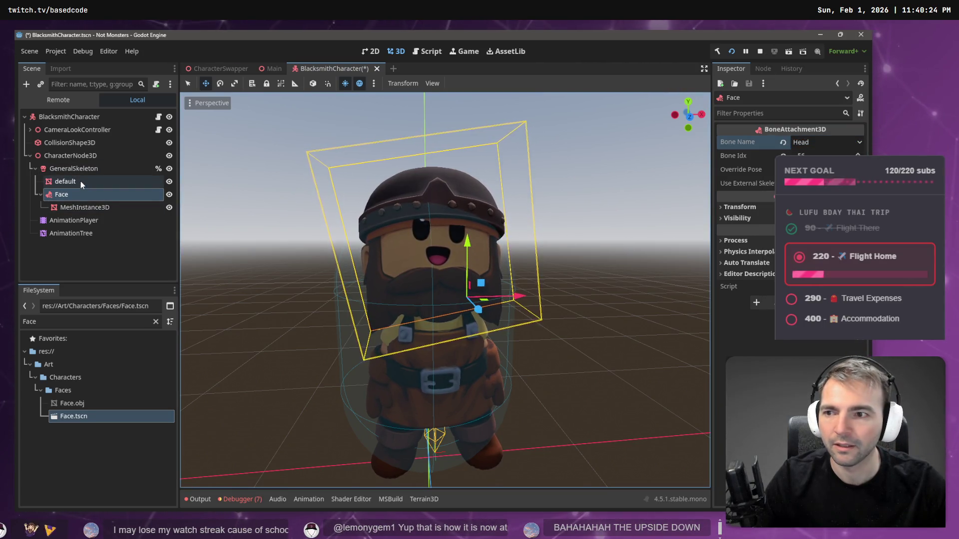
left_click(80, 207)
left_click(403, 231)
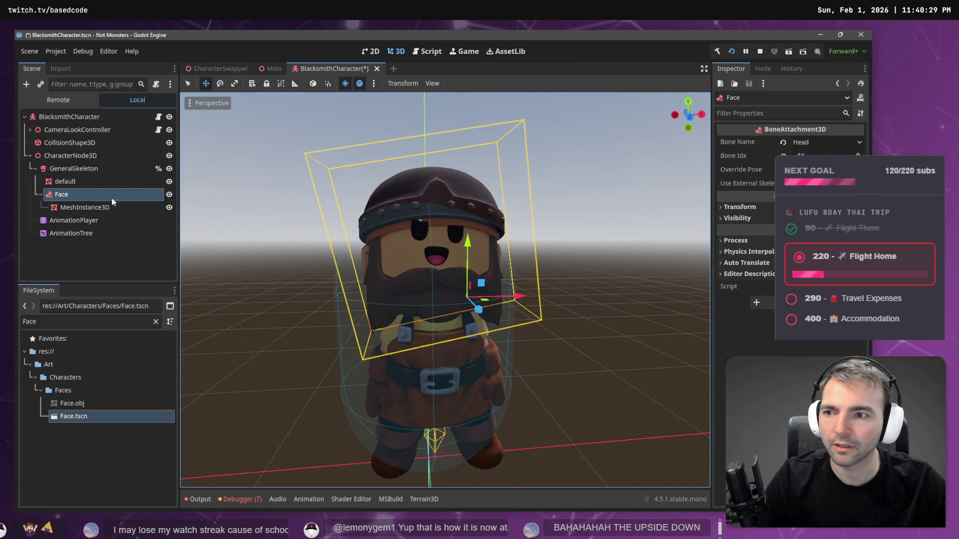
- Lower, rotate and tilt the face mesh to align it with the head
mouse_move(427, 197)
left_mouse_down()
mouse_move(409, 282)
mouse_move(429, 270)
left_mouse_up()
scroll(429, 271, "up", 5)
scroll(307, 274, "down", 4)
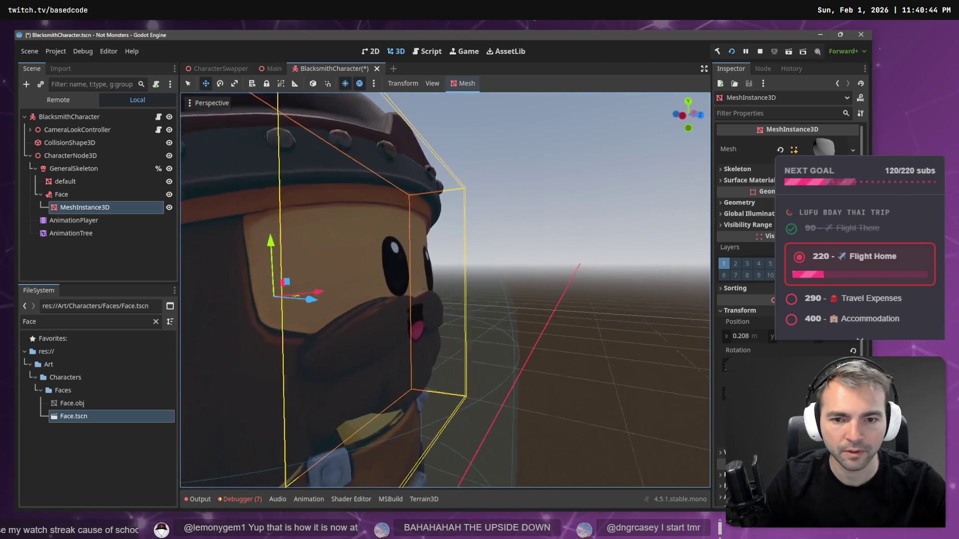
key("e")
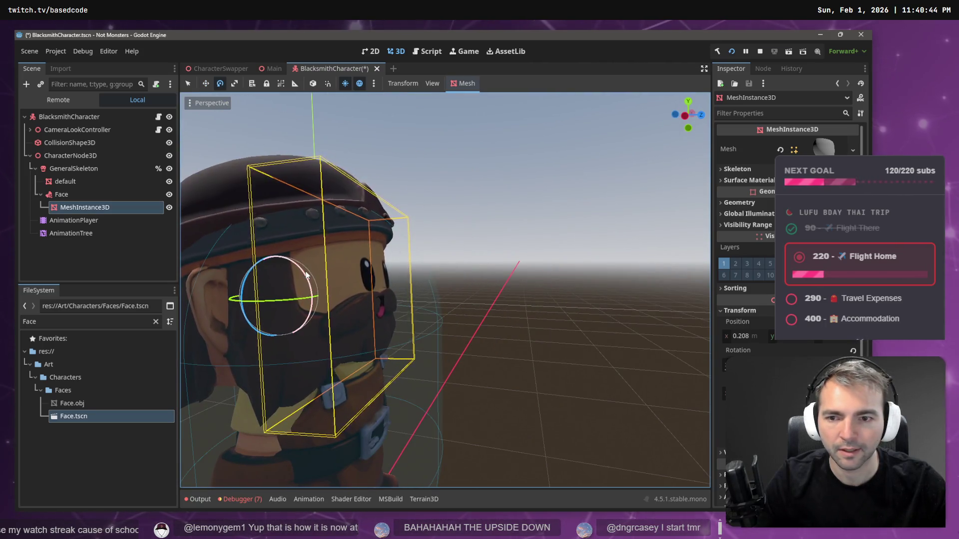
mouse_move(306, 274)
left_mouse_down()
mouse_move(281, 242)
mouse_move(278, 209)
mouse_move(320, 286)
left_mouse_up()
key("w")
scroll(337, 289, "down", 3)
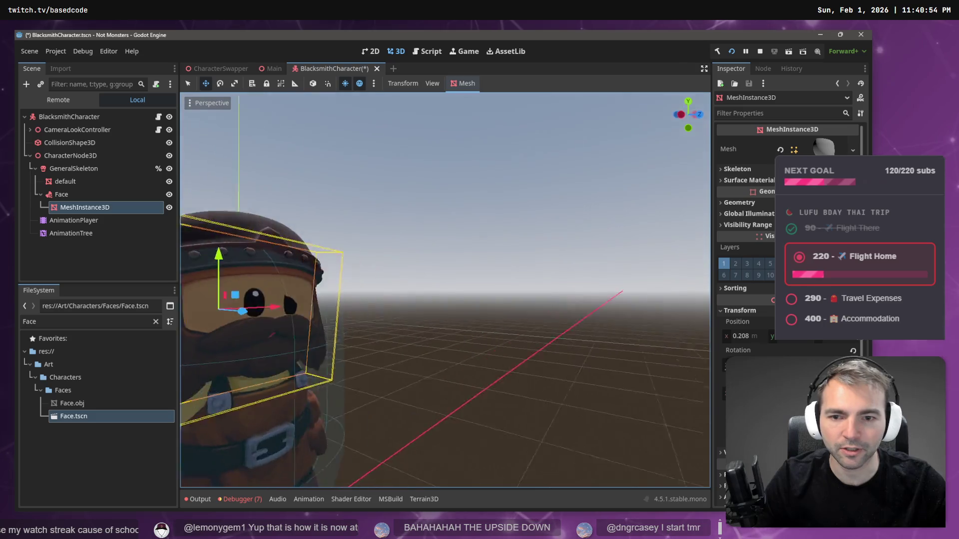
scroll(337, 289, "up", 4)
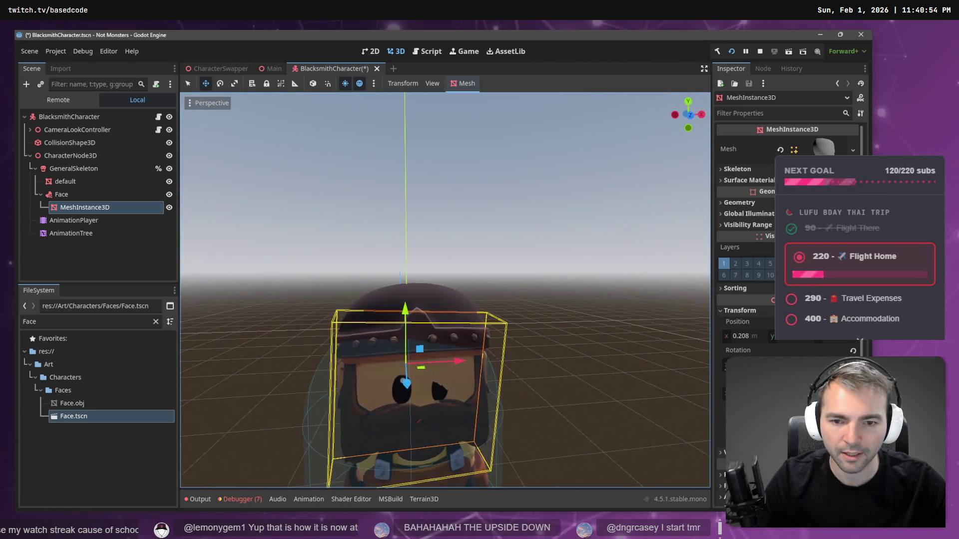
scroll(471, 316, "down", 2)
scroll(470, 316, "up", 3)
key("e")
left_click_drag(469, 303, 407, 313)
scroll(407, 312, "up", 3)
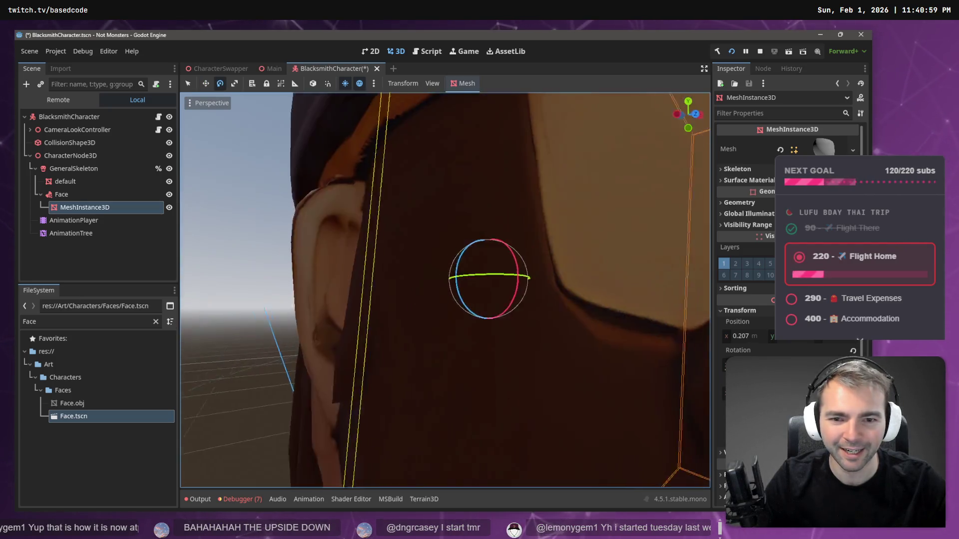
scroll(366, 288, "down", 2)
key("w")
left_click_drag(399, 274, 408, 274)
- From the front view, nudge and slightly enlarge the face mesh so it sits flush on the head
key("KP_1")
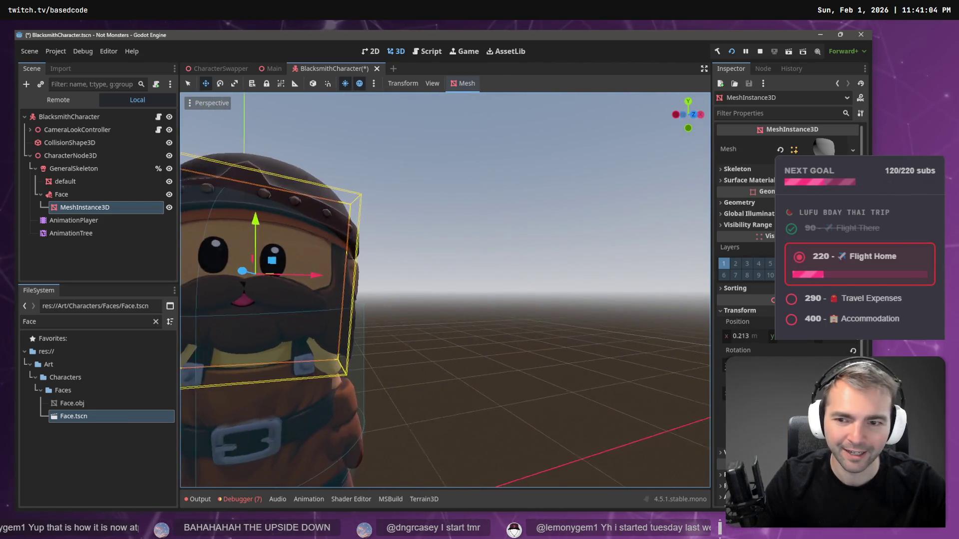
left_click_drag(385, 226, 385, 228)
key("r")
left_click(403, 282)
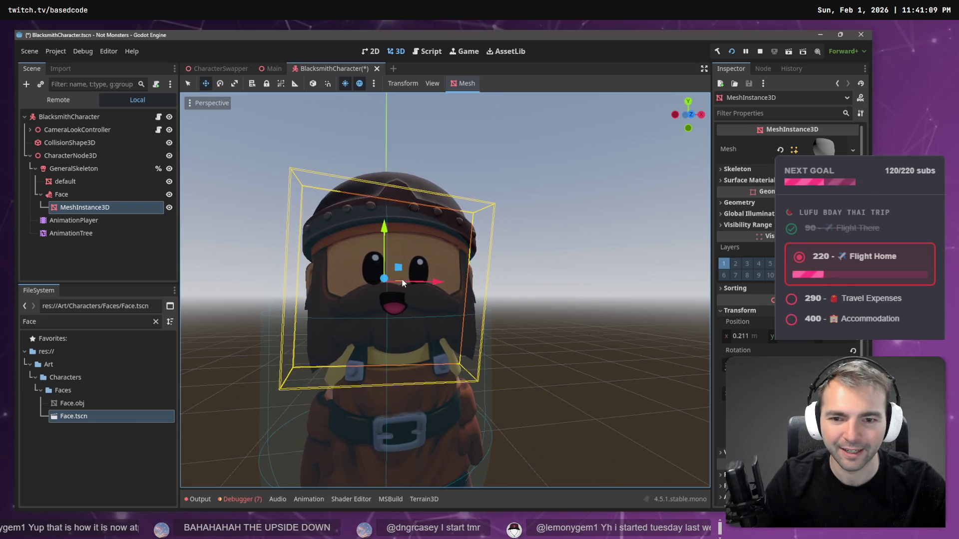
mouse_move(419, 282)
left_mouse_down()
mouse_move(437, 283)
mouse_move(428, 307)
left_mouse_up()
left_click_drag(355, 297, 329, 296)
key("e")
key("KP_1")
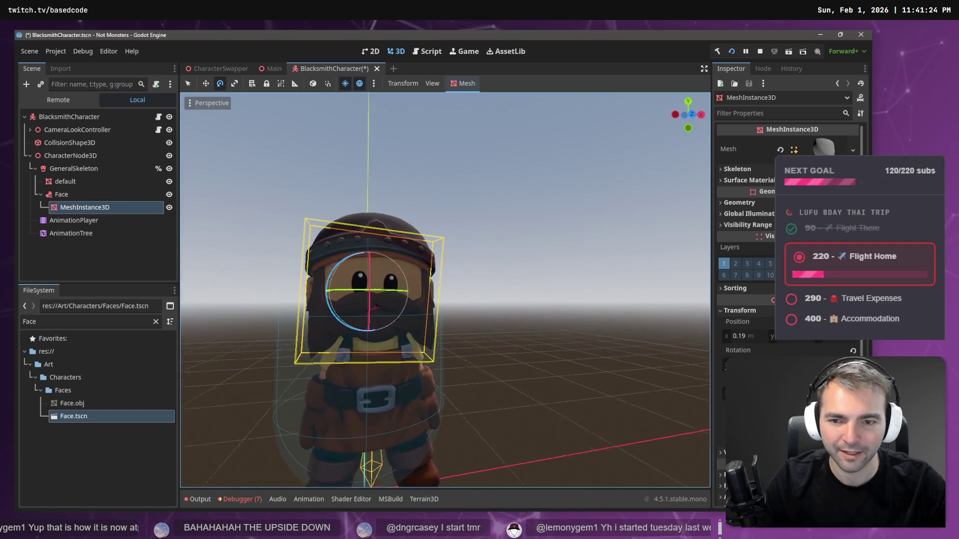
key("w")
left_click_drag(444, 292, 445, 293)
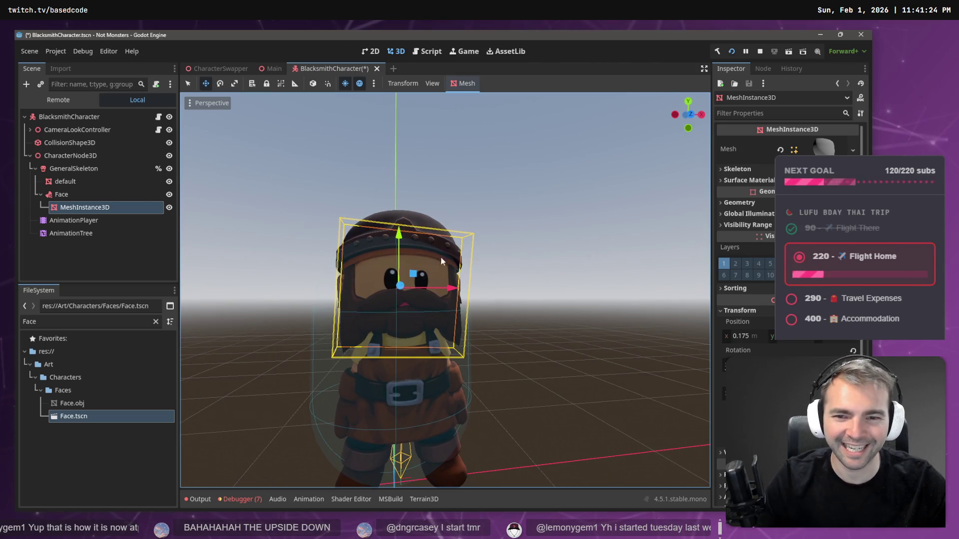
left_click_drag(400, 239, 400, 234)
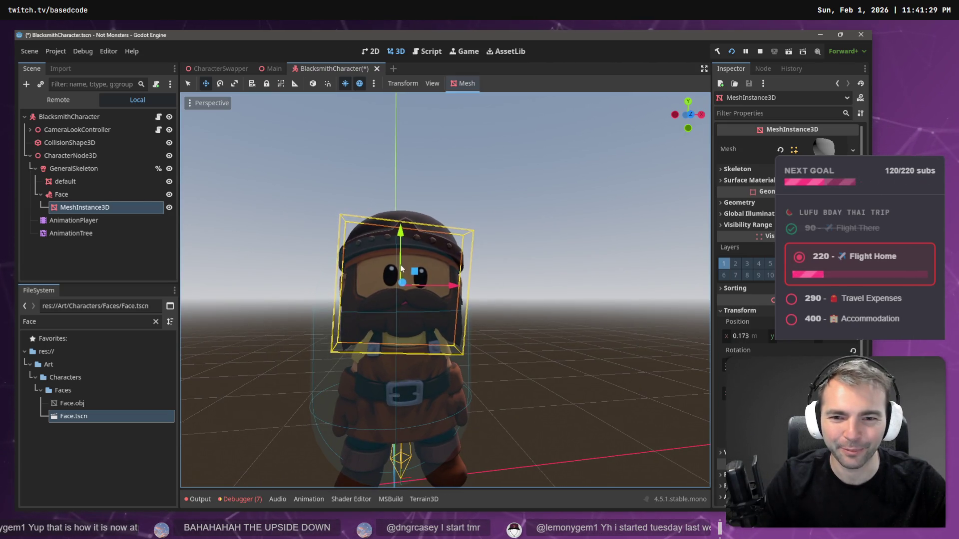
left_click_drag(405, 285, 405, 282)
key("w")
mouse_move(489, 312)
left_mouse_down()
mouse_move(521, 316)
mouse_move(494, 295)
mouse_move(388, 260)
left_mouse_up()
scroll(464, 285, "up", 3)
scroll(563, 246, "down", 5)
left_click(584, 239)
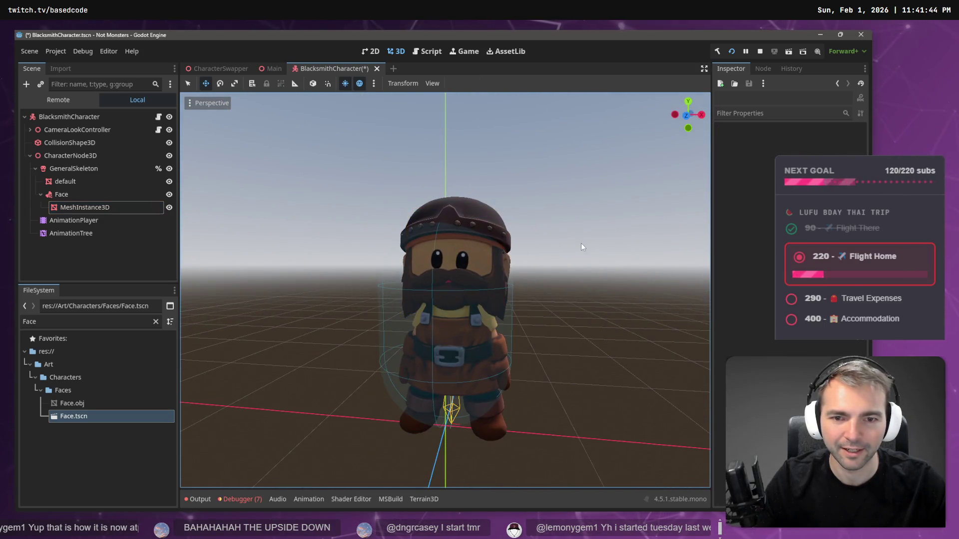
- Rotate the face mesh about 4 degrees, recheck the front view, and save BlacksmithCharacter
left_click(479, 232)
key("e")
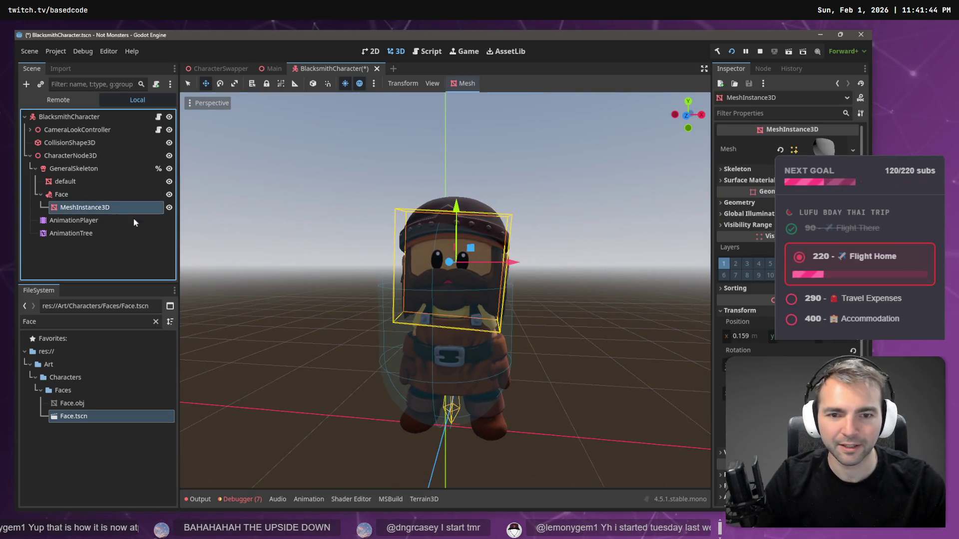
left_click_drag(478, 235, 477, 235)
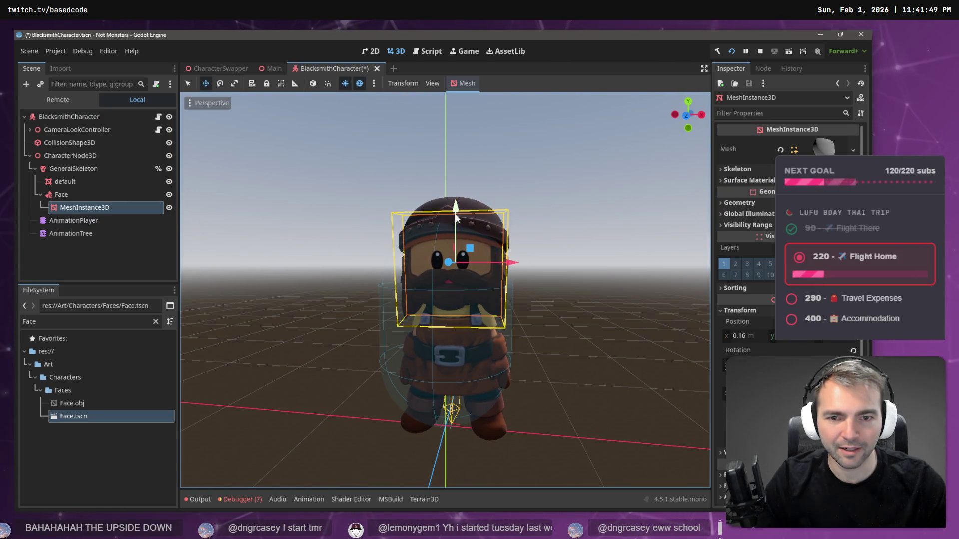
left_click(547, 230)
scroll(509, 266, "up", 5)
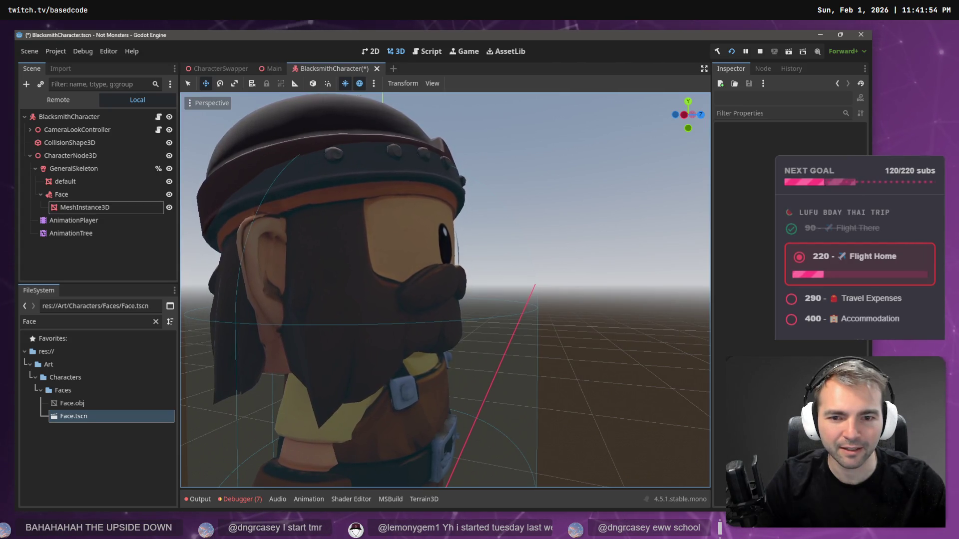
key("KP_1")
key("f")
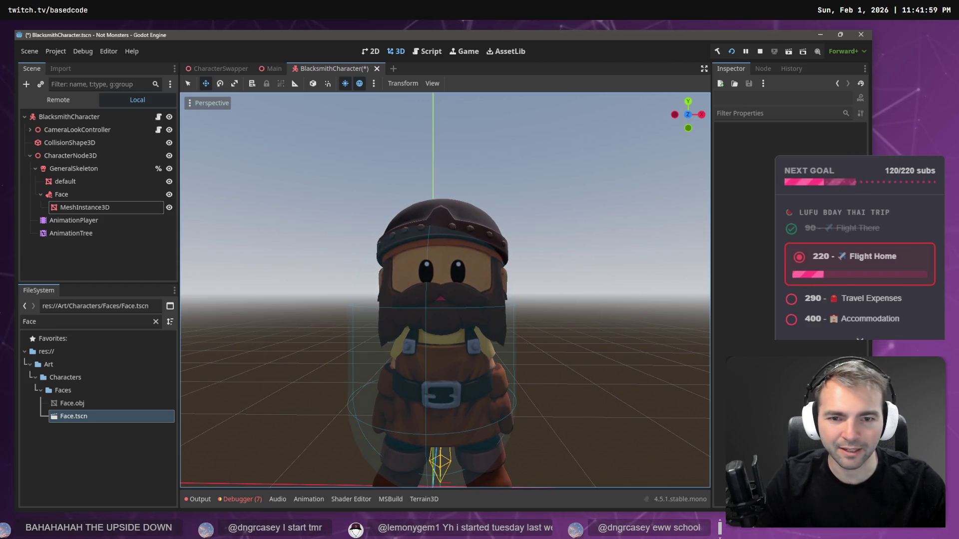
key("ctrl+s")
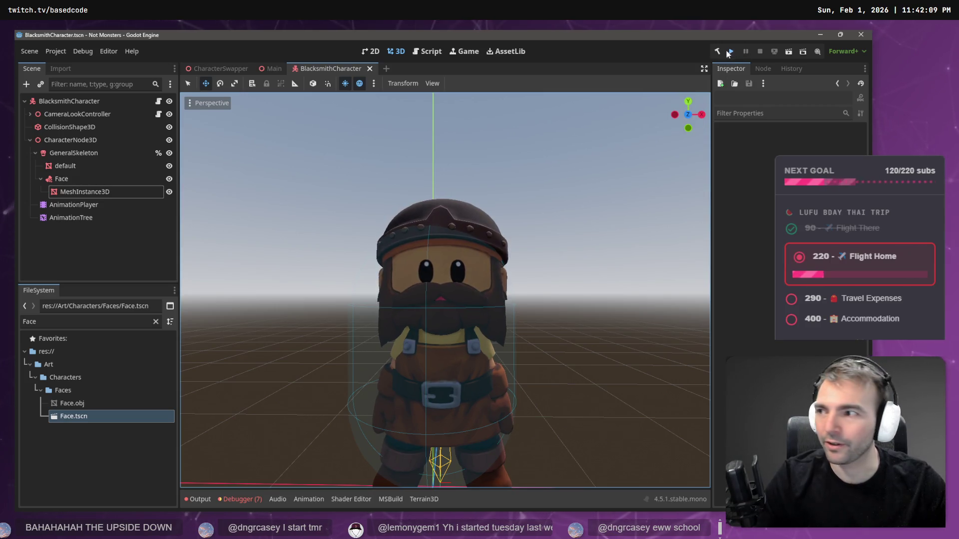
- Run the project and cycle through the playable characters with Tab four times
left_click(730, 51)
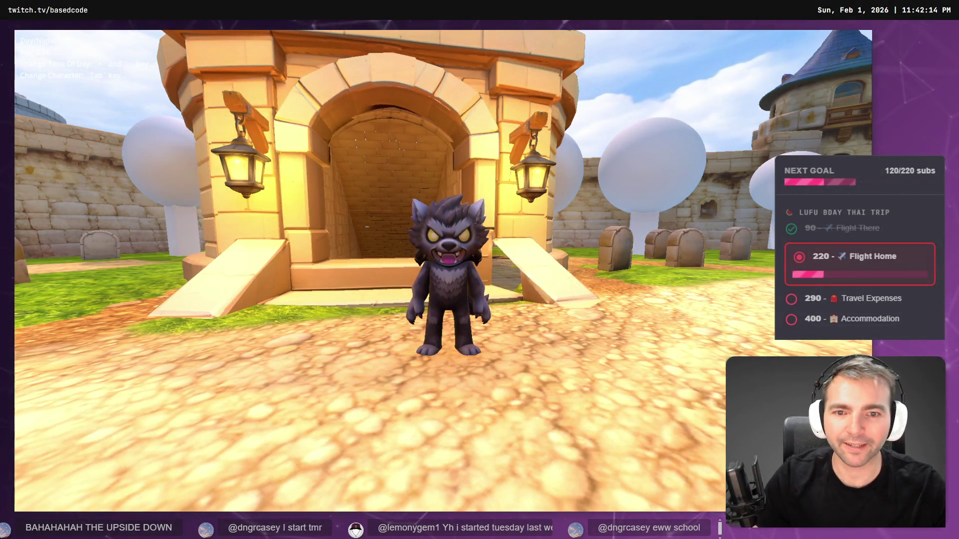
key("Tab")
key("Tab")
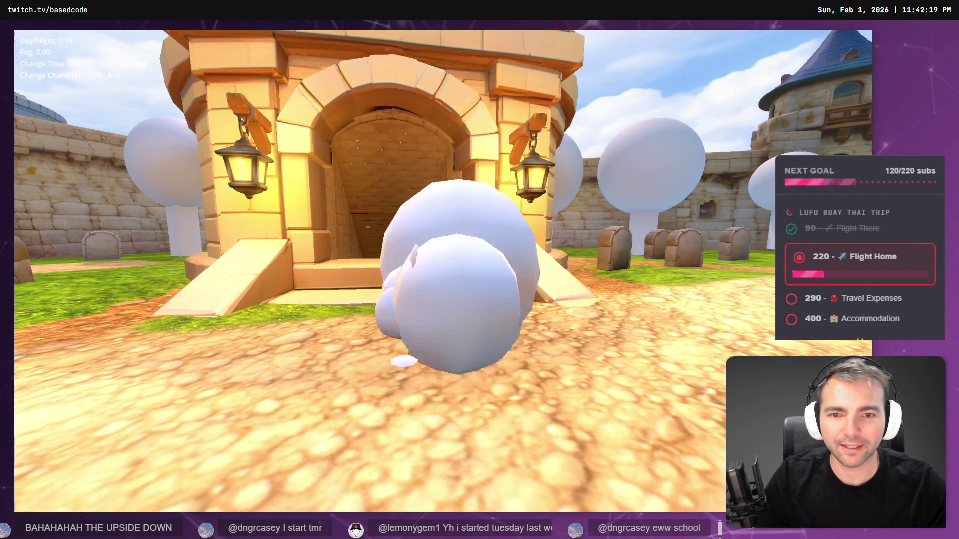
key("Tab")
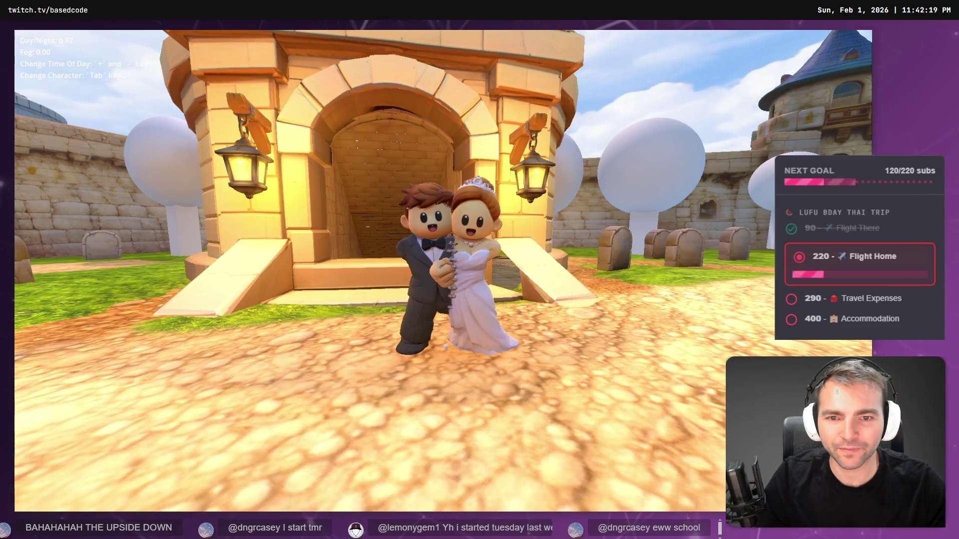
key("Tab")
key("Tab")
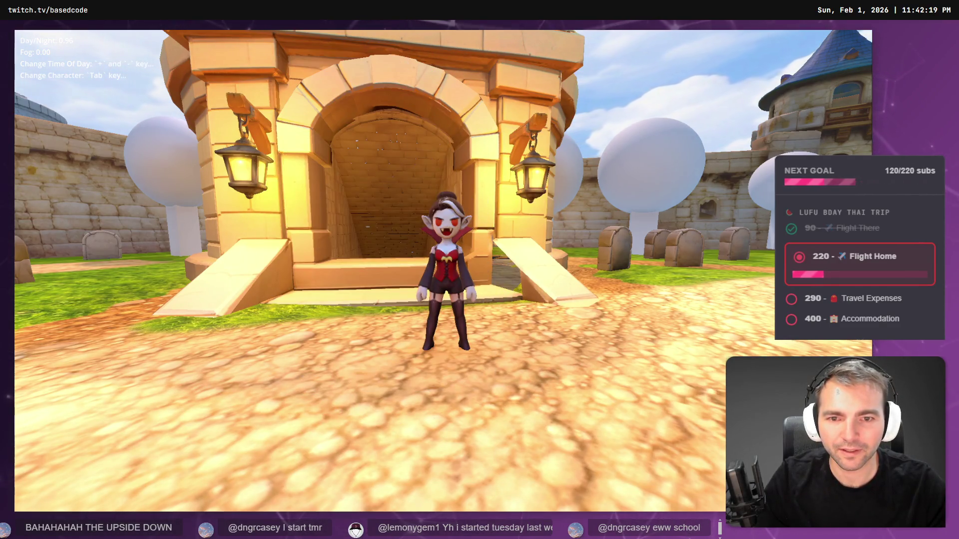
key("Tab")
key("Tab")
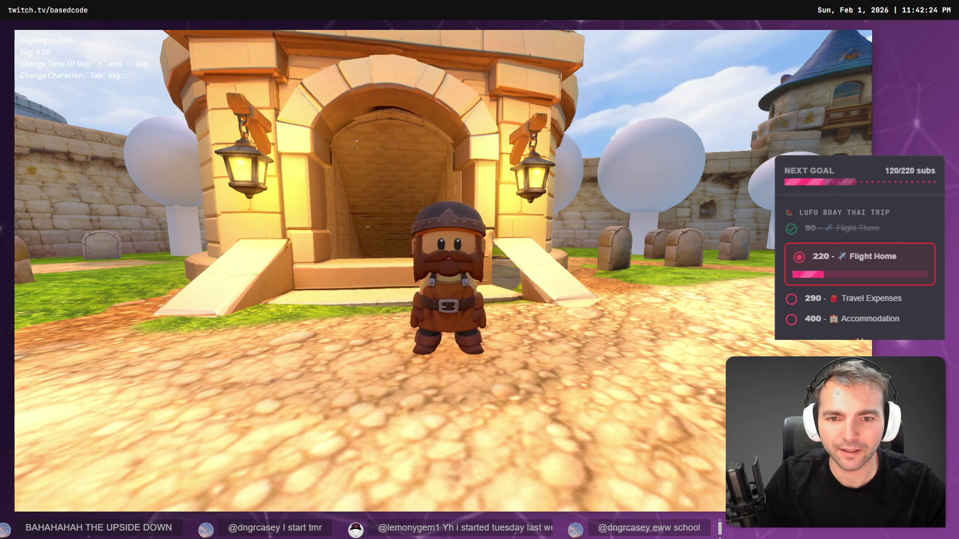
- Walk the bearded blacksmith around the village with the S, A and W keys
key("s")
key("a")
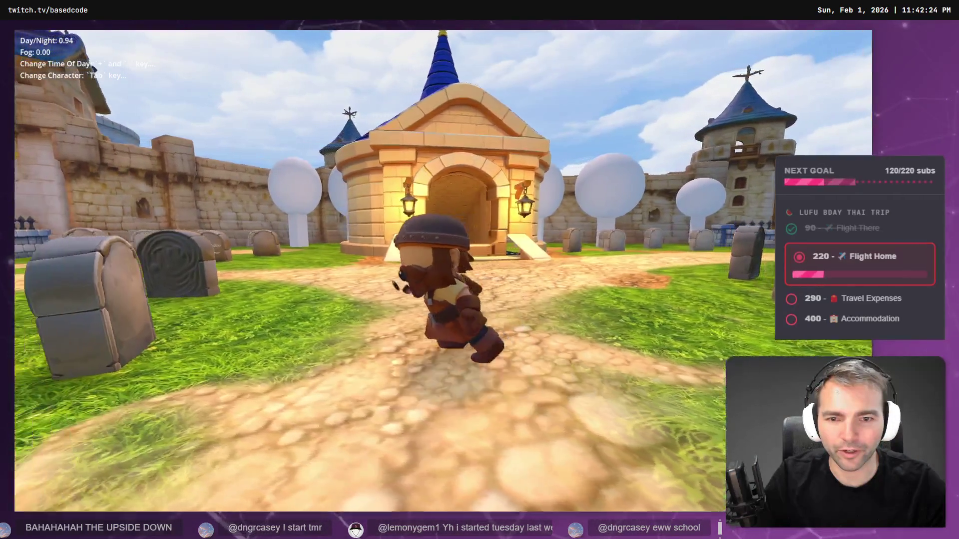
key("a")
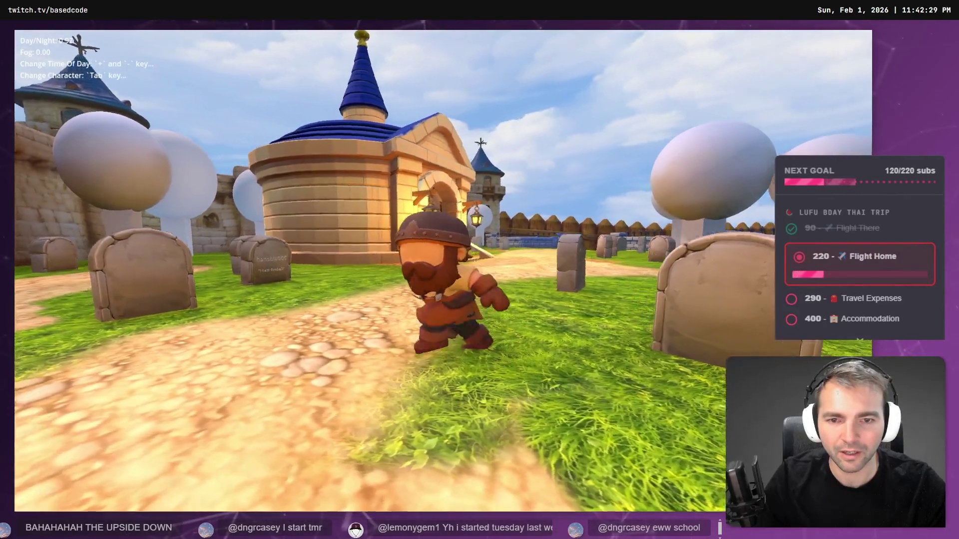
key("w")
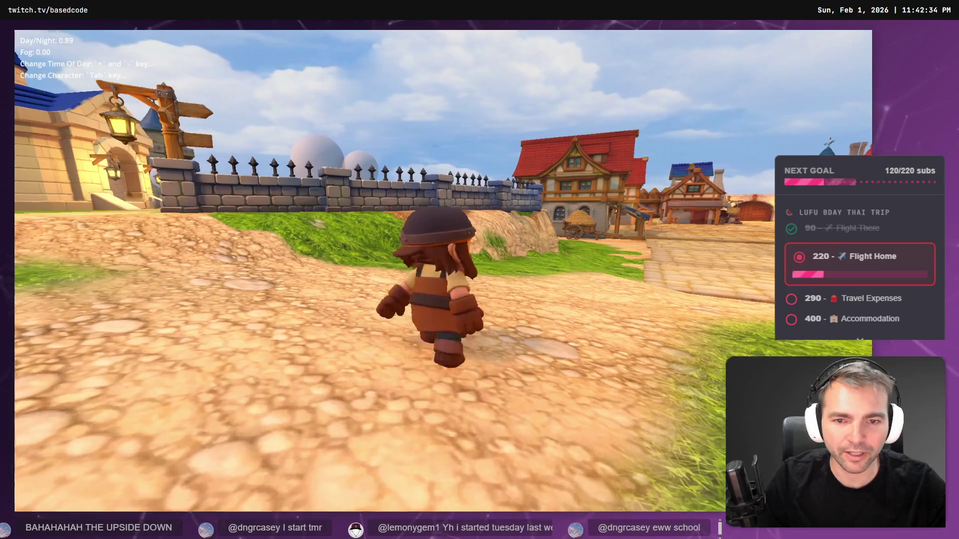
key("a")
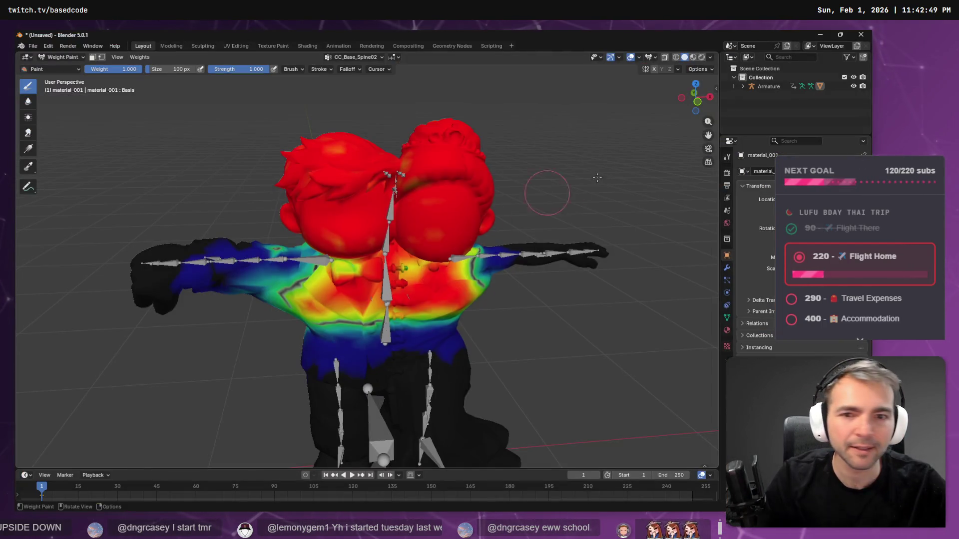
- Start a new General file in Blender without saving and delete the default cube
left_click(36, 46)
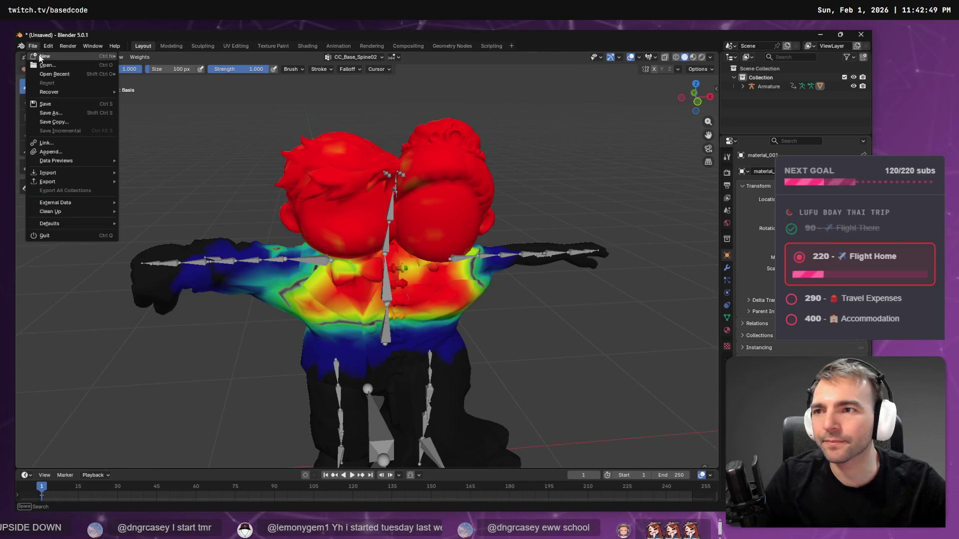
mouse_move(57, 55)
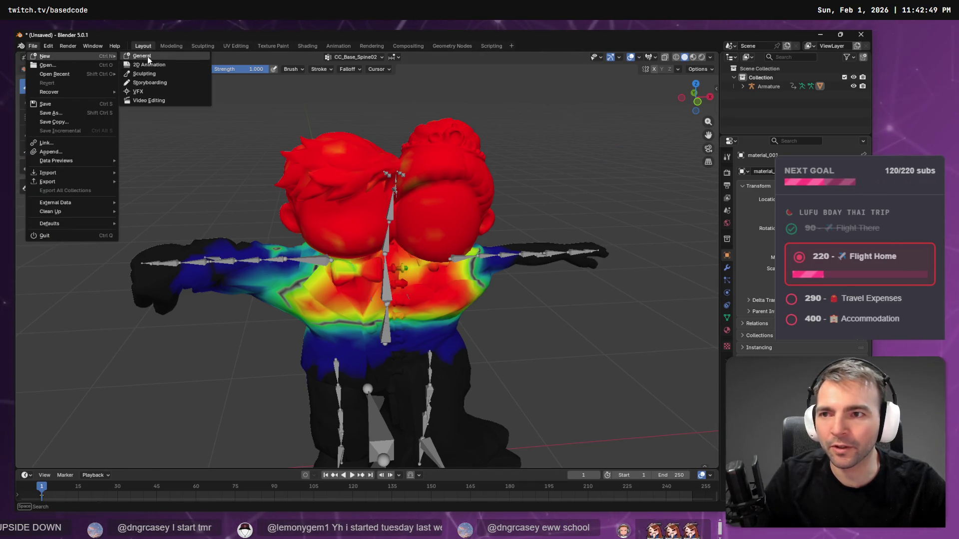
left_click(135, 56)
left_click(464, 294)
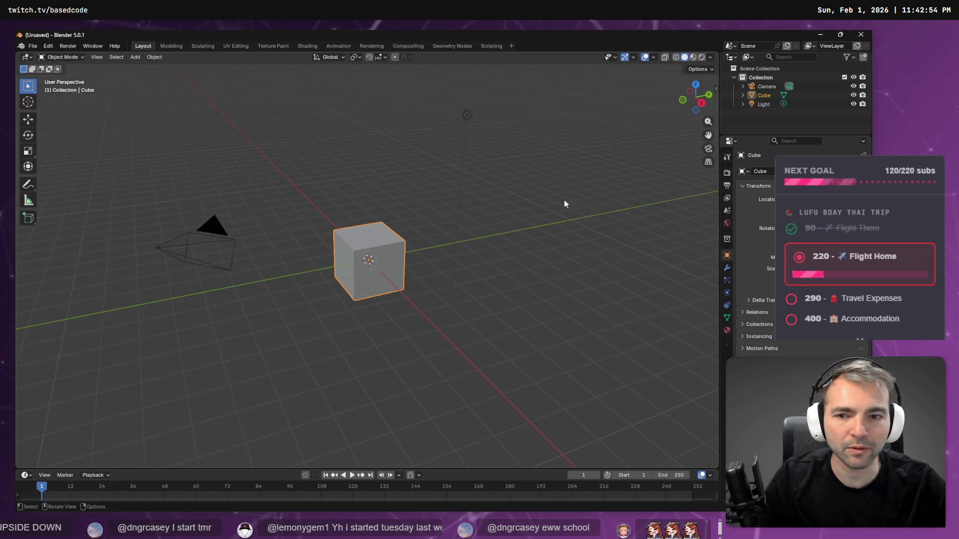
key("Delete")
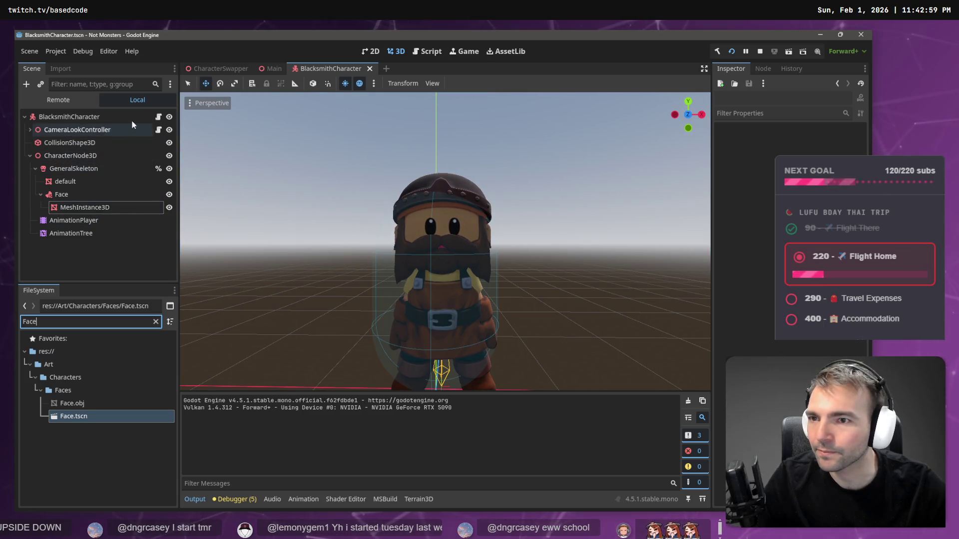
- Reveal BlacksmithCharacter in the FileSystem and inspect its CharacterNode3D and mesh nodes
right_click(90, 117)
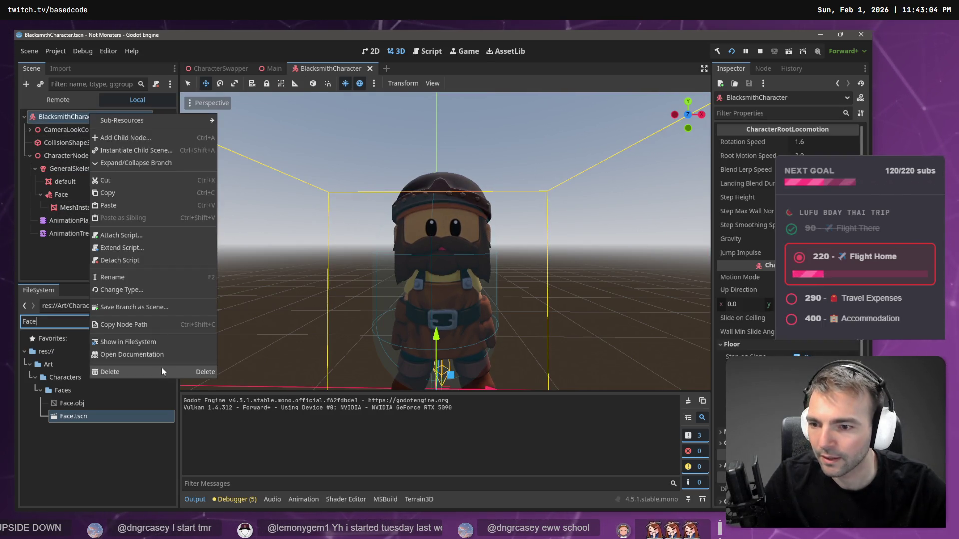
left_click(154, 343)
mouse_move(124, 484)
left_mouse_down()
mouse_move(79, 483)
mouse_move(127, 484)
left_mouse_up()
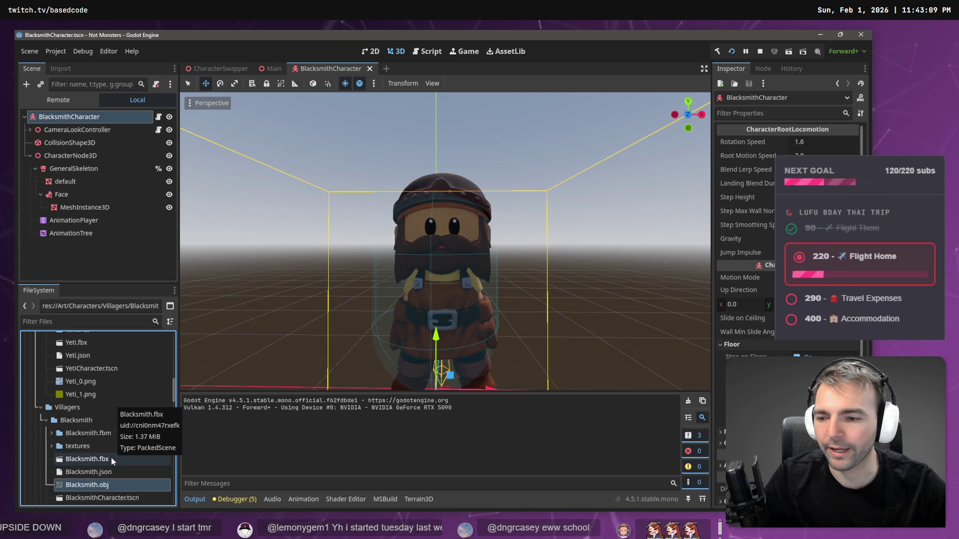
scroll(112, 461, "down", 1)
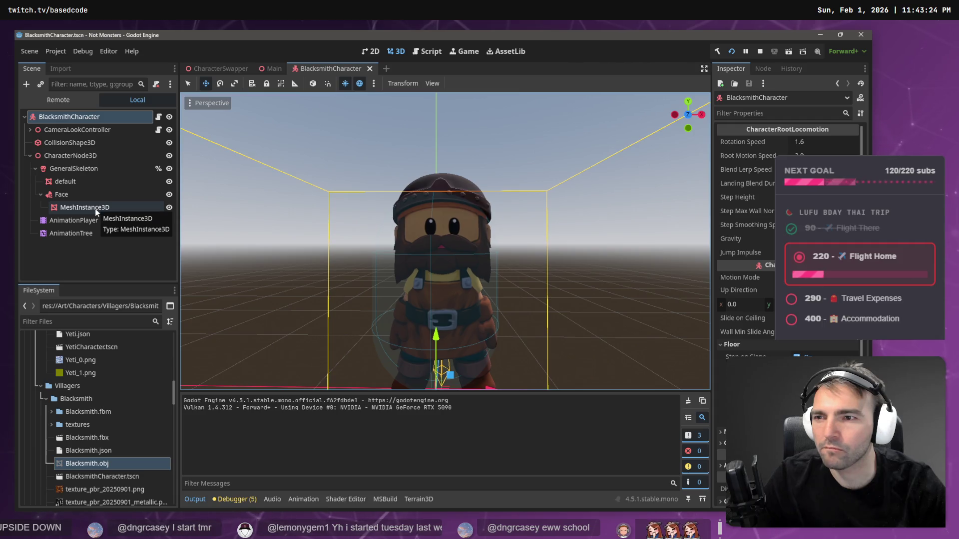
left_click(82, 156)
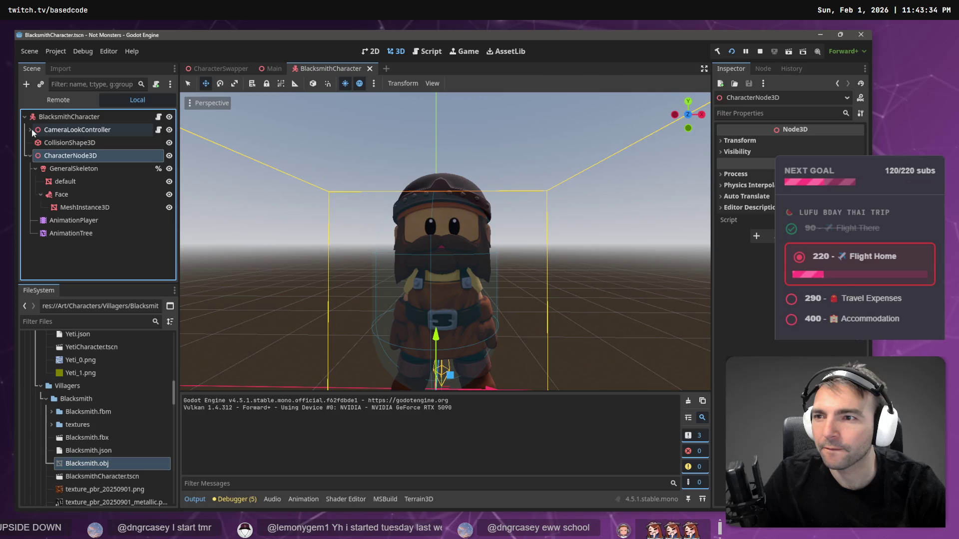
right_click(89, 183)
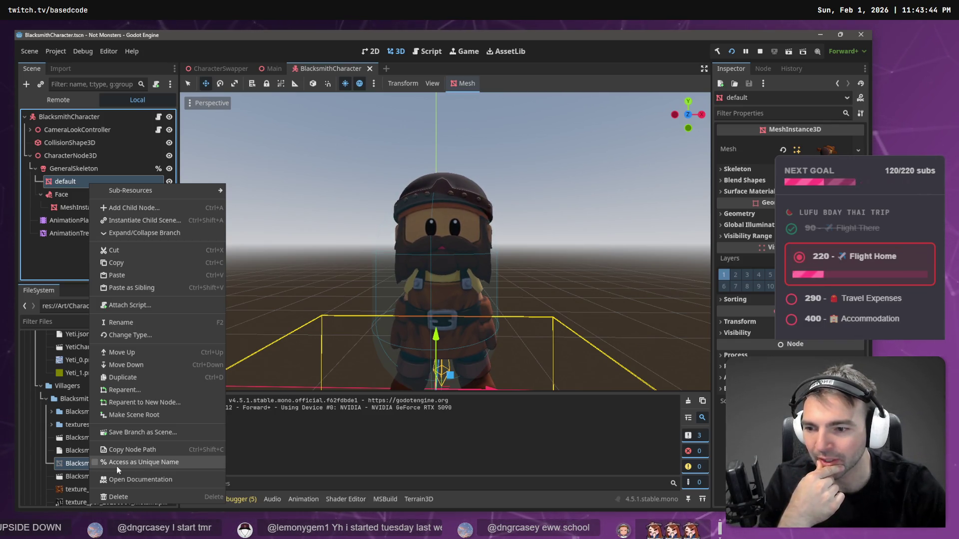
left_click(75, 375)
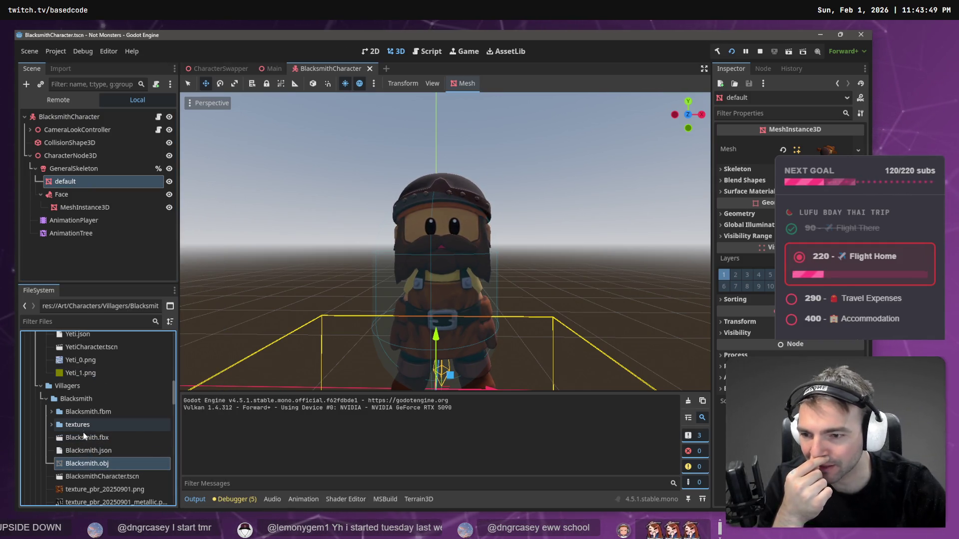
- Confirm the Face attachment follows the Head bone, then inspect the Blacksmith.obj mesh
scroll(83, 432, "down", 2)
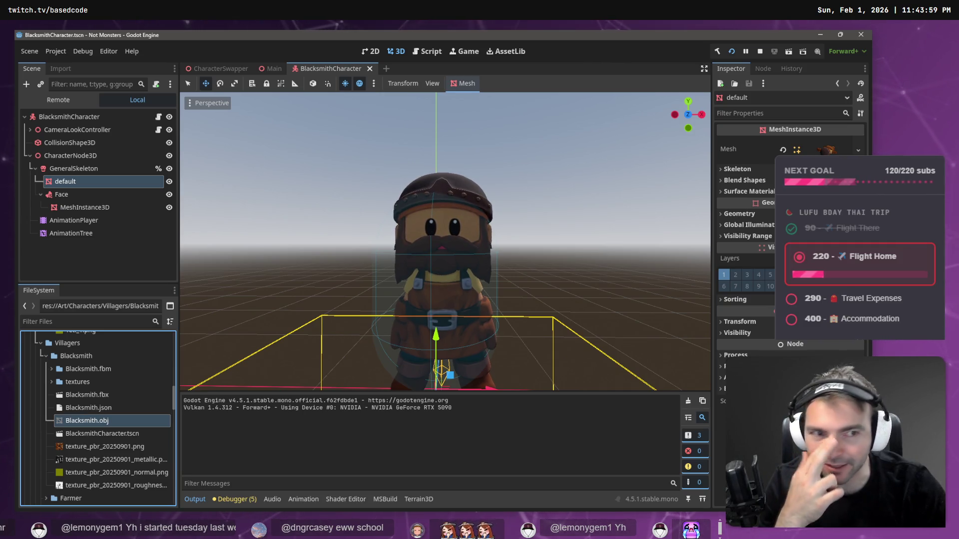
left_click(122, 195)
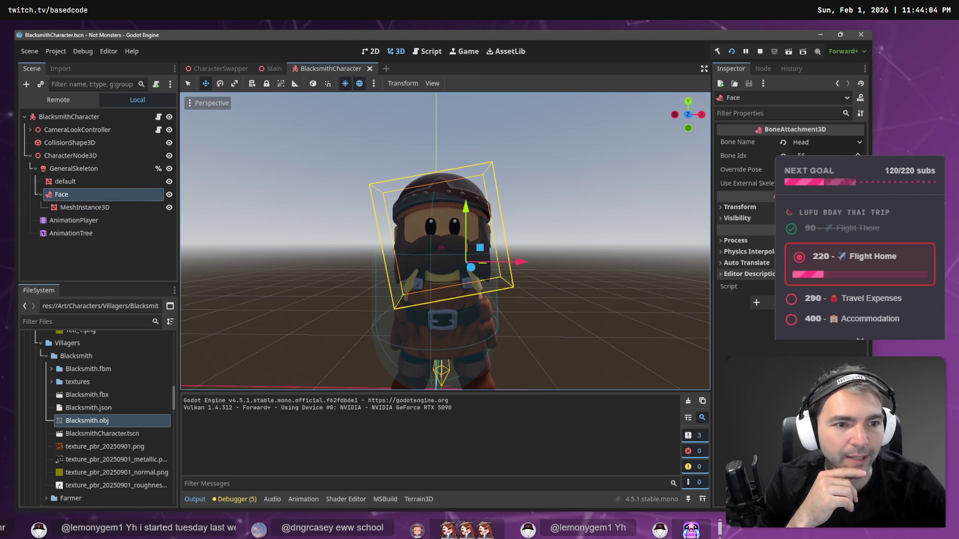
left_click(808, 142)
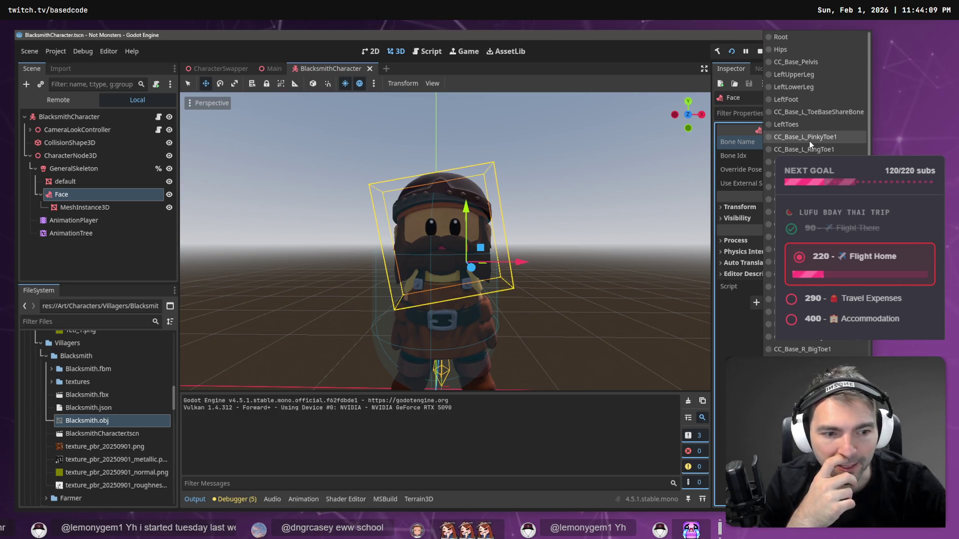
left_click(541, 126)
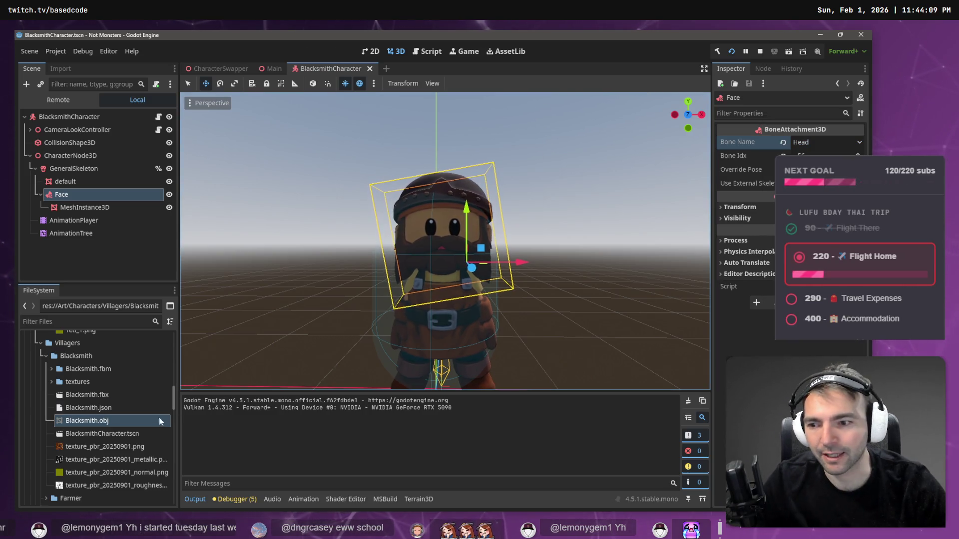
left_click(81, 421)
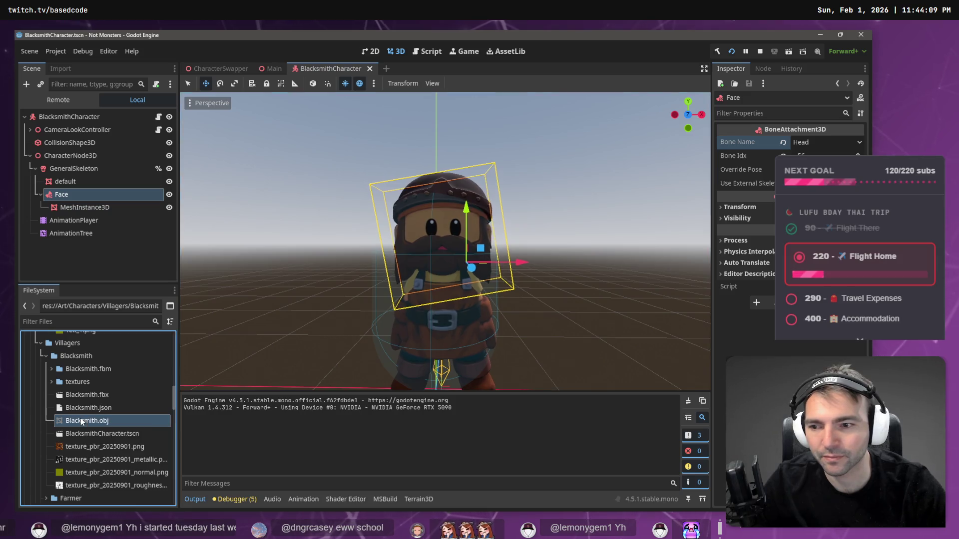
left_click_drag(82, 421, 824, 225)
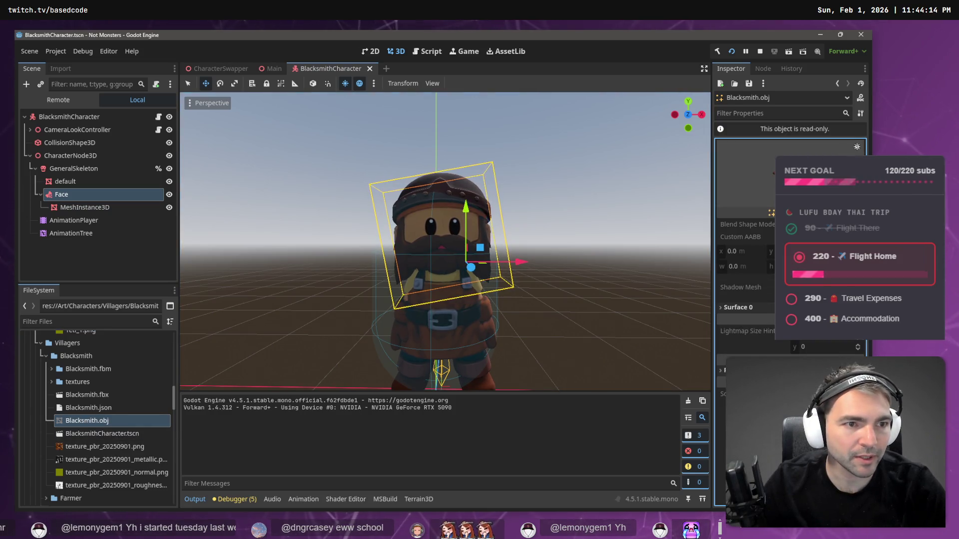
- Review Blacksmith.fbx in the Advanced Import Settings window and close it
double_click(92, 395)
mouse_move(364, 372)
left_mouse_down()
mouse_move(389, 147)
mouse_move(379, 147)
left_mouse_up()
scroll(378, 147, "up", 3)
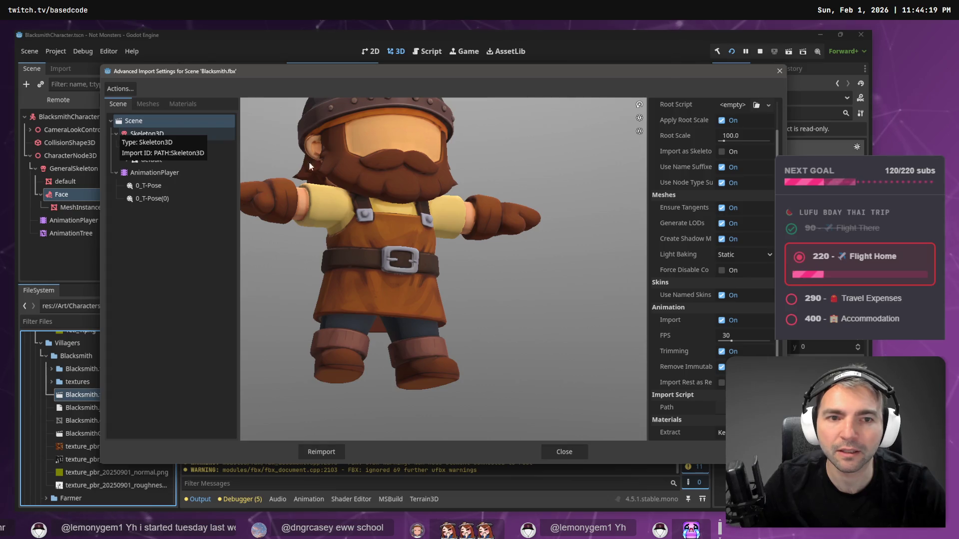
left_click(778, 73)
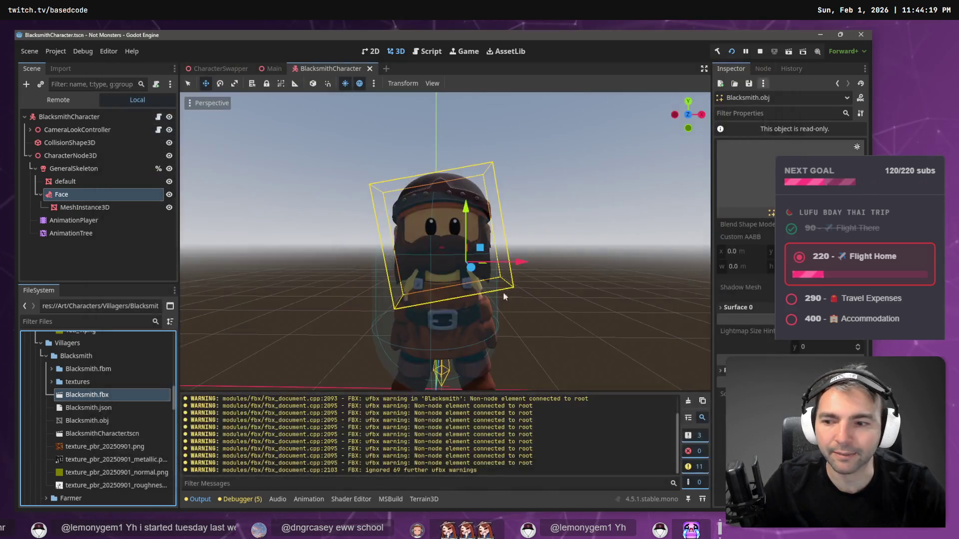
- Select Blacksmith.obj and show its import options
left_click(113, 424)
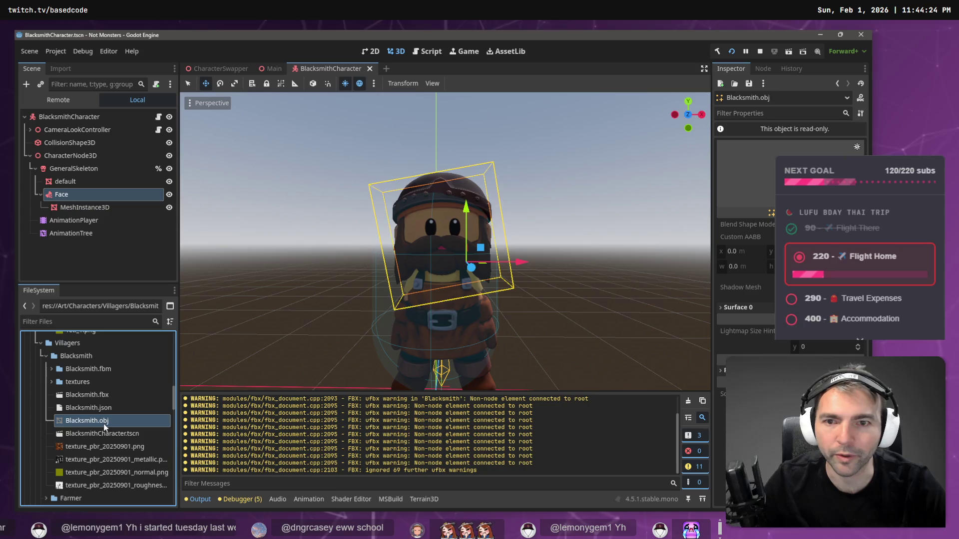
right_click(106, 421)
left_click(65, 64)
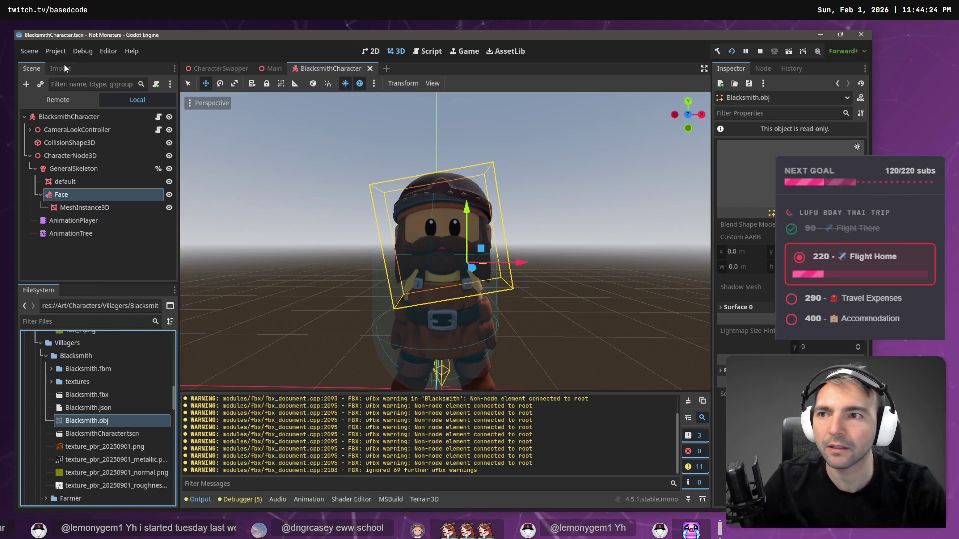
left_click(66, 68)
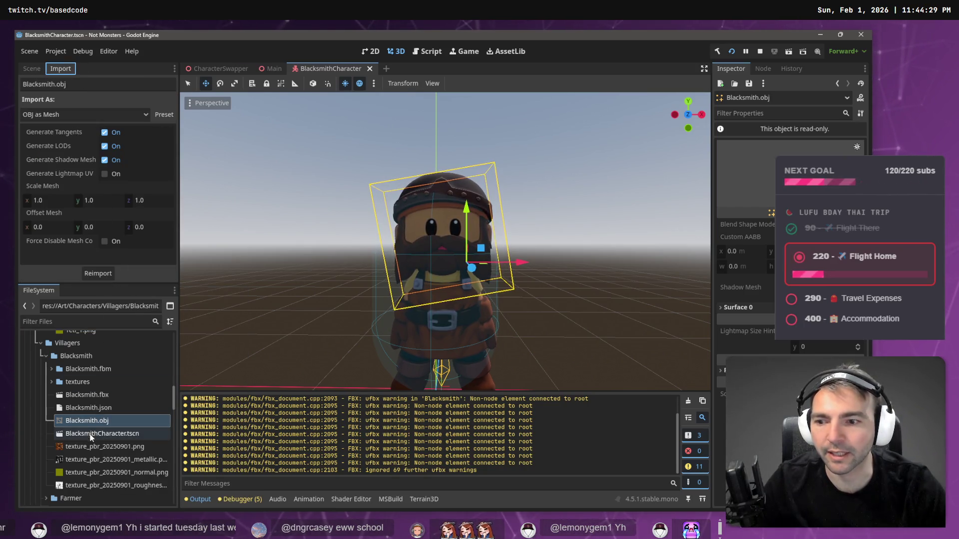
- Remove Blacksmith.obj and the textures folder from the Blacksmith character folder
key("Delete")
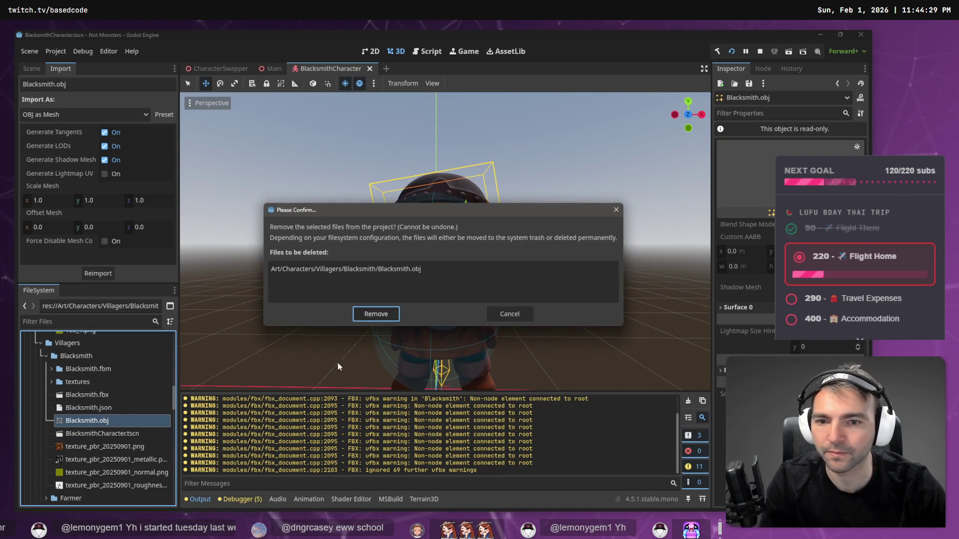
left_click(375, 317)
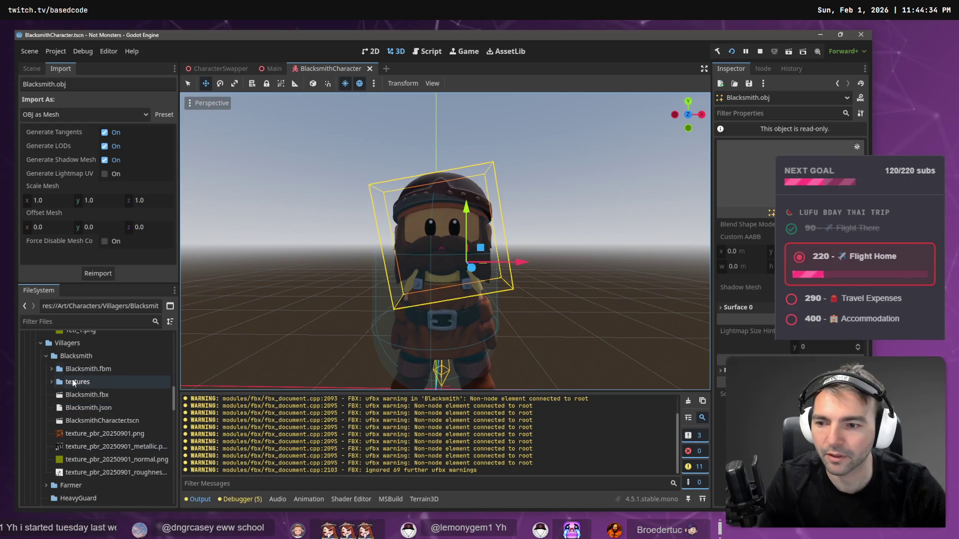
left_click(52, 381)
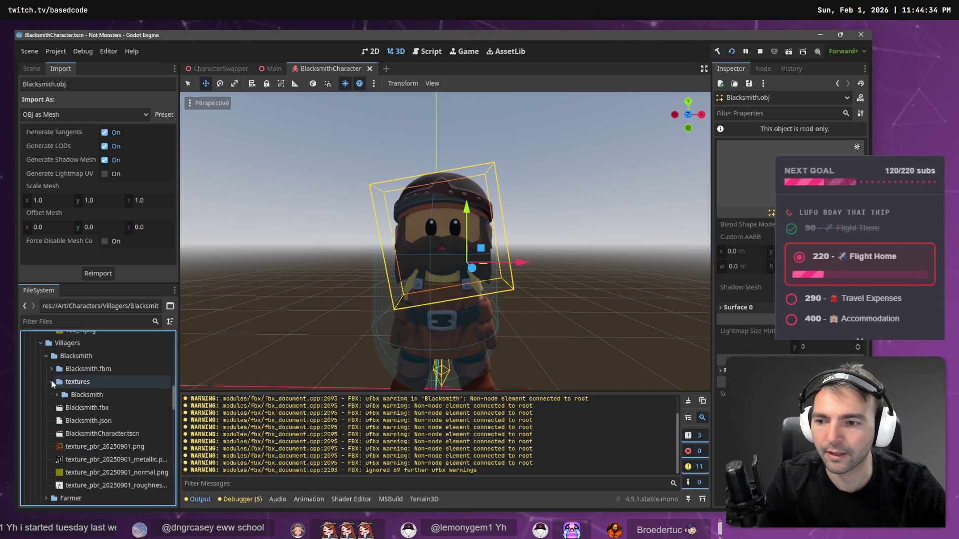
left_click(62, 394)
left_click(56, 395)
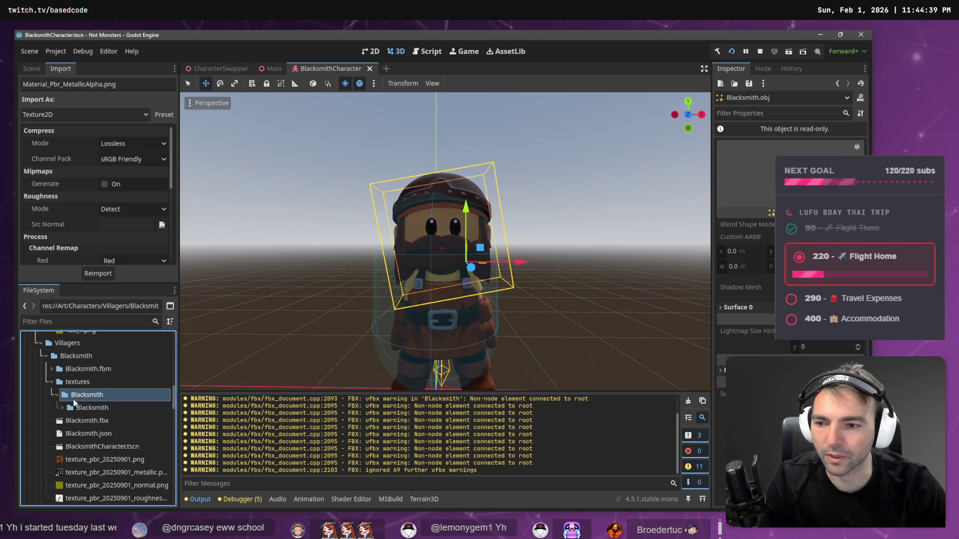
left_click(62, 408)
left_click(67, 420)
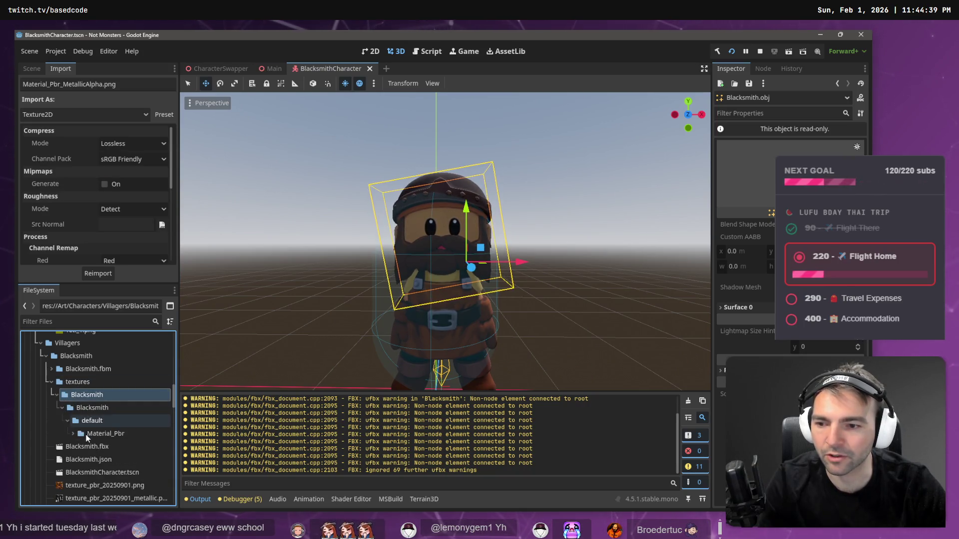
left_click(74, 433)
left_click(97, 448)
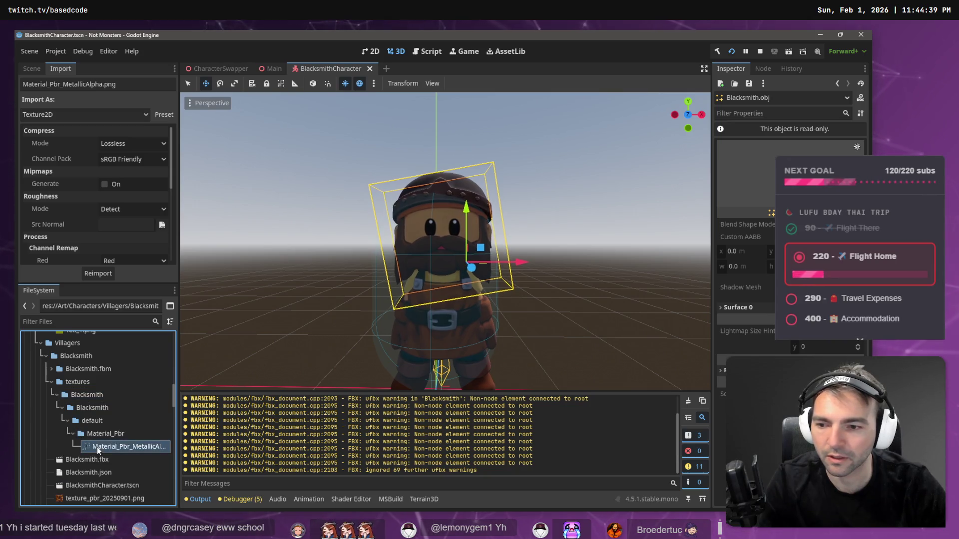
left_click(74, 382)
key("Delete")
key("Return")
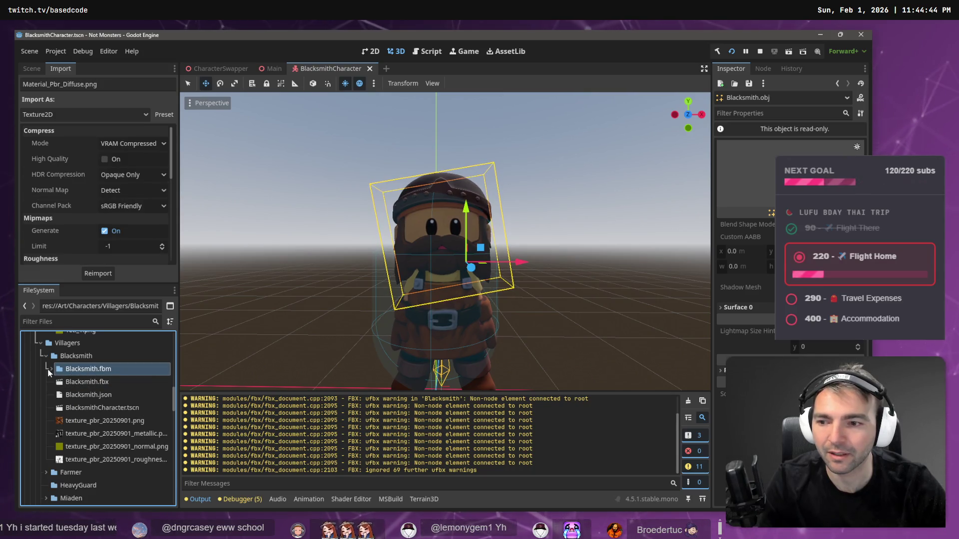
- Delete the Blacksmith.fbm folder and show the import settings for Blacksmith.fbx
left_click(51, 369)
left_click(98, 382)
left_click(97, 373)
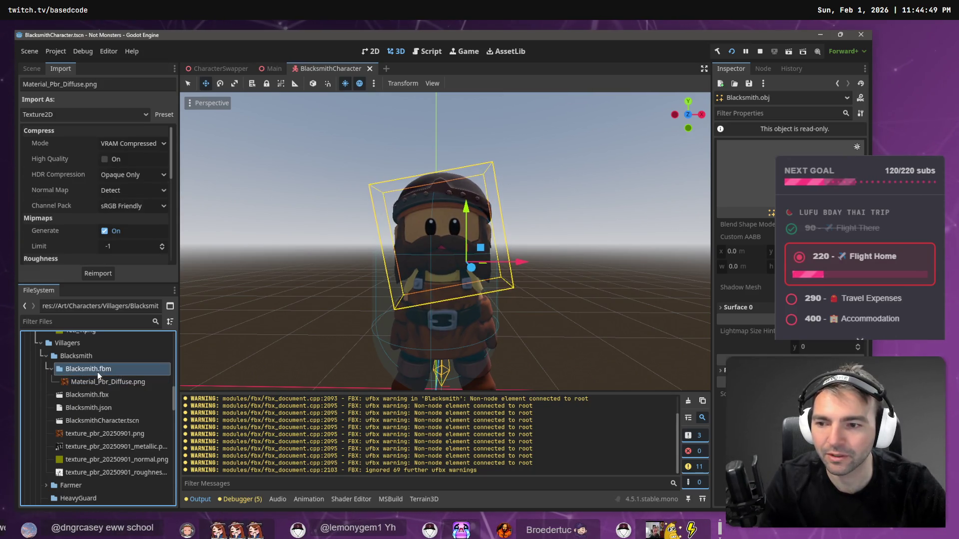
key("Delete")
left_click(385, 350)
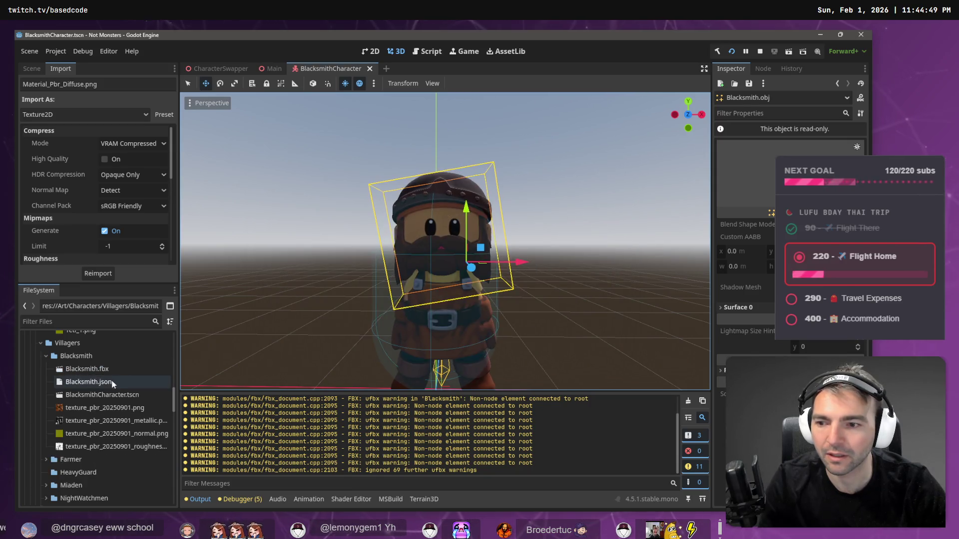
mouse_move(102, 410)
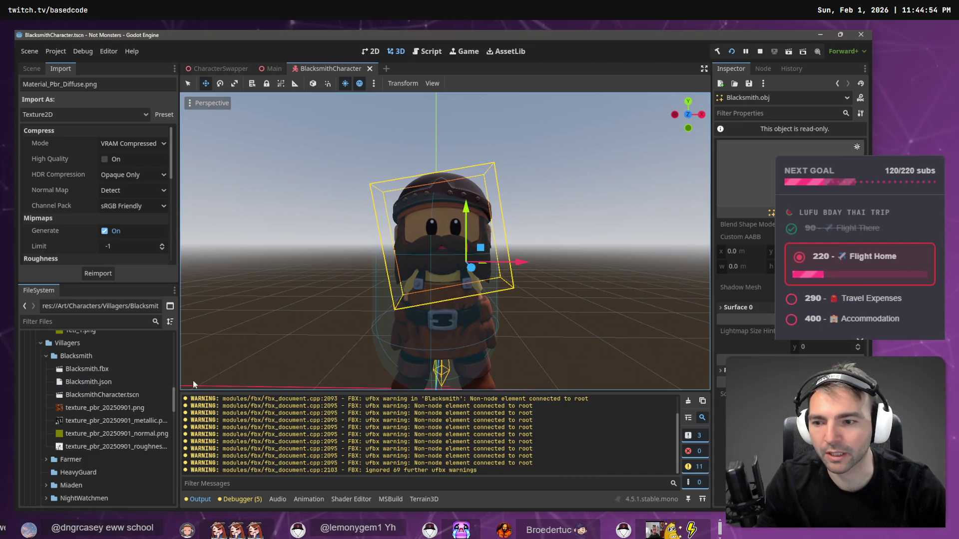
left_click(116, 371)
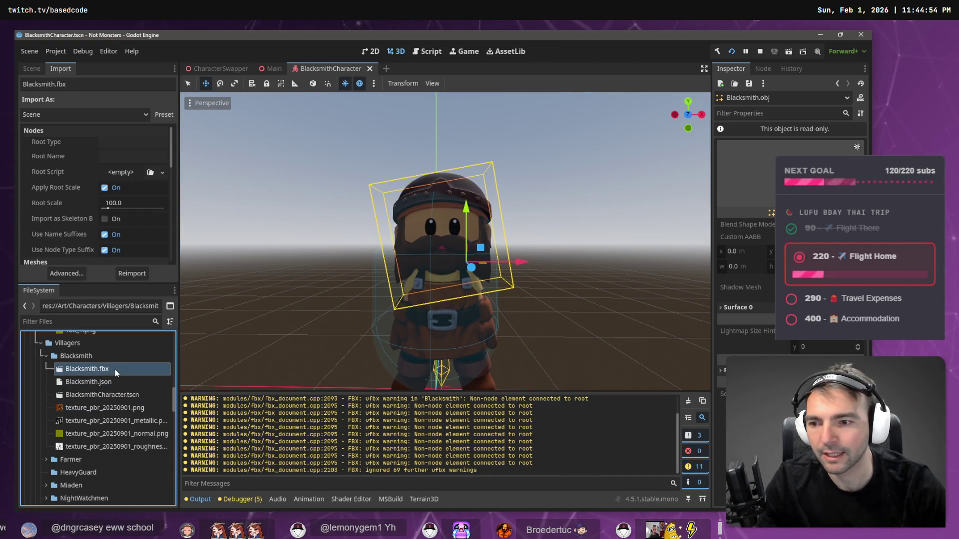
- Reimport Blacksmith.fbx from Advanced Import Settings, then try reopening the BlacksmithCharacter scene
double_click(109, 370)
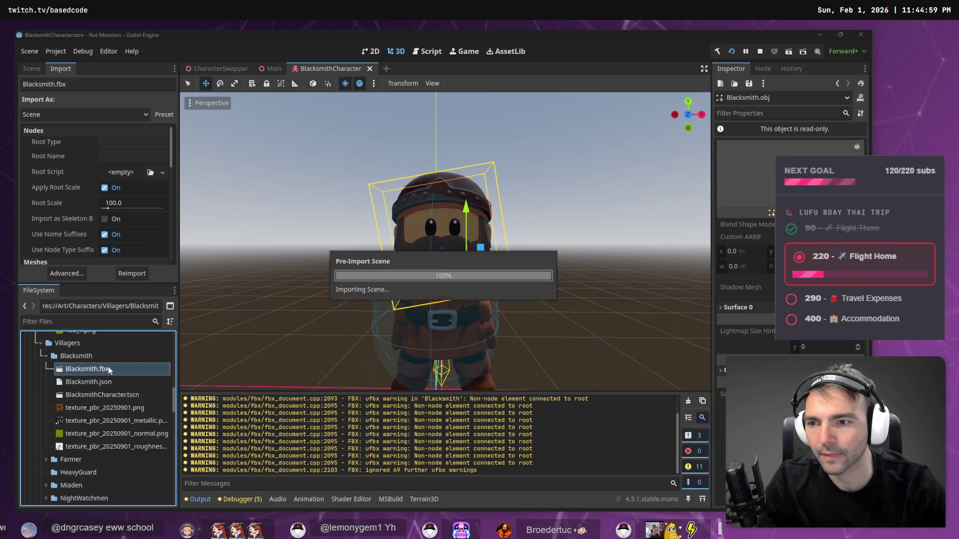
left_click_drag(425, 162, 411, 185)
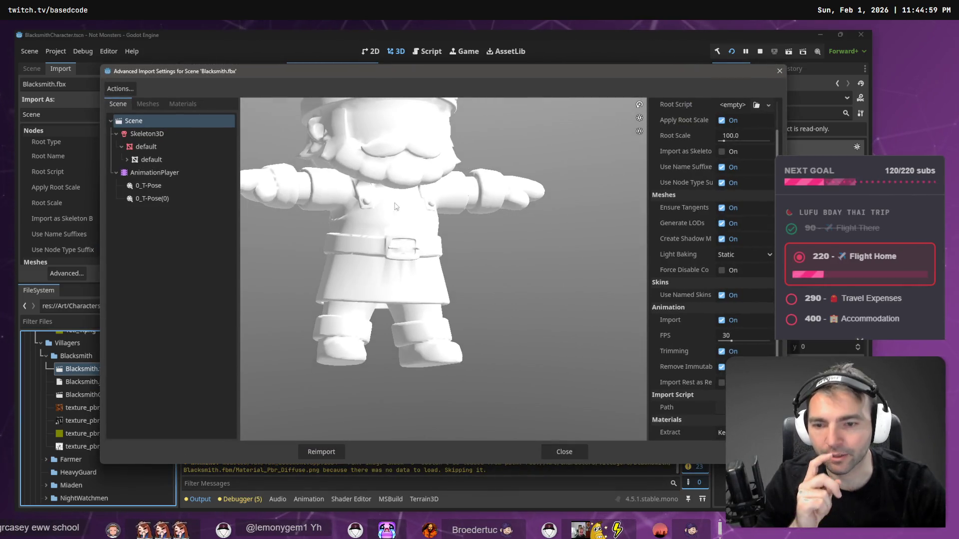
left_click(320, 452)
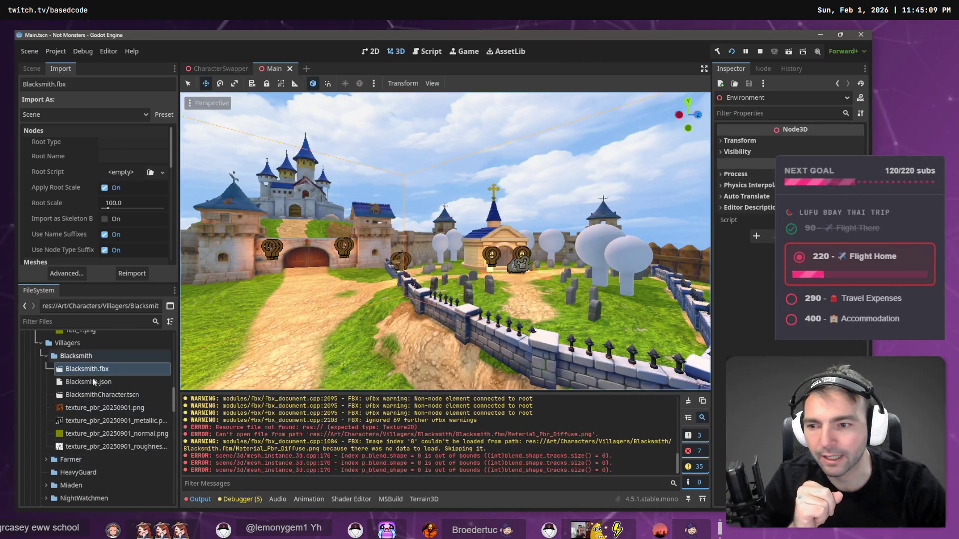
double_click(102, 395)
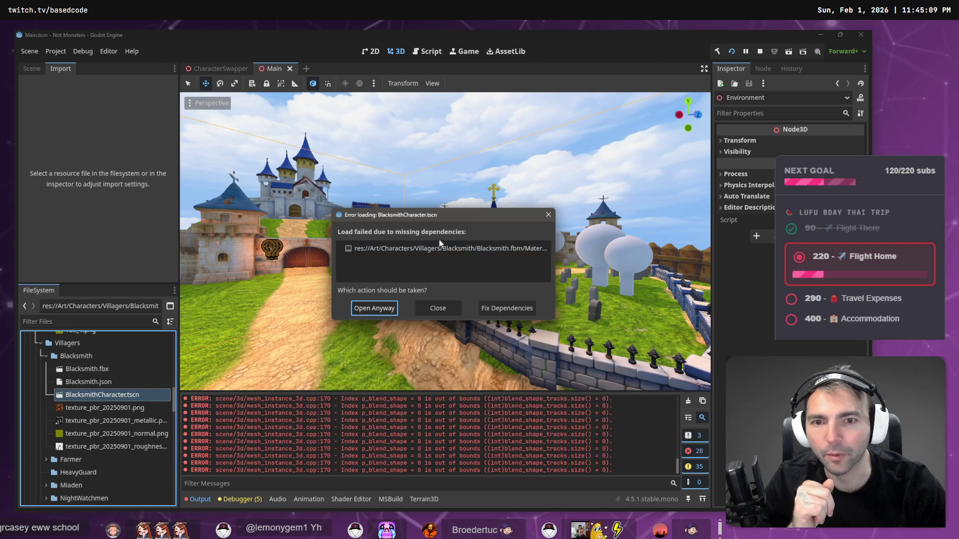
- Open the dependency fixer for the BlacksmithCharacter scene's missing dependency
left_click(409, 251)
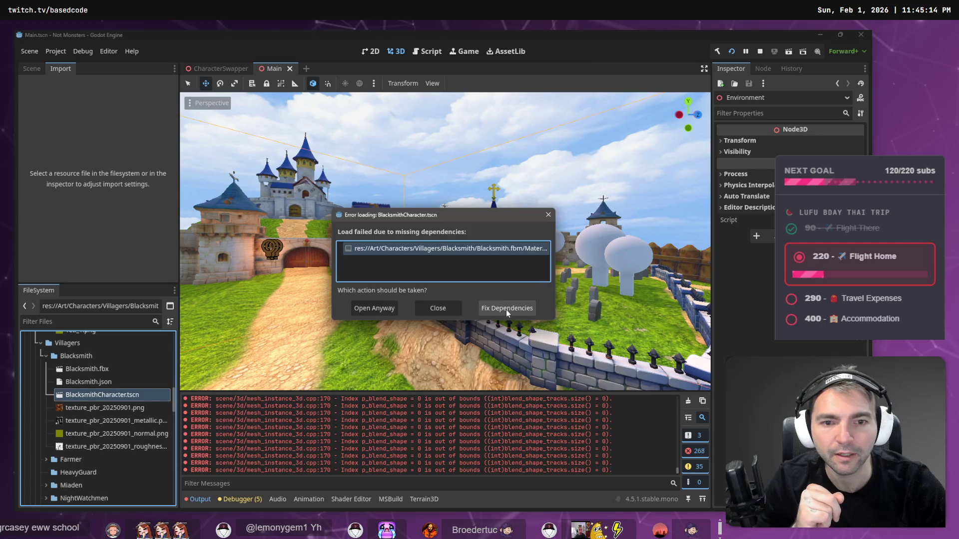
left_click(506, 309)
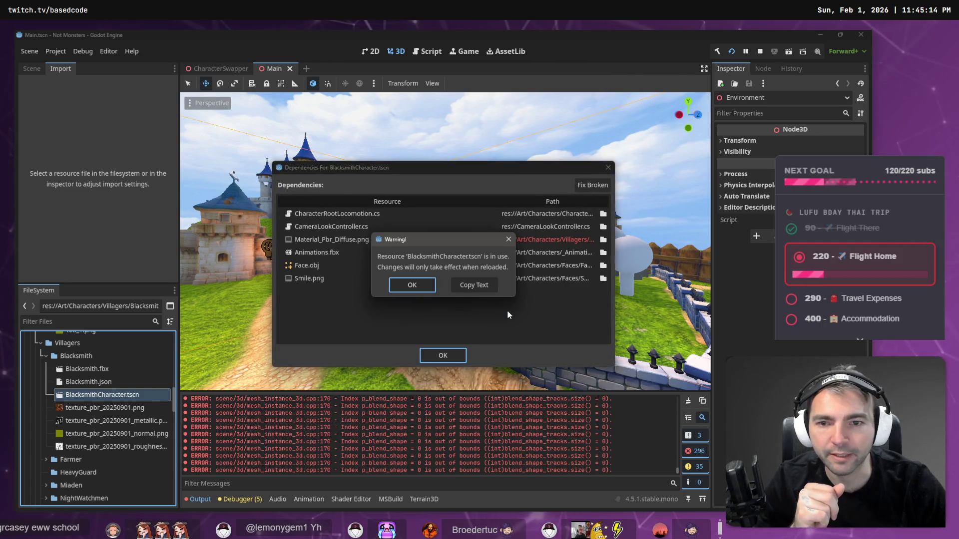
left_click(403, 287)
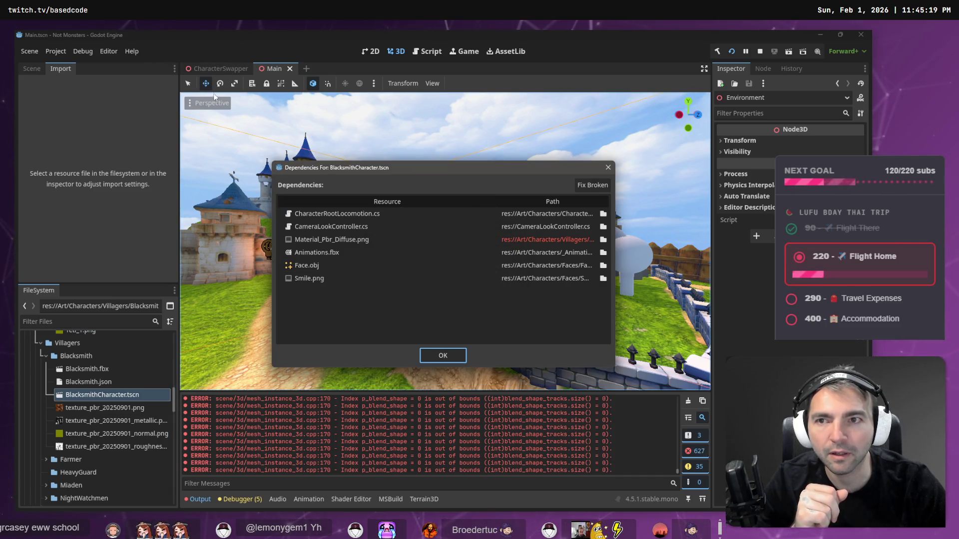
left_click(215, 68)
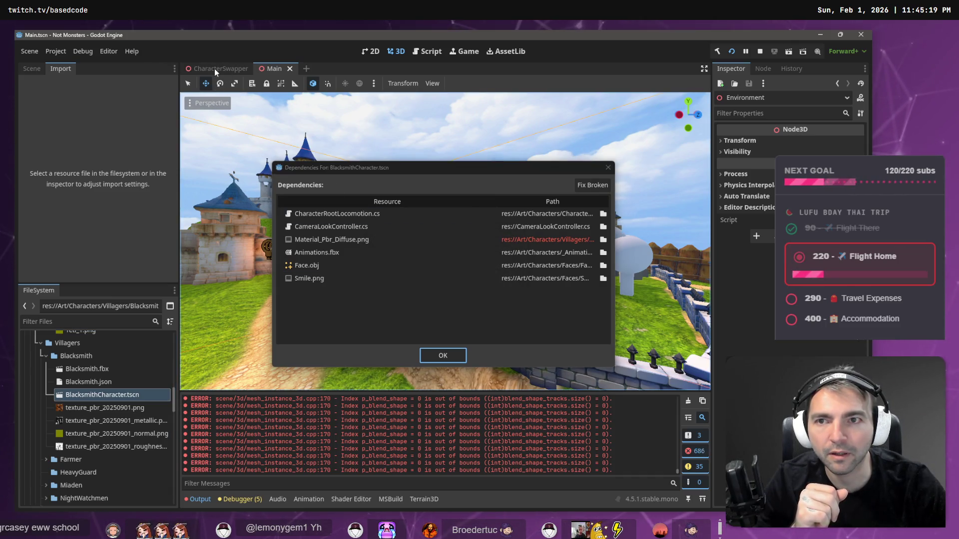
- Replace missing Material_Pbr_Diffuse.png with Art/Characters/Villagers/Blacksmith/texture_pbr_20250901.png and accept
left_click(353, 241)
left_click(603, 240)
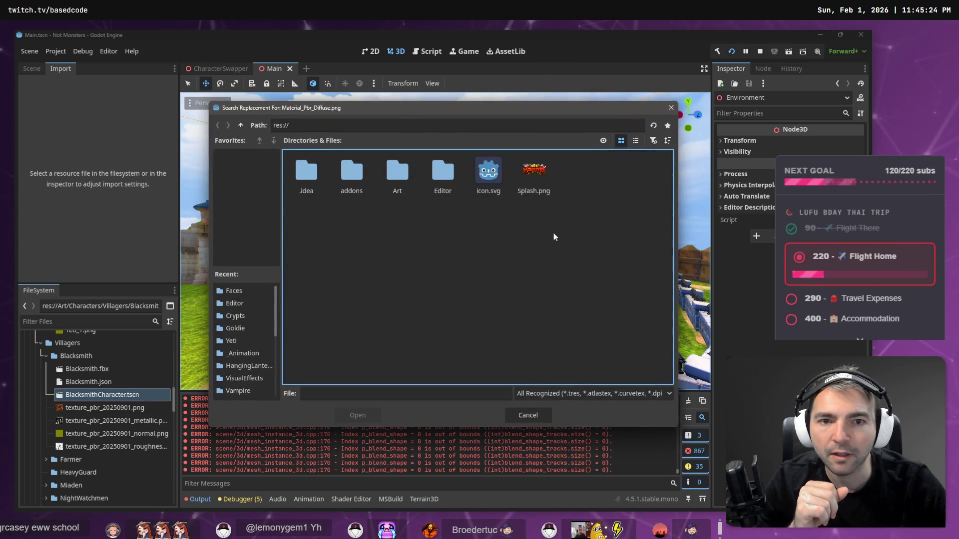
double_click(397, 174)
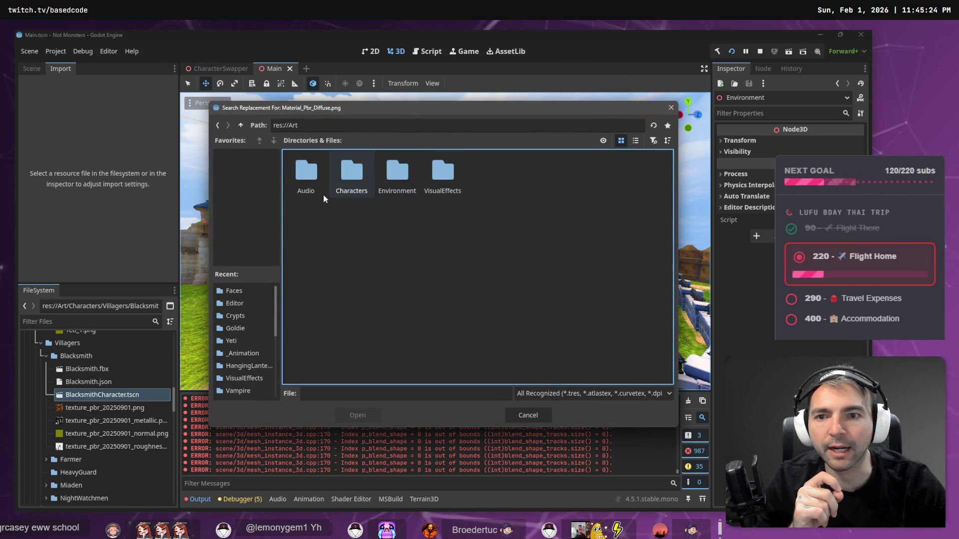
double_click(355, 180)
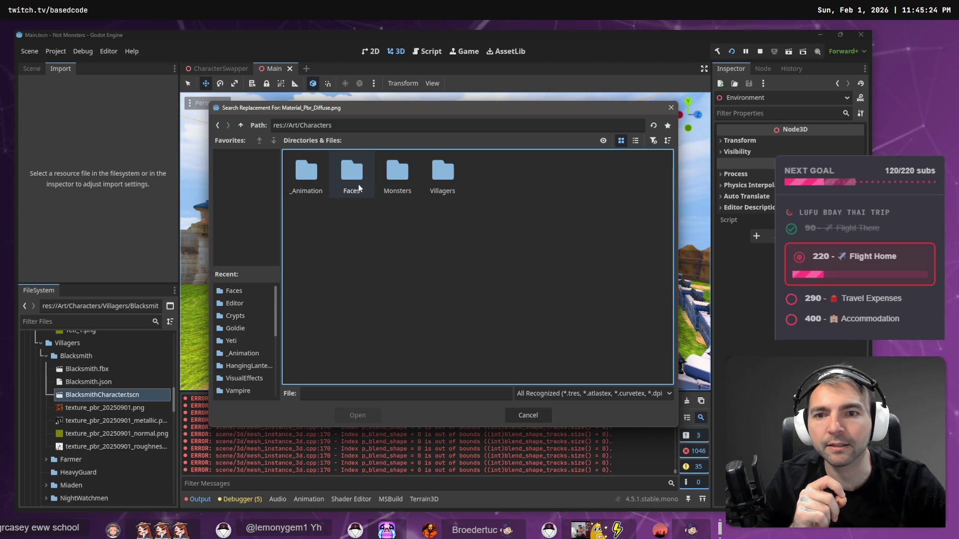
double_click(441, 179)
double_click(319, 172)
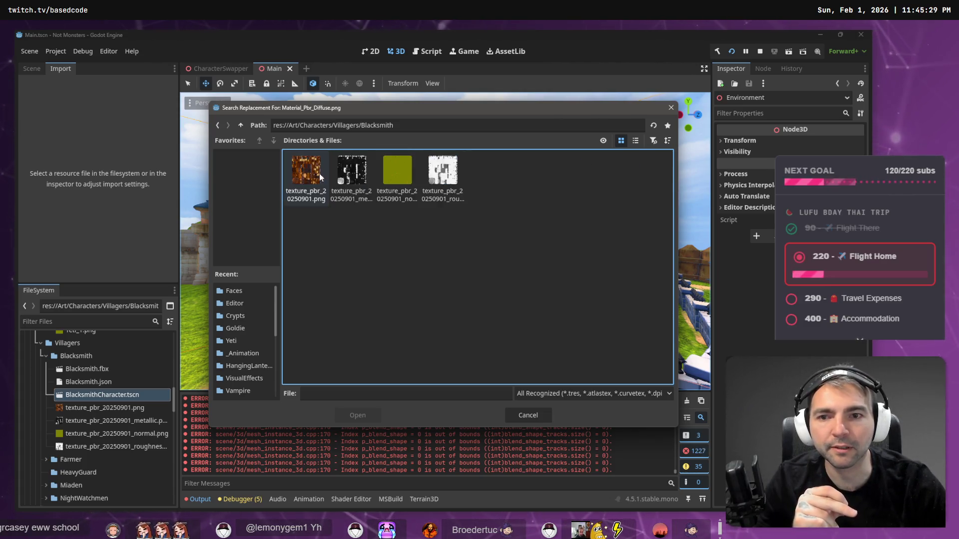
double_click(307, 167)
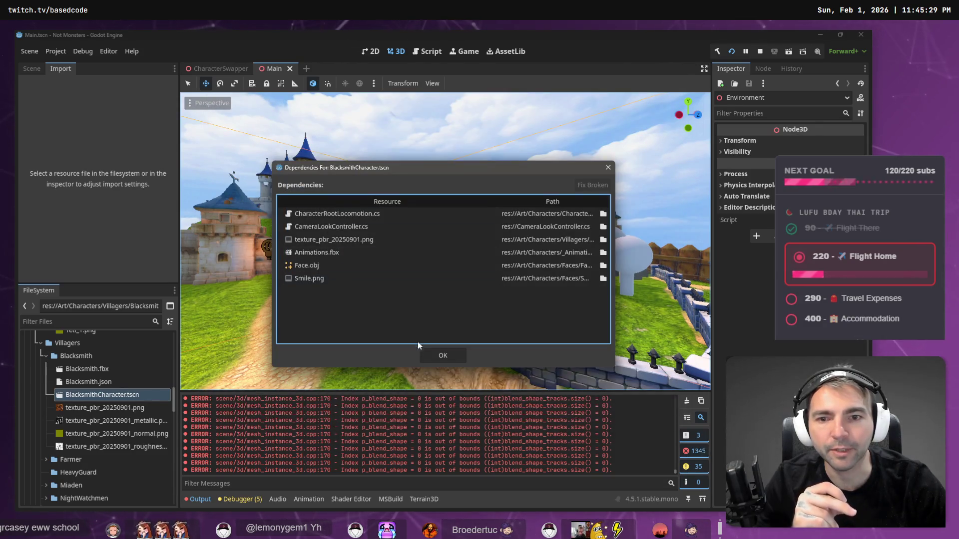
left_click(431, 354)
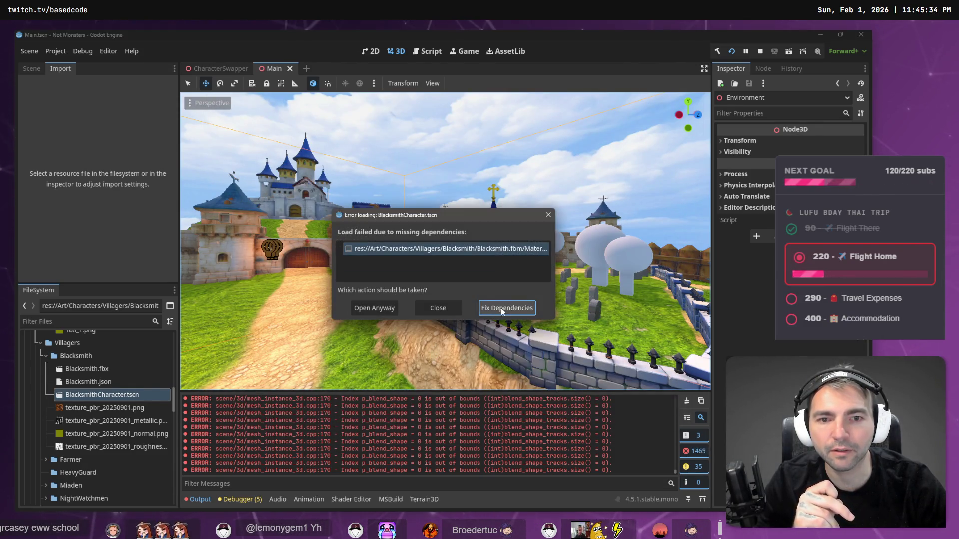
- Recheck the dependencies, dismiss the load error, and close CharacterSwapper to return to Main
left_click(502, 308)
left_click(412, 284)
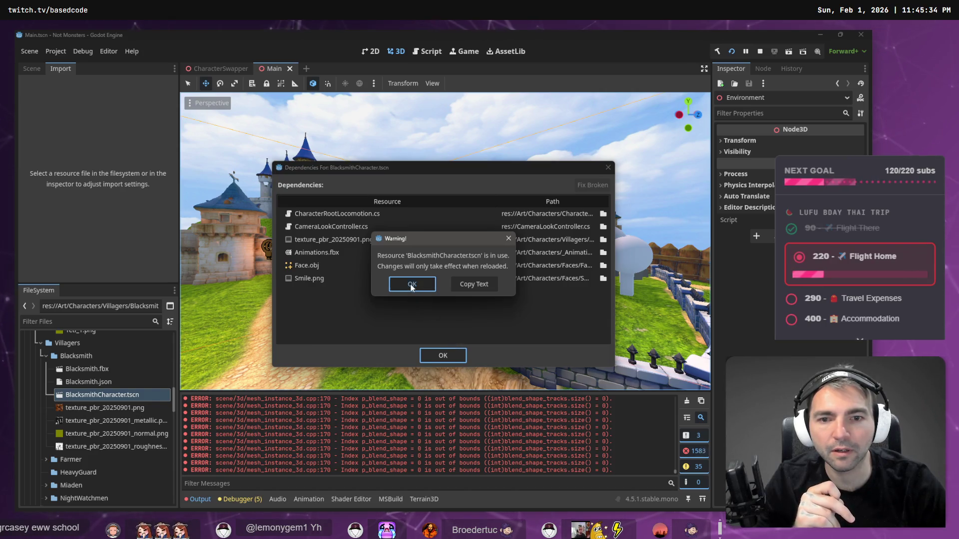
left_click(451, 355)
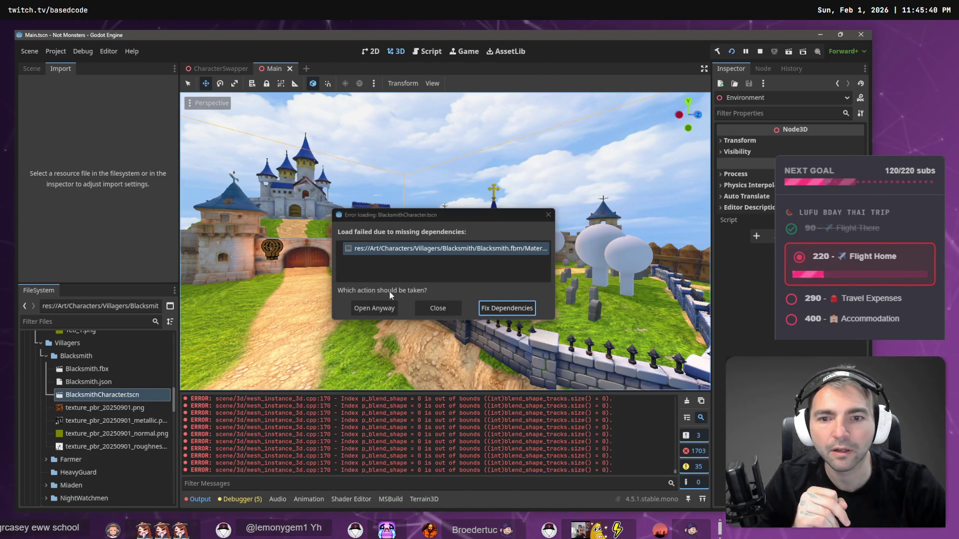
left_click(382, 312)
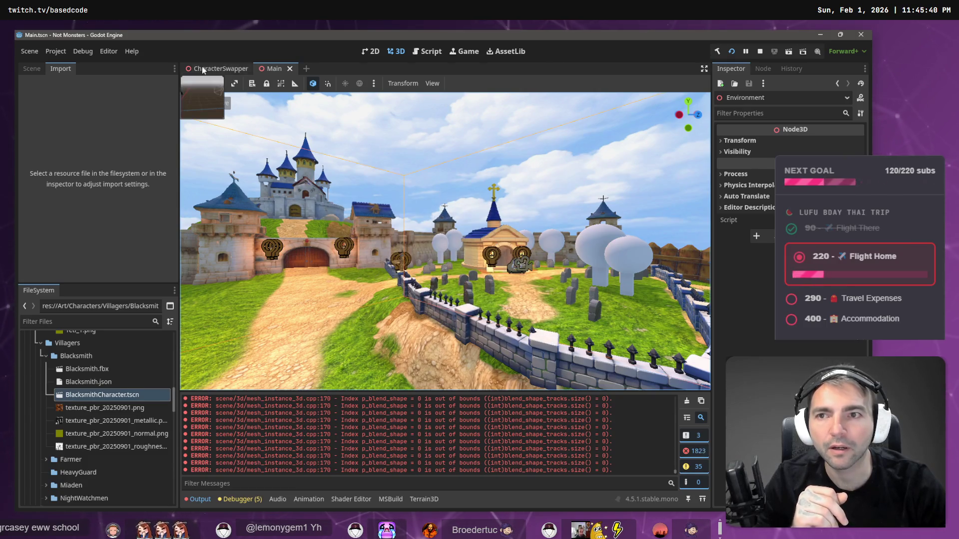
left_click(203, 70)
left_click(257, 70)
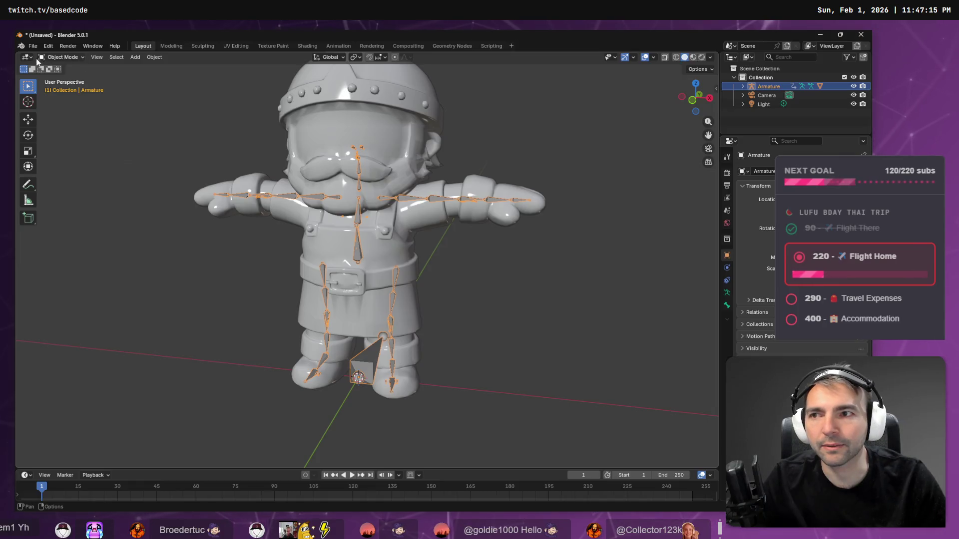
- Select the Blacksmith mesh and look it over briefly in Edit Mode
left_click(357, 121)
key("Tab")
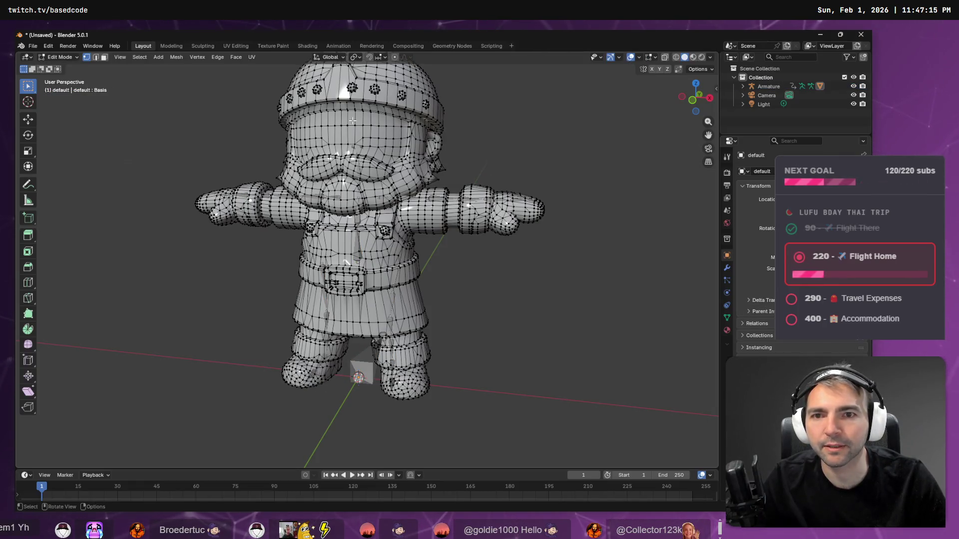
mouse_move(274, 176)
left_mouse_down()
mouse_move(520, 177)
mouse_move(345, 181)
mouse_move(354, 181)
left_mouse_up()
key("Tab")
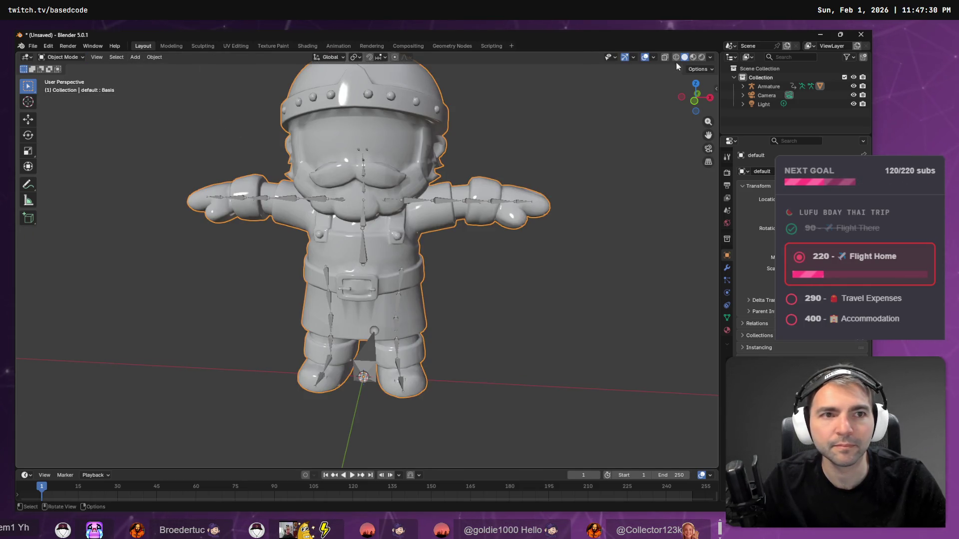
- Cycle viewport shading through Material Preview, Rendered, Wireframe and Solid, ending Rendered, then re-enter Edit Mode
left_click(693, 57)
left_click(702, 57)
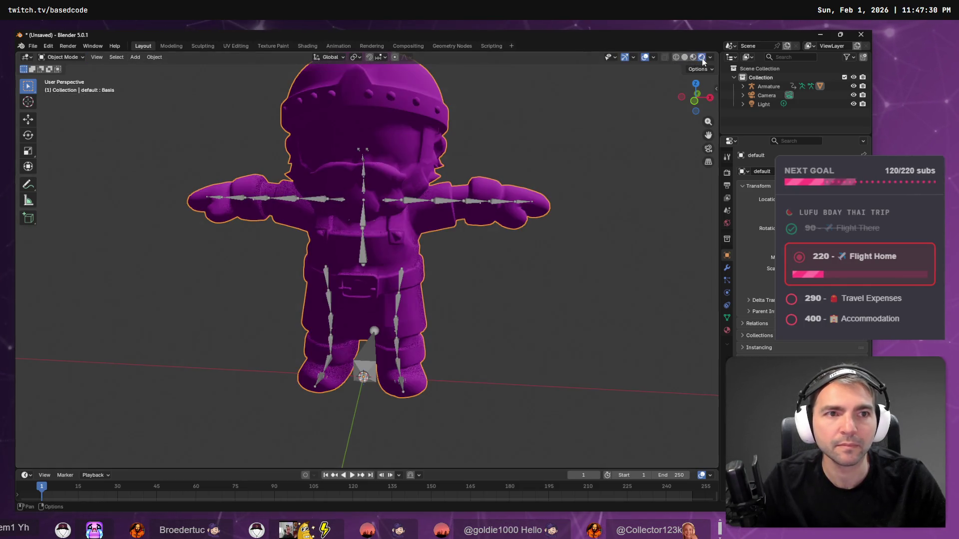
left_click(676, 57)
left_click(684, 57)
left_click(693, 57)
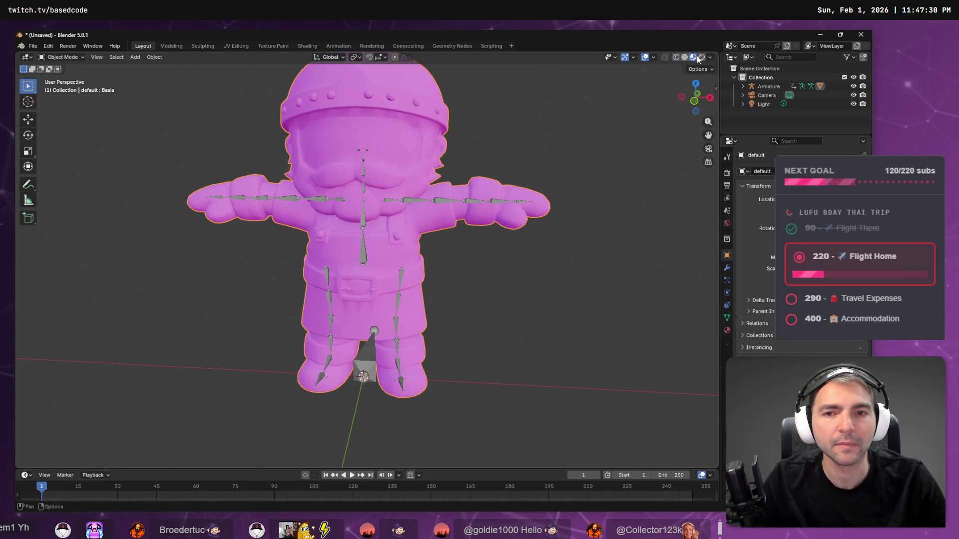
left_click(701, 57)
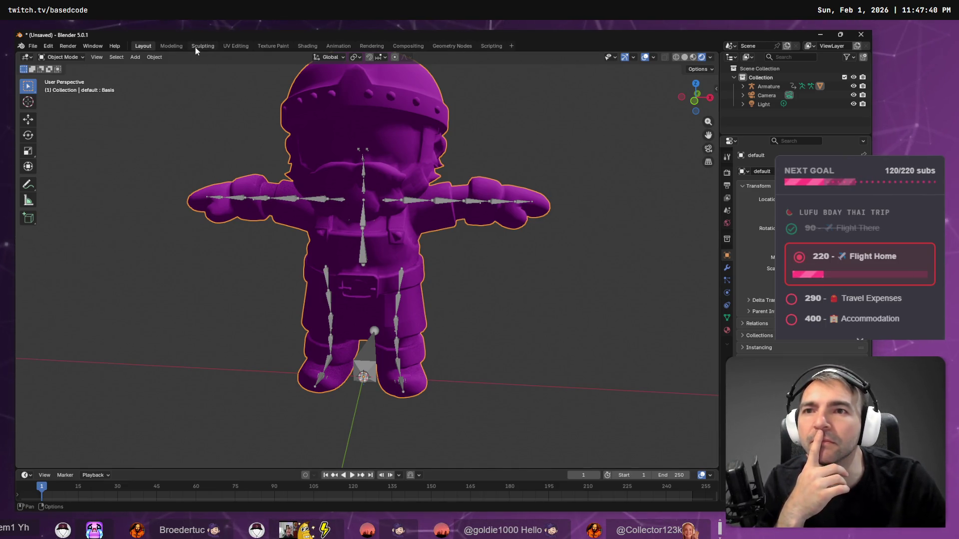
key("Tab")
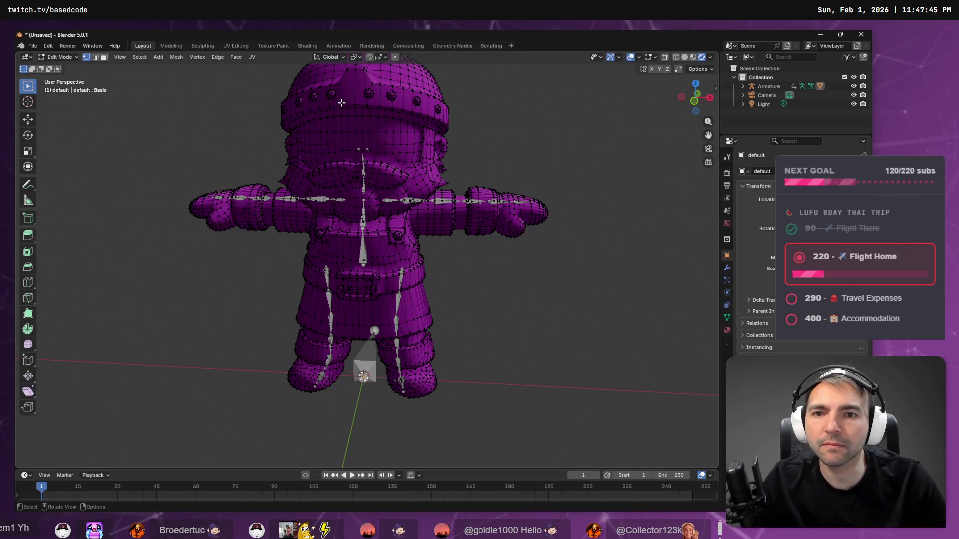
- Switch to Weight Paint mode and display the CC_Base_Head vertex group weights
key("Tab")
left_click(61, 57)
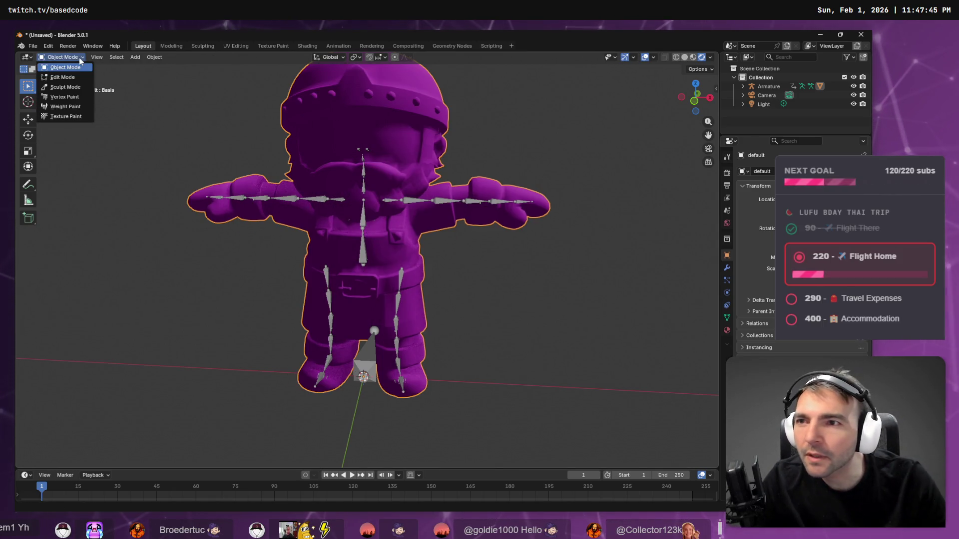
left_click(85, 107)
left_click(355, 57)
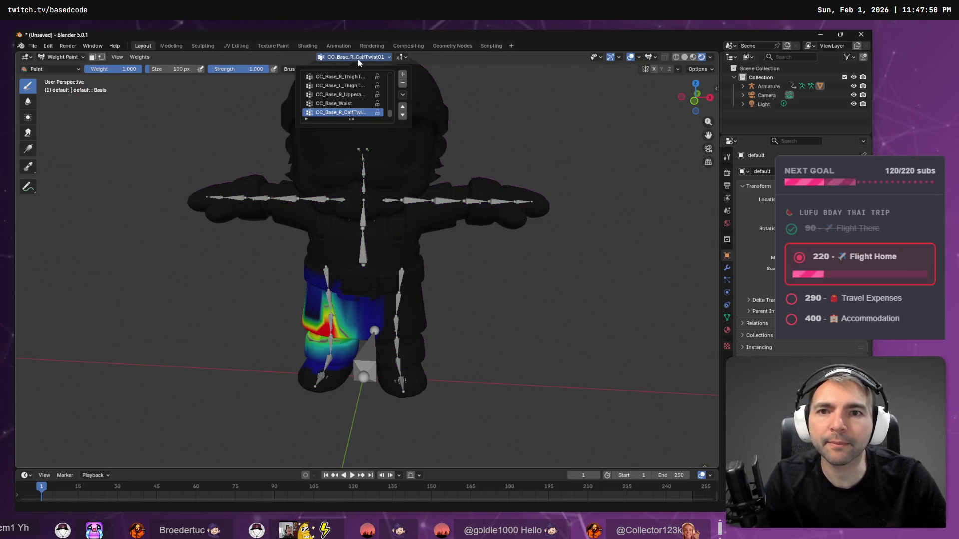
left_click(356, 86)
scroll(358, 91, "up", 7)
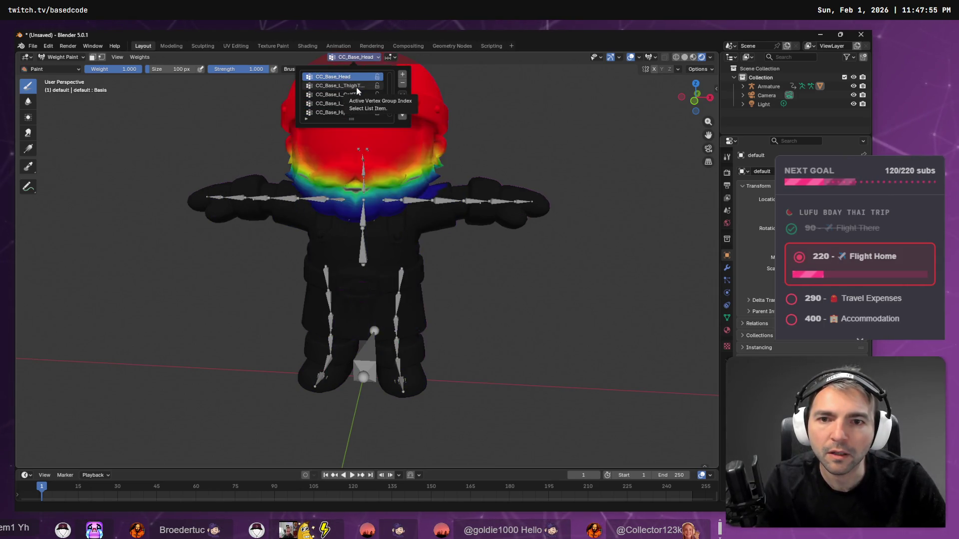
left_click(357, 86)
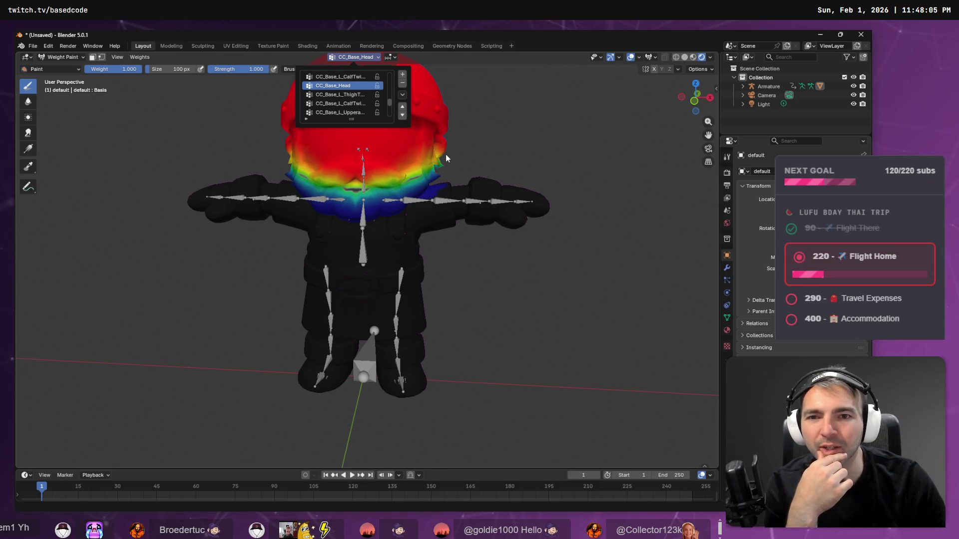
- Paint the head's lower band to full weight and blend the chin into a smooth gradient
mouse_move(415, 165)
left_mouse_down()
mouse_move(350, 200)
mouse_move(298, 172)
mouse_move(349, 210)
mouse_move(394, 199)
mouse_move(427, 169)
mouse_move(395, 195)
mouse_move(350, 200)
mouse_move(288, 170)
mouse_move(332, 157)
mouse_move(449, 159)
mouse_move(379, 167)
mouse_move(364, 150)
mouse_move(374, 153)
mouse_move(359, 152)
left_mouse_up()
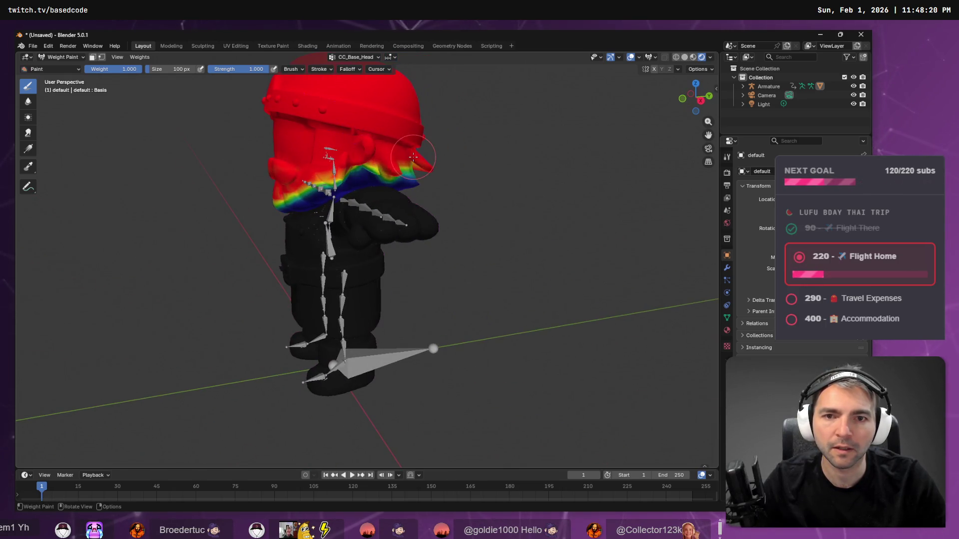
left_click_drag(295, 172, 452, 147)
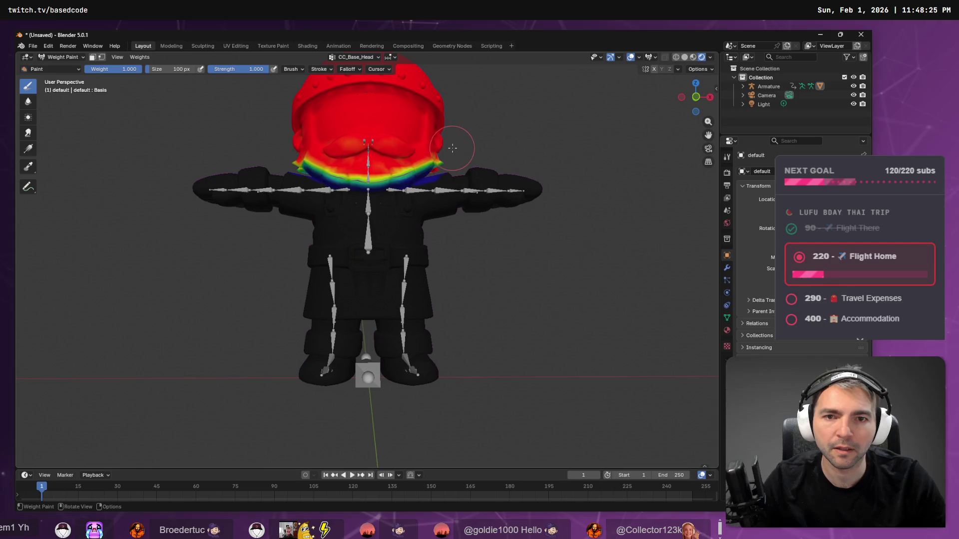
mouse_move(338, 170)
left_mouse_down()
mouse_move(429, 165)
mouse_move(300, 169)
left_mouse_up()
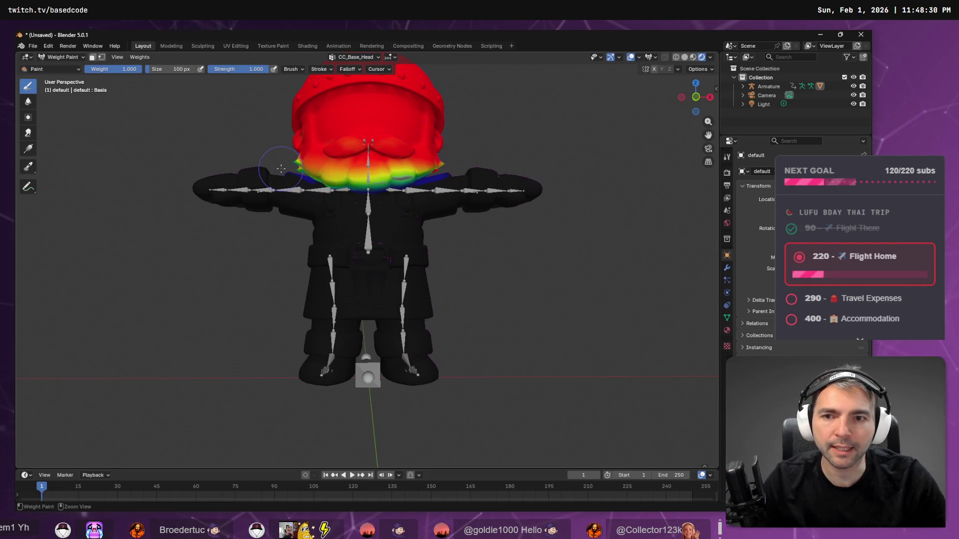
mouse_move(432, 171)
left_mouse_down()
mouse_move(297, 166)
mouse_move(365, 180)
mouse_move(399, 170)
mouse_move(304, 160)
left_mouse_up()
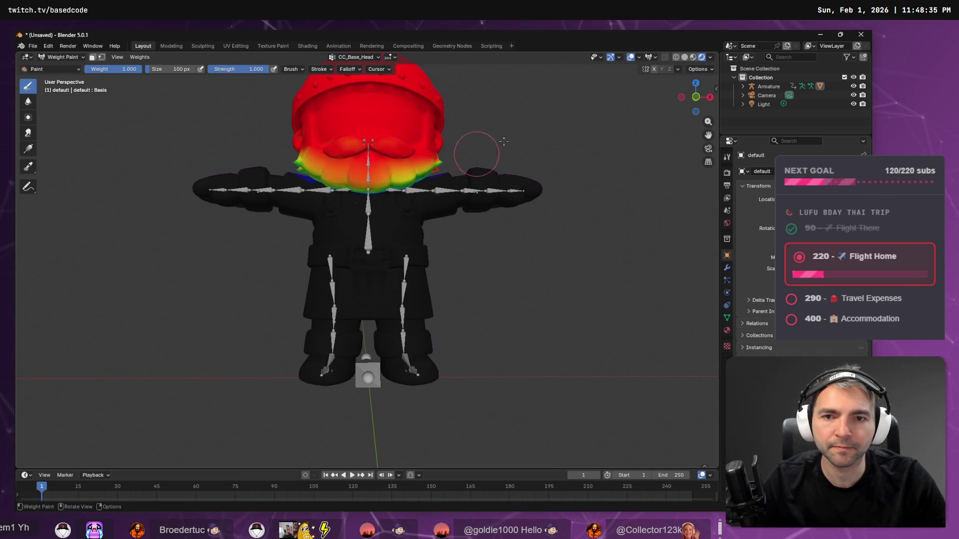
left_click_drag(460, 162, 476, 159)
- Inspect the mesh's material settings and the inputs available for Base Color
left_click(727, 330)
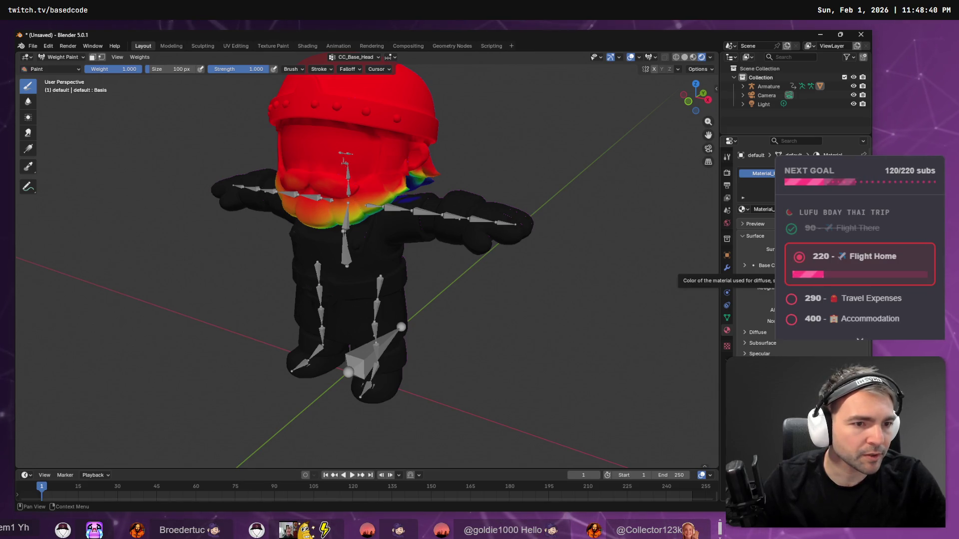
scroll(754, 250, "down", 1)
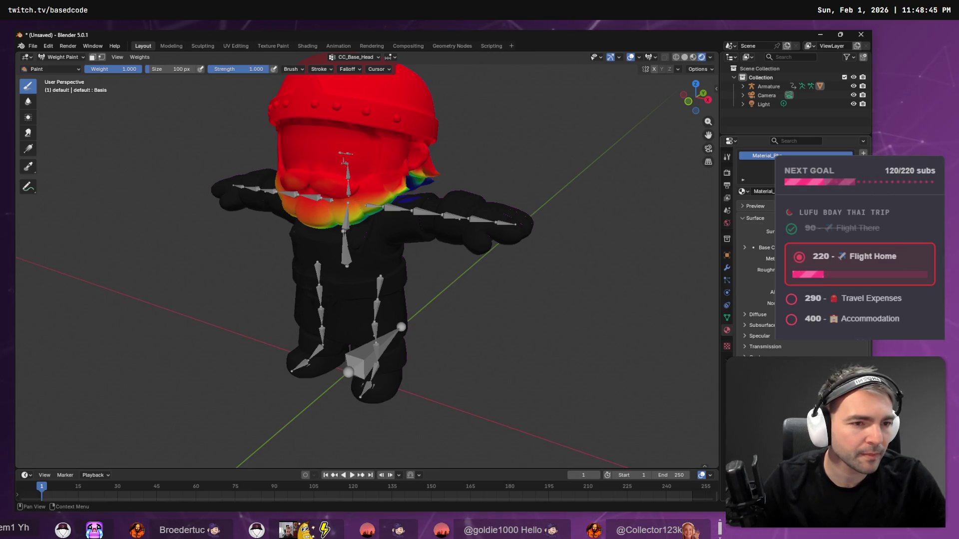
left_click(753, 248)
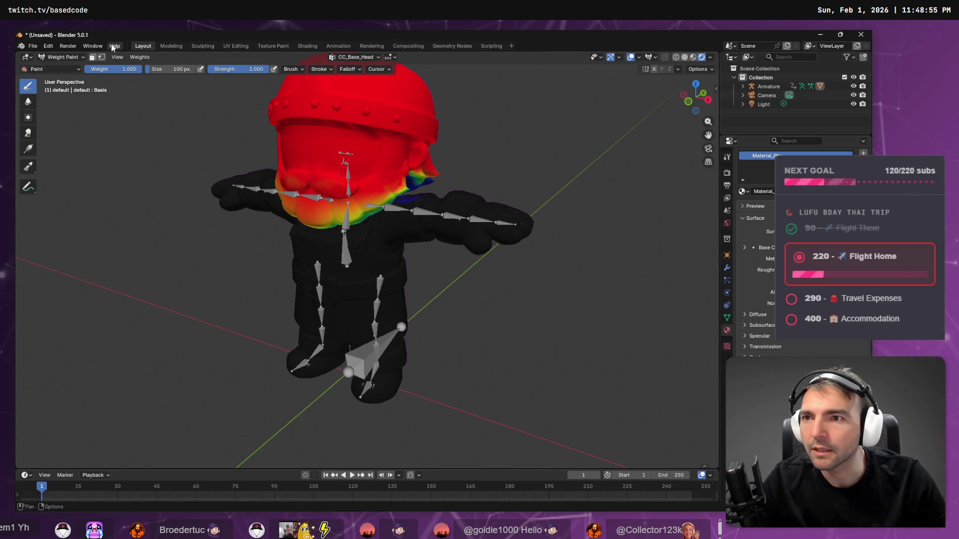
- Glance at the interaction mode list, then switch to the Blacksmith folder in File Explorer
left_click(76, 57)
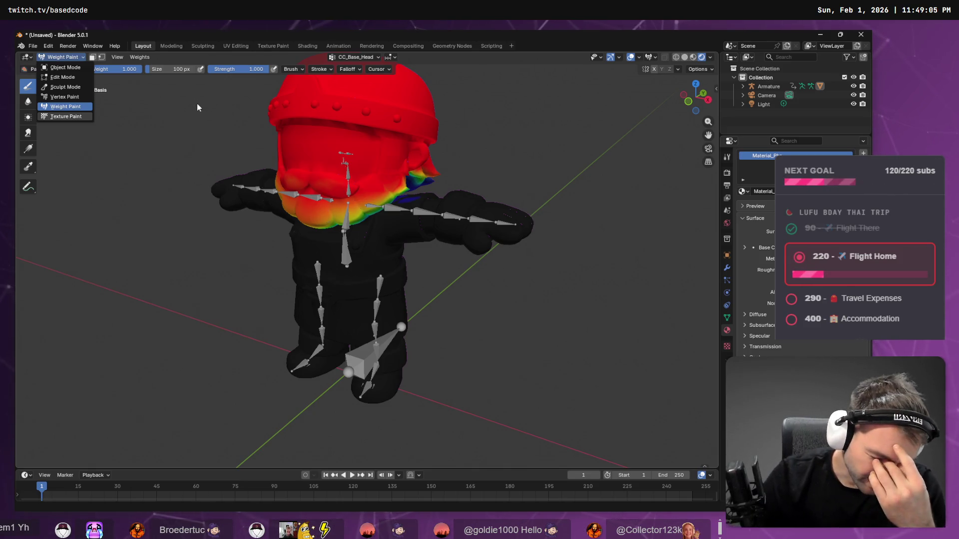
mouse_move(380, 259)
left_mouse_down()
mouse_move(440, 222)
mouse_move(343, 226)
left_mouse_up()
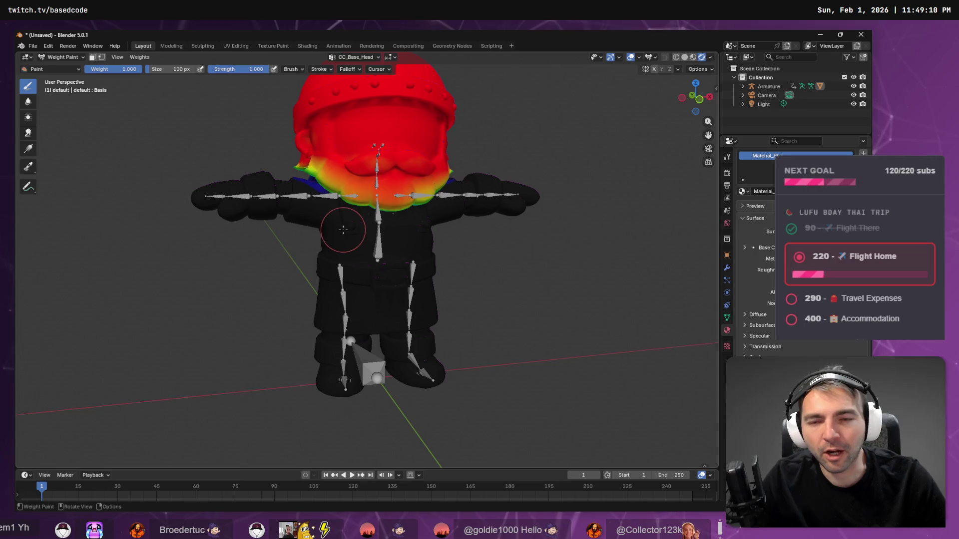
key("alt+Tab")
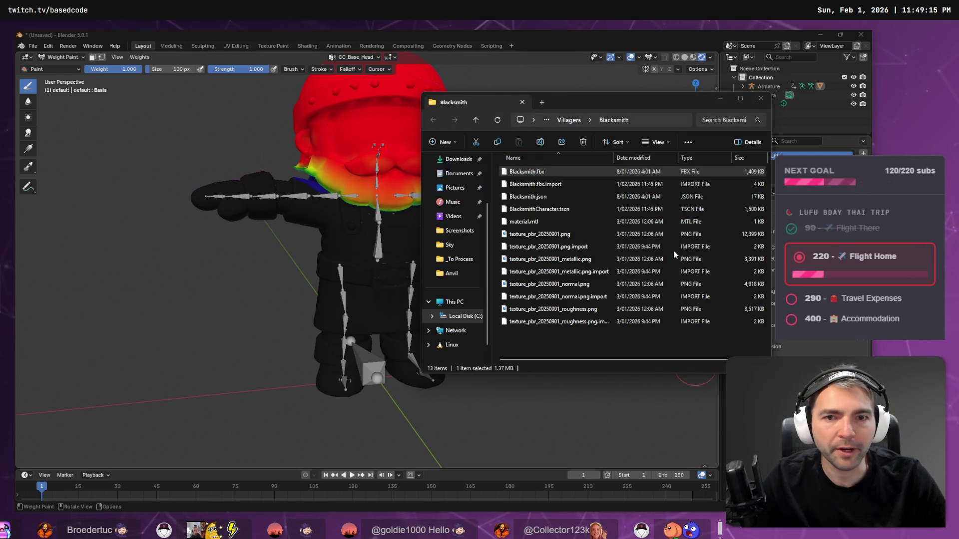
- Select Blacksmith.fbx in Explorer and switch over to the AccuRIG window
left_click(565, 175)
key("alt+Tab")
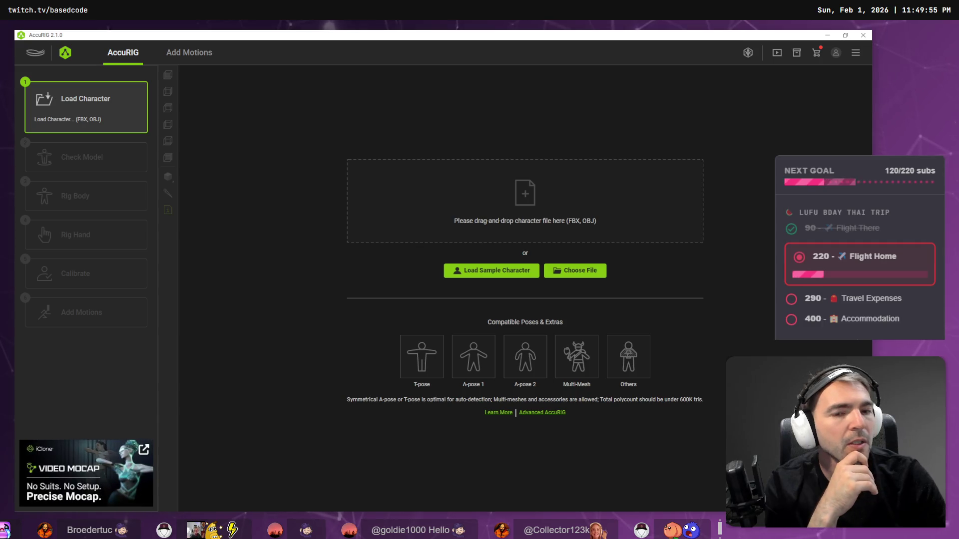
left_click(863, 35)
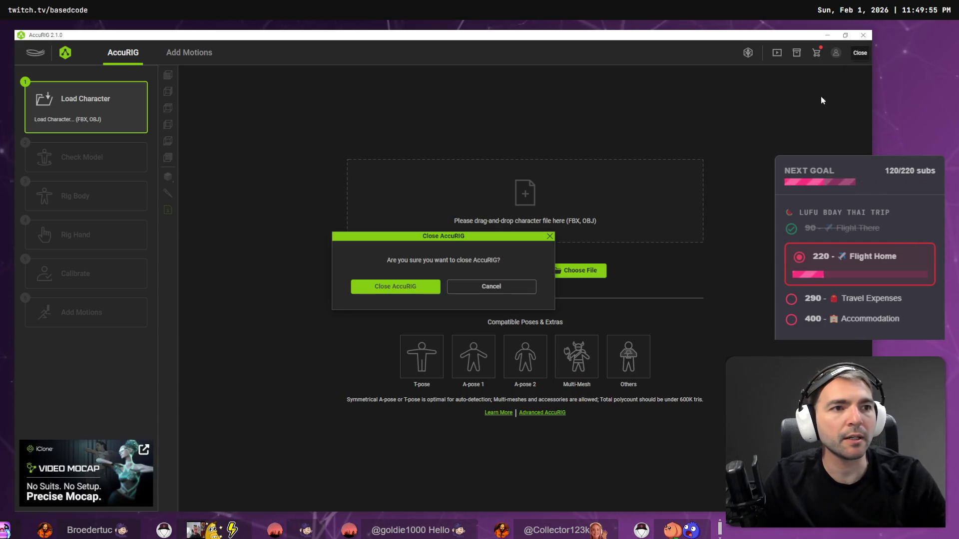
left_click(491, 287)
key("super+e")
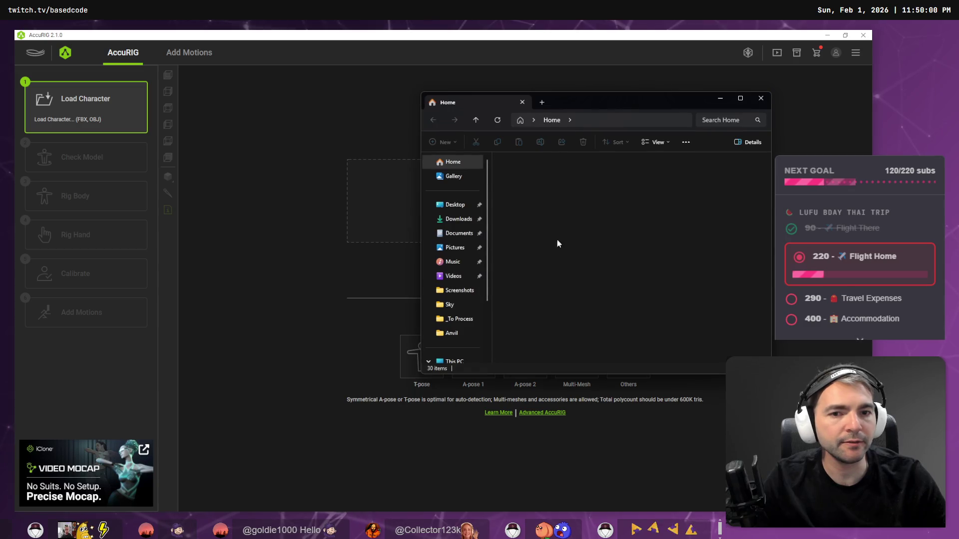
key("alt+F4")
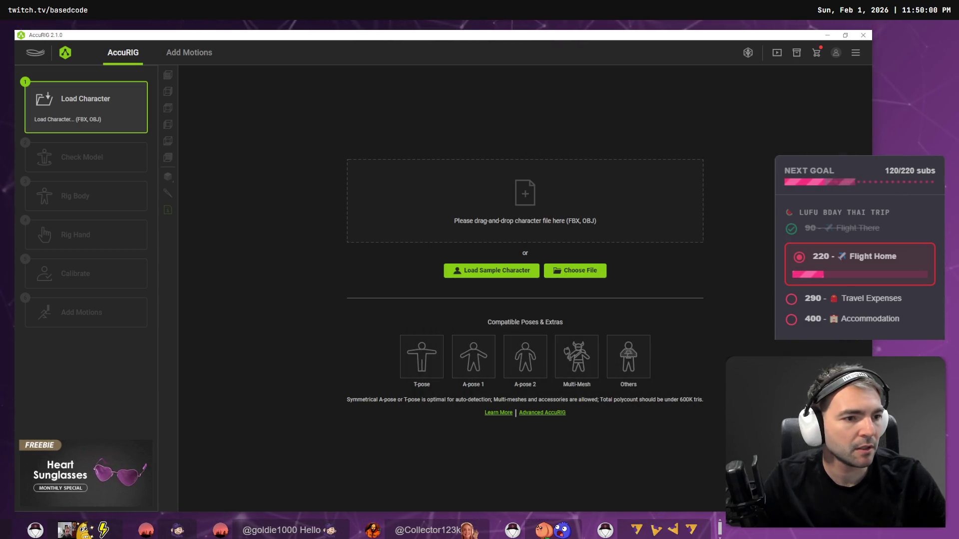
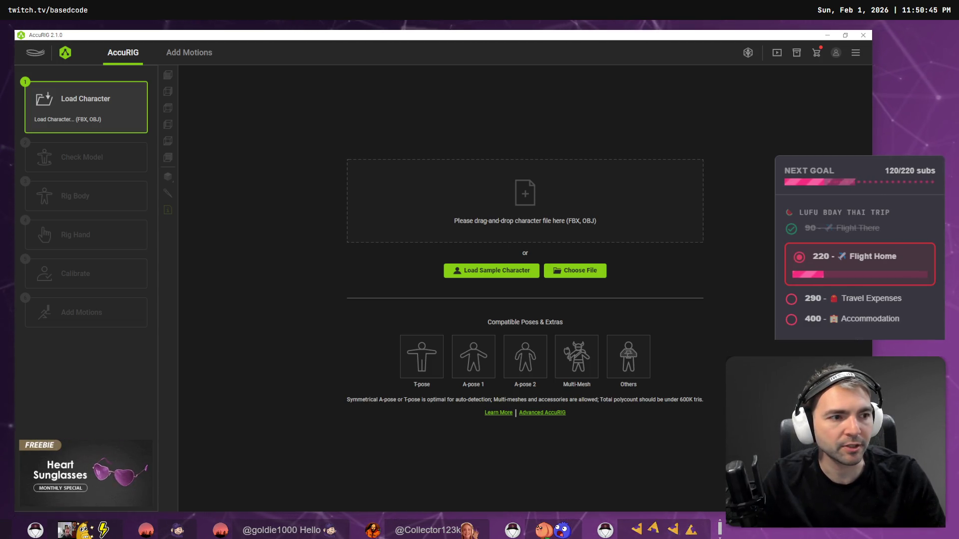
- Load Blacksmith.obj into AccuRIG and advance to the Rig Body joint placement step
left_click_drag(871, 189, 550, 209)
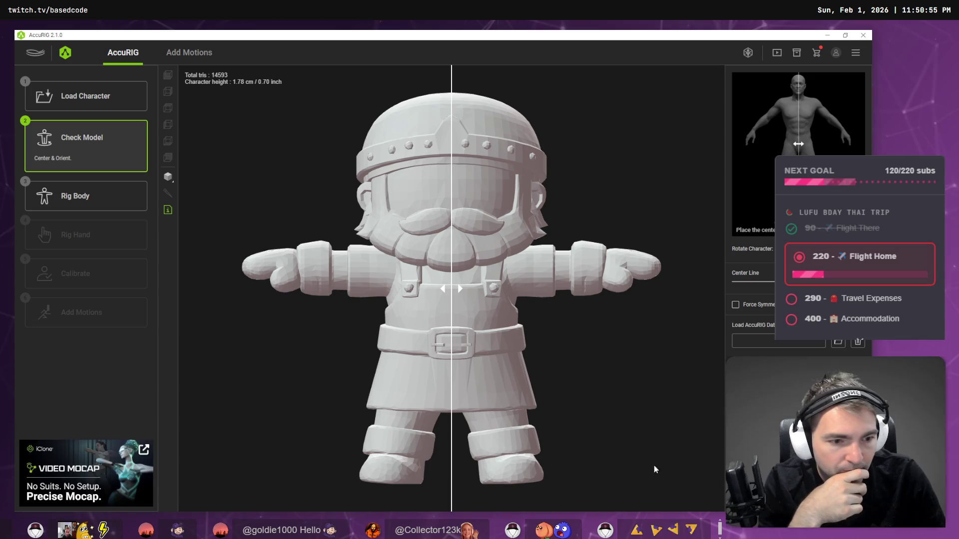
left_click(75, 196)
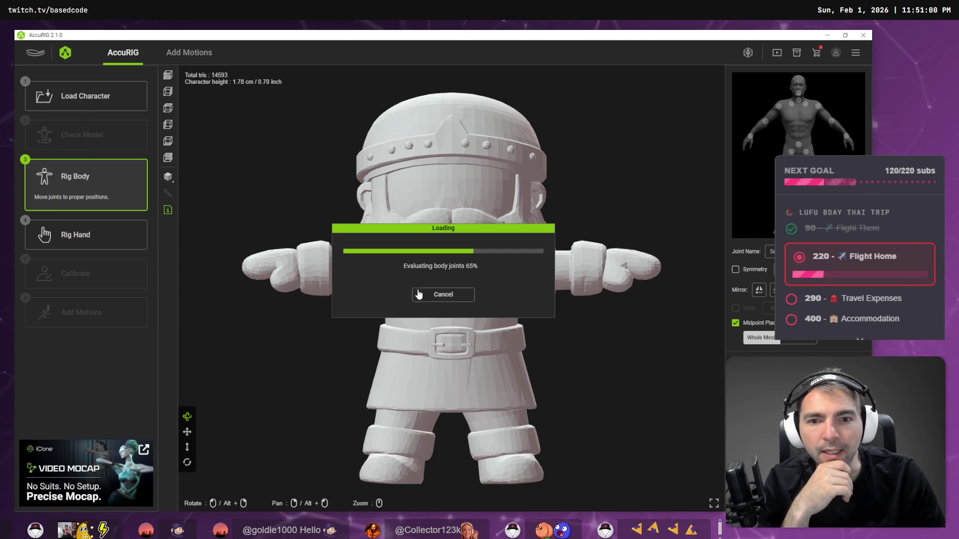
left_click(102, 106)
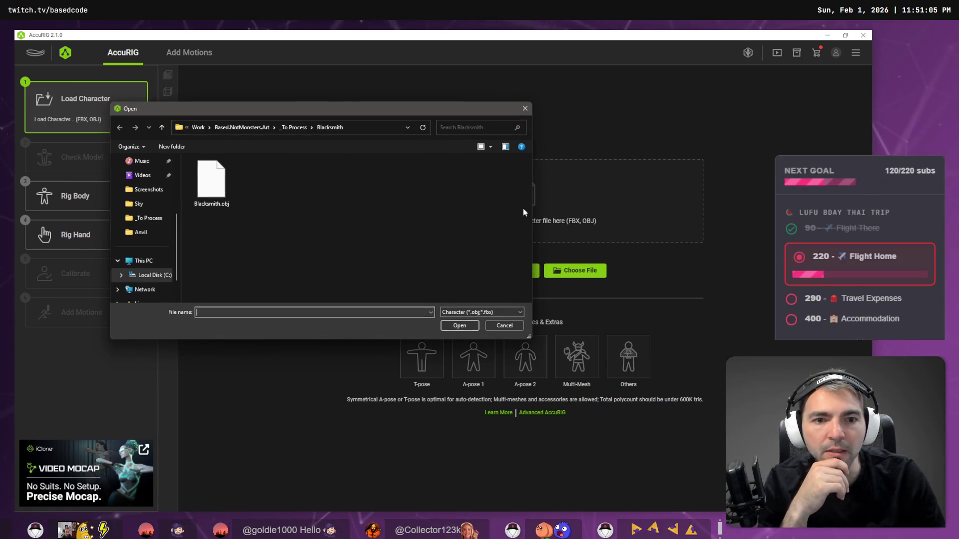
double_click(211, 181)
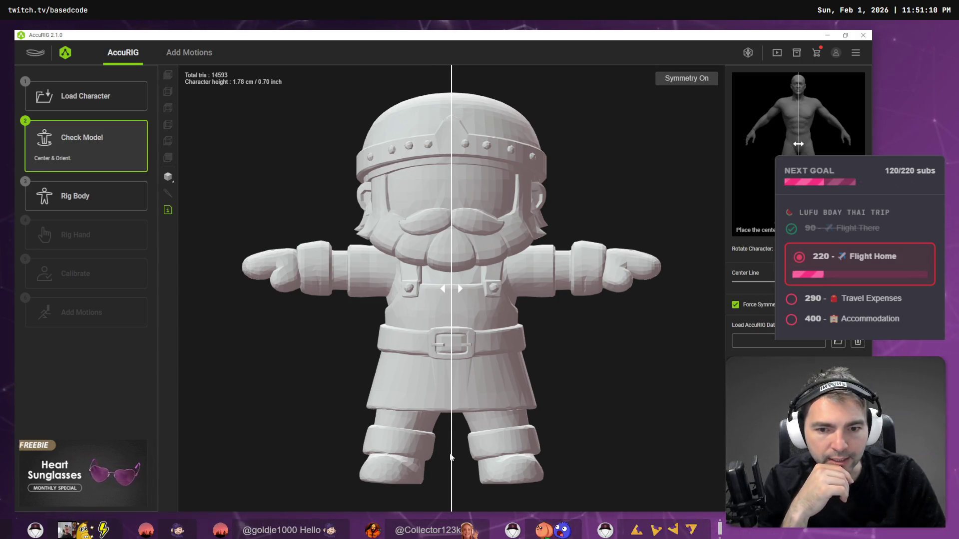
left_click(797, 494)
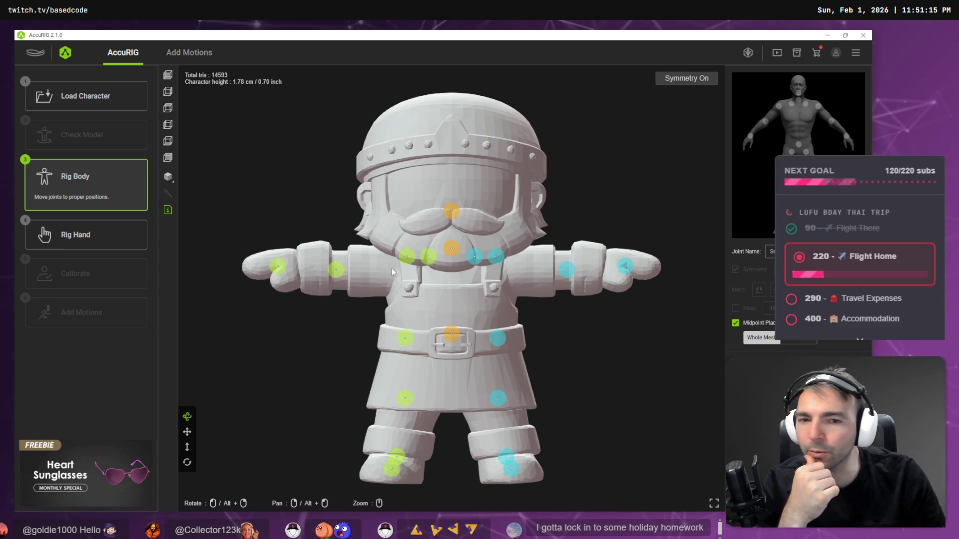
- Drag the shoulder, clavicle, hip, knee and pelvis joints into place on the Blacksmith's body
mouse_move(457, 252)
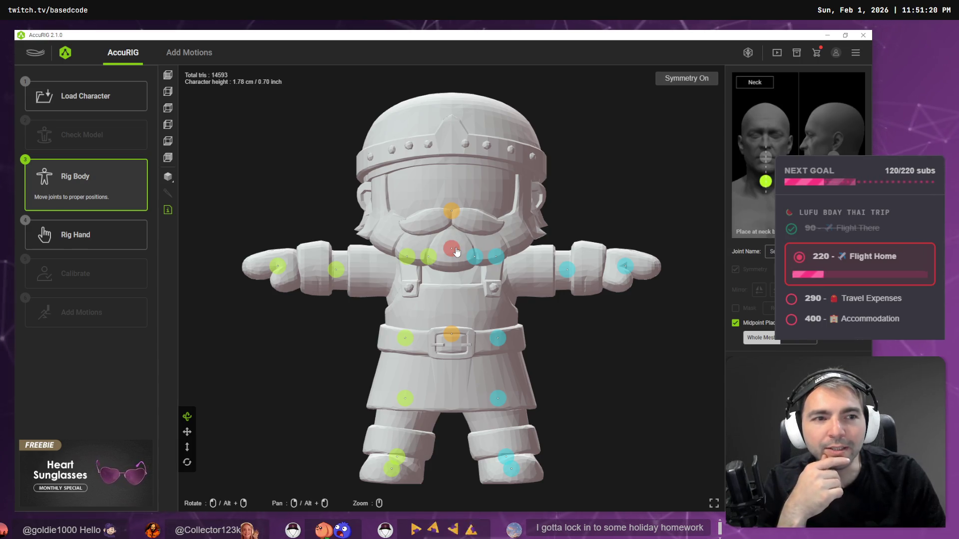
mouse_move(428, 259)
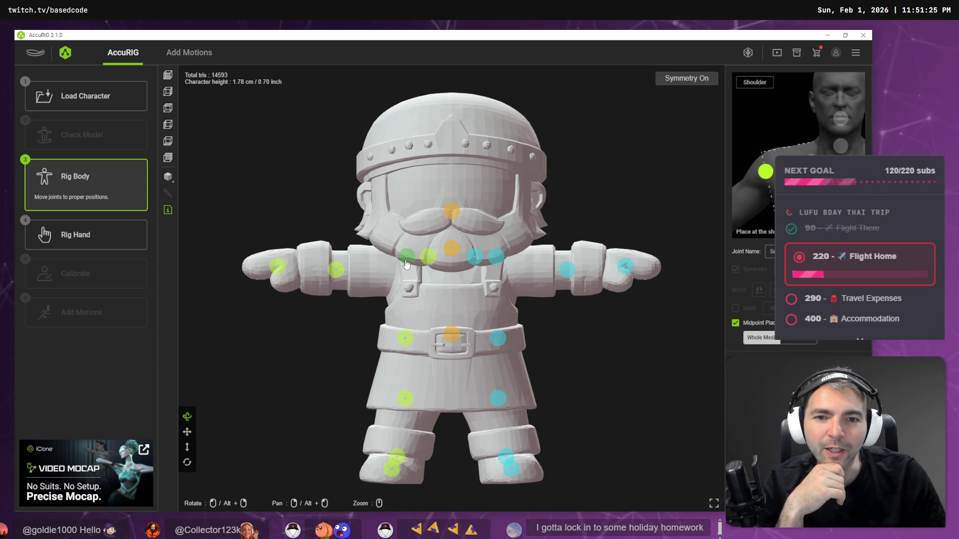
left_click_drag(406, 258, 398, 267)
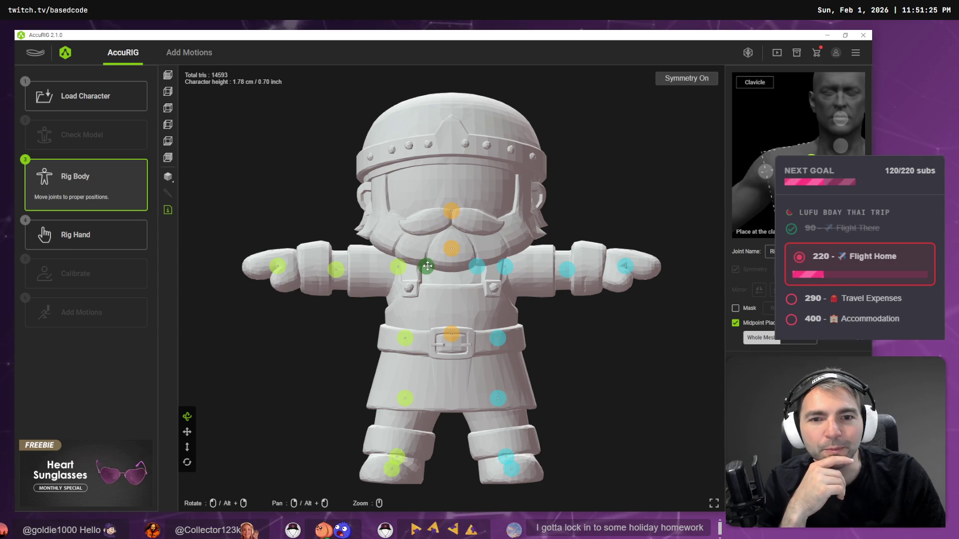
left_click_drag(399, 269, 421, 272)
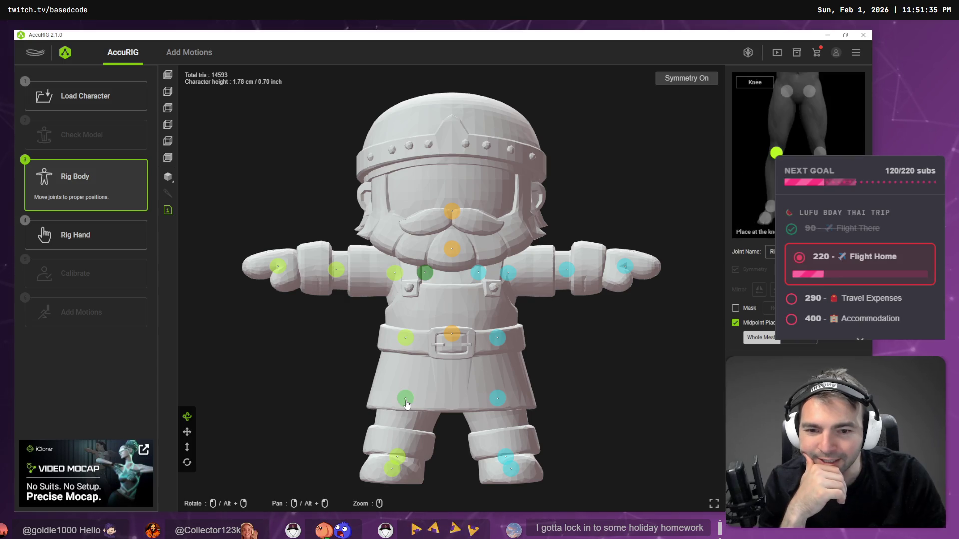
left_click_drag(402, 411, 398, 423)
left_click_drag(405, 338, 404, 368)
mouse_move(453, 337)
left_mouse_down()
mouse_move(451, 366)
mouse_move(408, 376)
left_mouse_up()
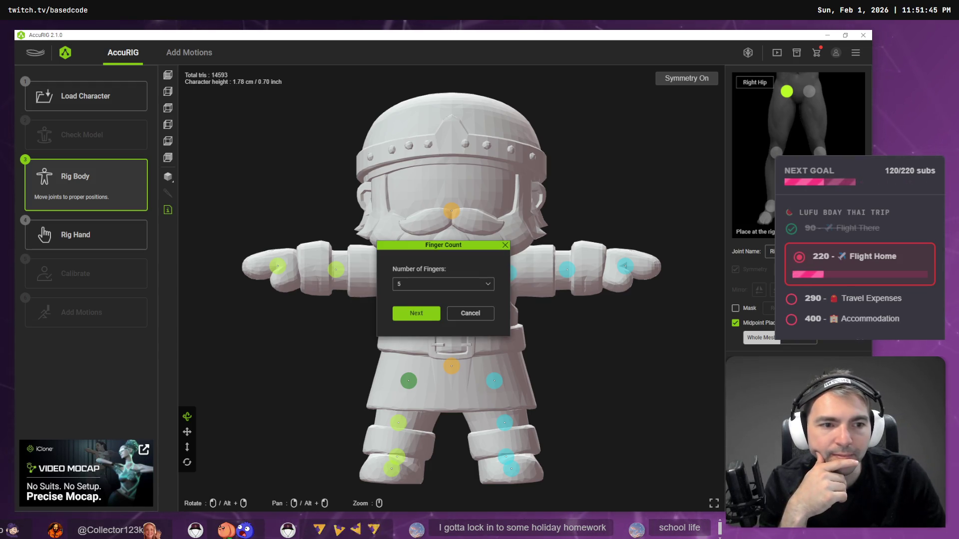
- Set the hands to 0 fingers and run calibration to compute the skin weights
left_click(416, 313)
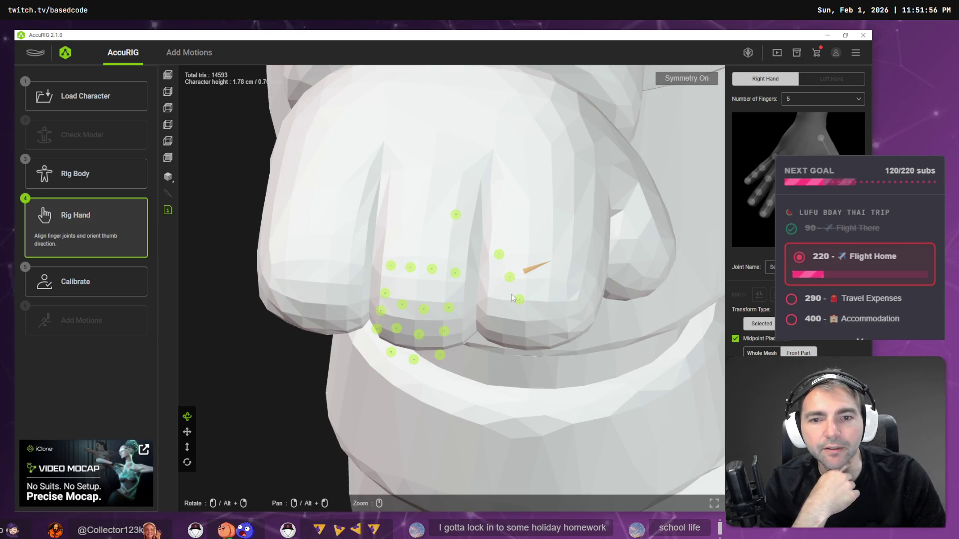
left_click(80, 173)
left_click(85, 221)
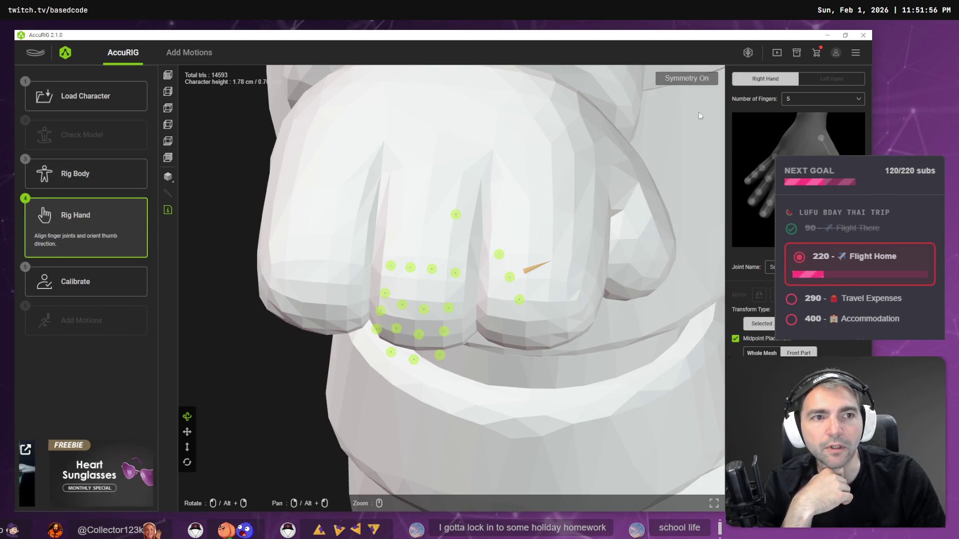
left_click(804, 104)
left_click(802, 115)
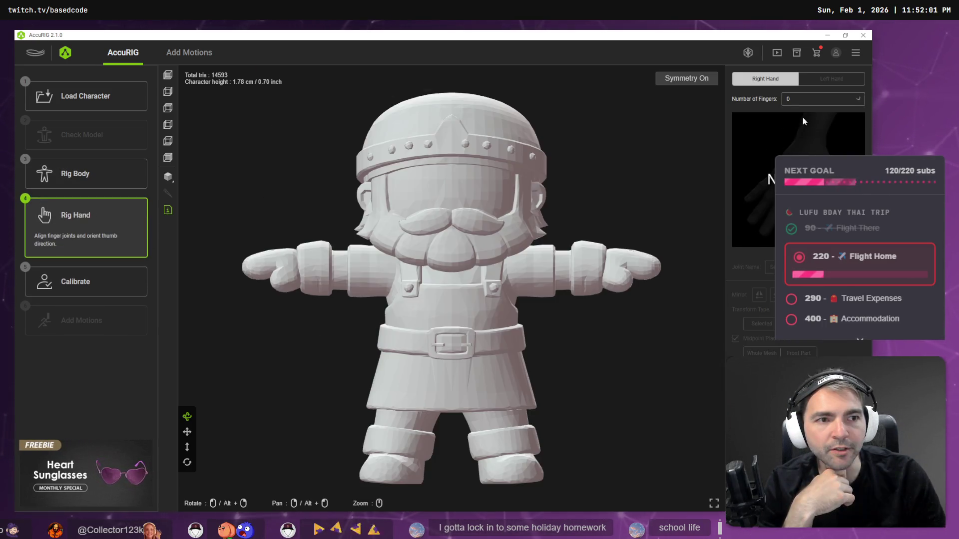
left_click(87, 284)
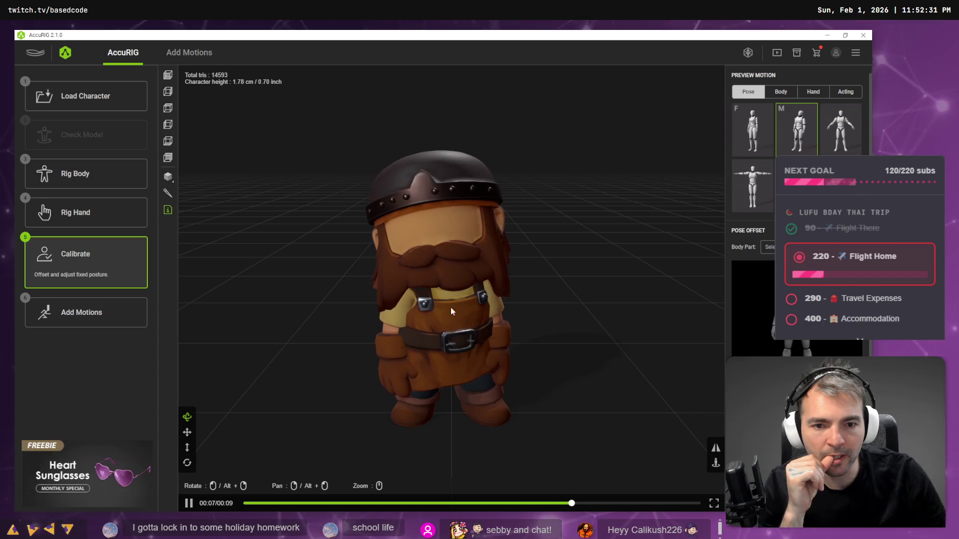
- Play the first Body preview motion on the Blacksmith from behind, then open Add Motions
mouse_move(550, 325)
left_mouse_down()
mouse_move(326, 322)
mouse_move(604, 327)
left_mouse_up()
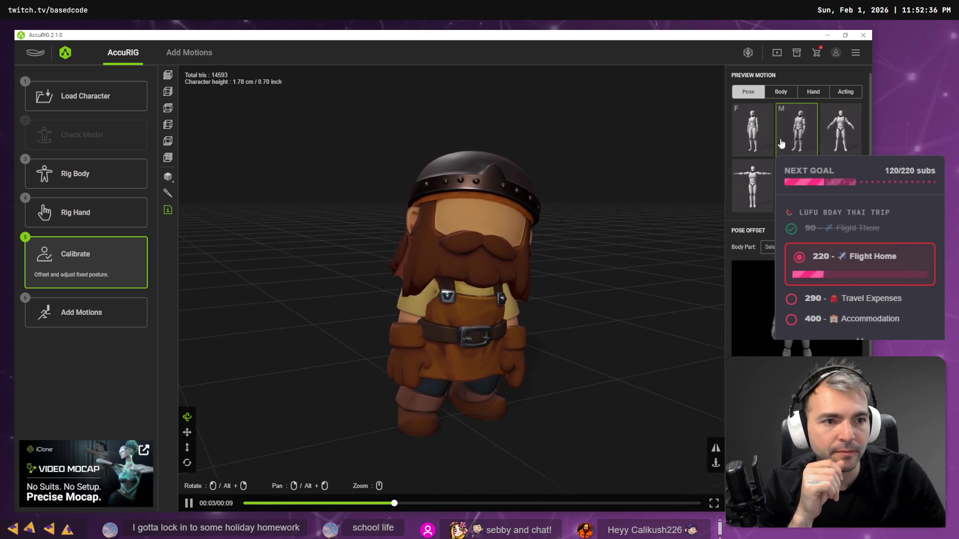
left_click(846, 91)
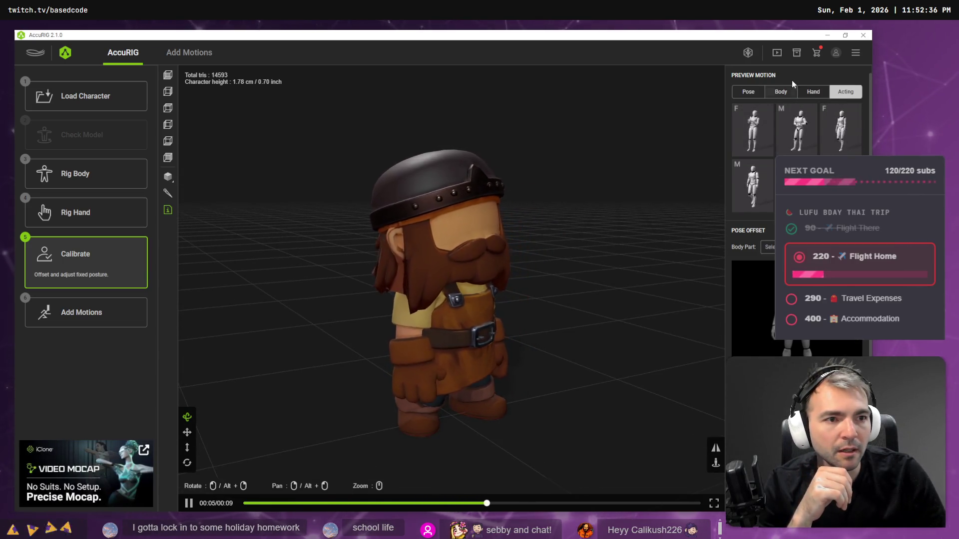
left_click(781, 92)
left_click(754, 133)
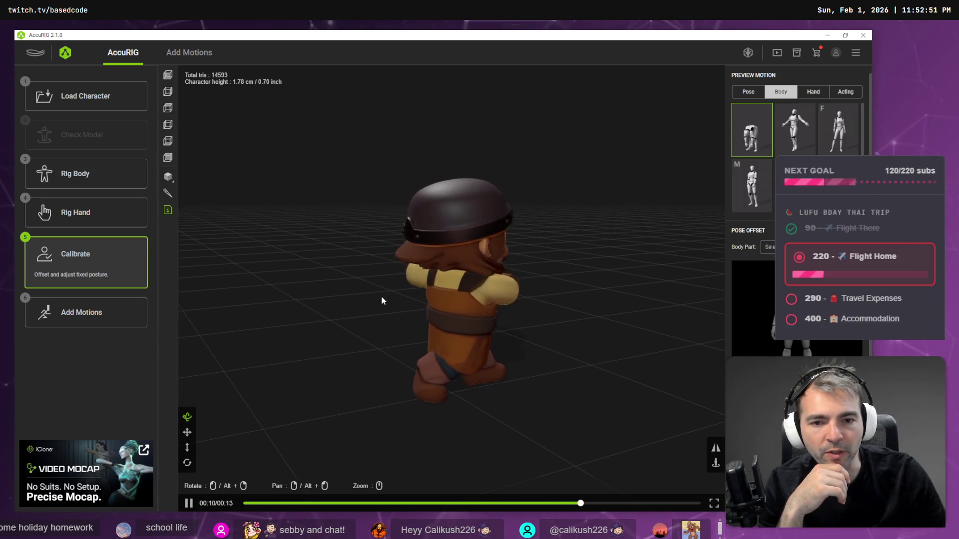
mouse_move(370, 298)
left_mouse_down()
mouse_move(513, 288)
mouse_move(349, 293)
left_mouse_up()
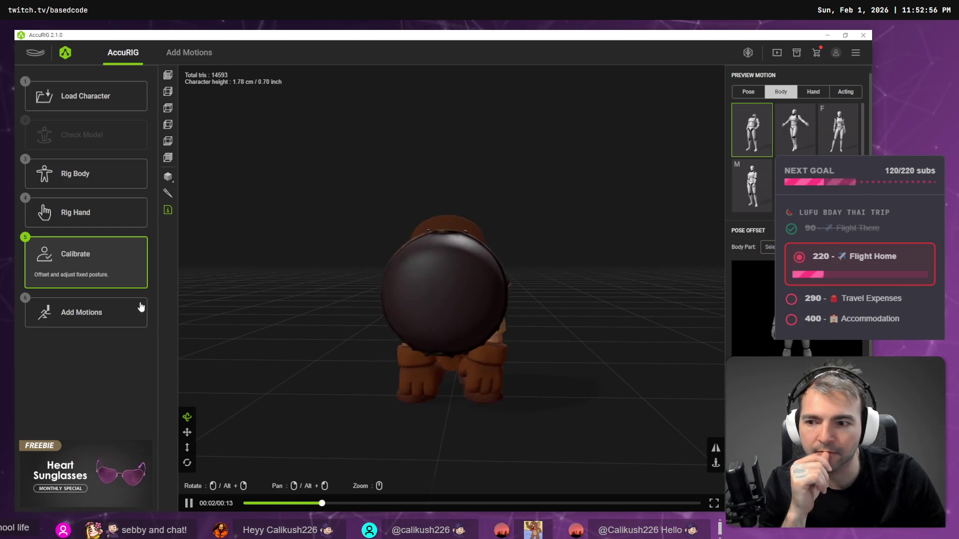
left_click(99, 313)
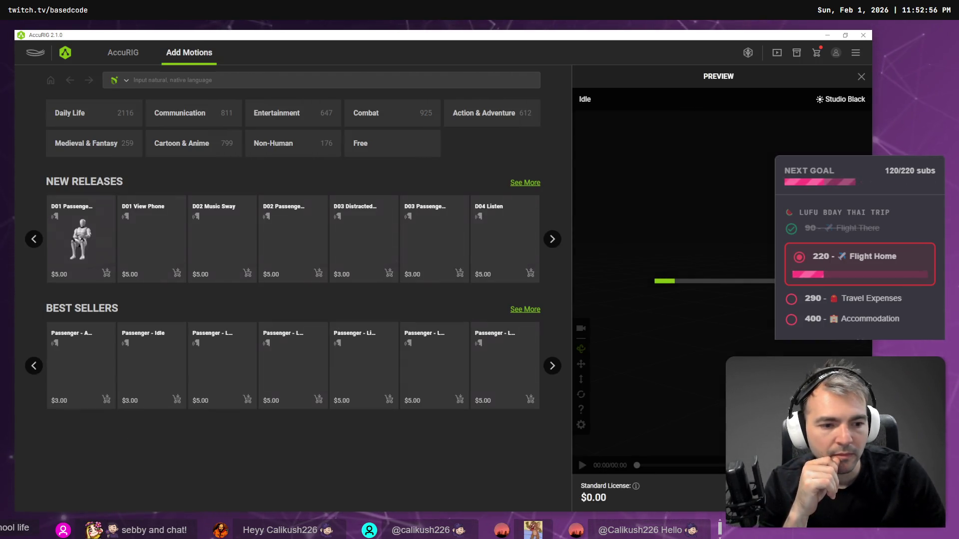
- Bring up the FBX export save dialog, then select the Blacksmith folder in Godot
left_click(443, 264)
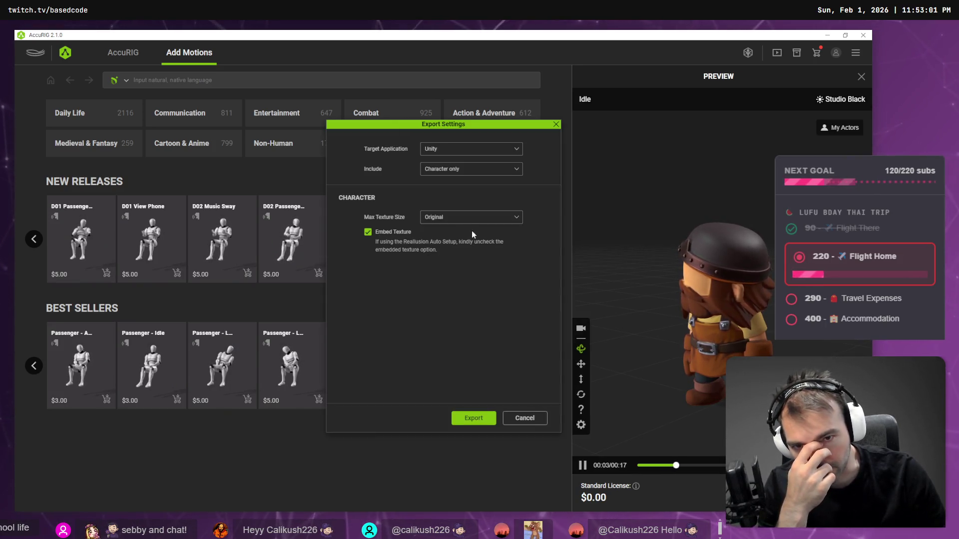
left_click(478, 418)
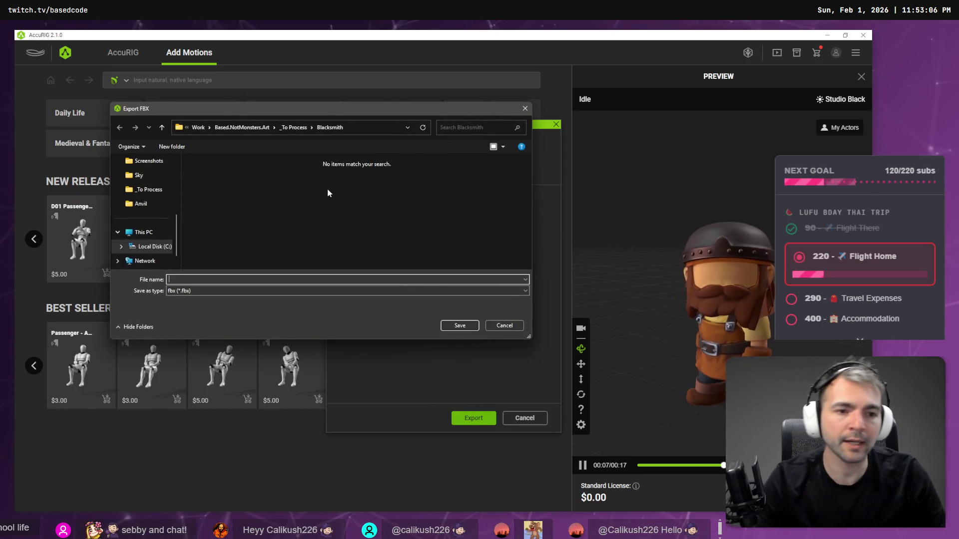
key("alt+Tab")
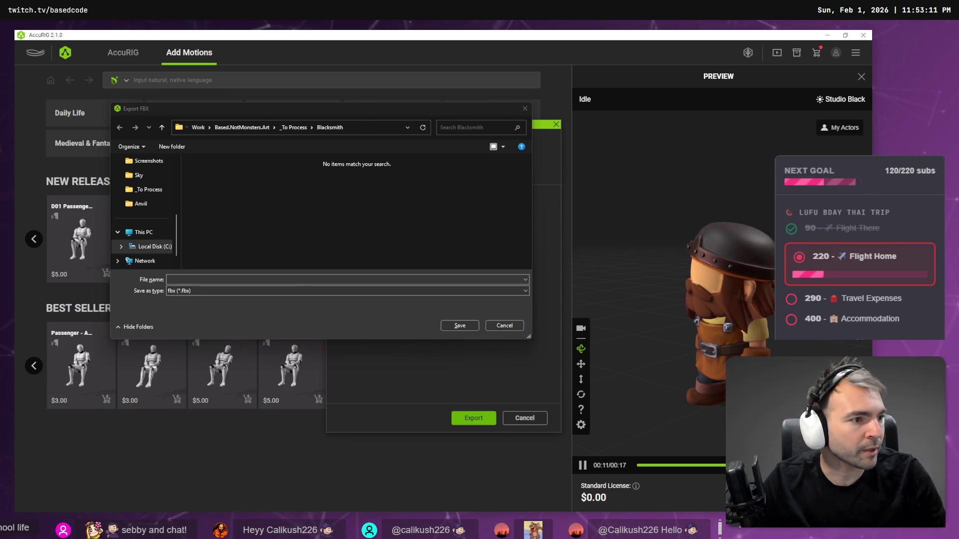
key("alt+Tab")
left_click(84, 360)
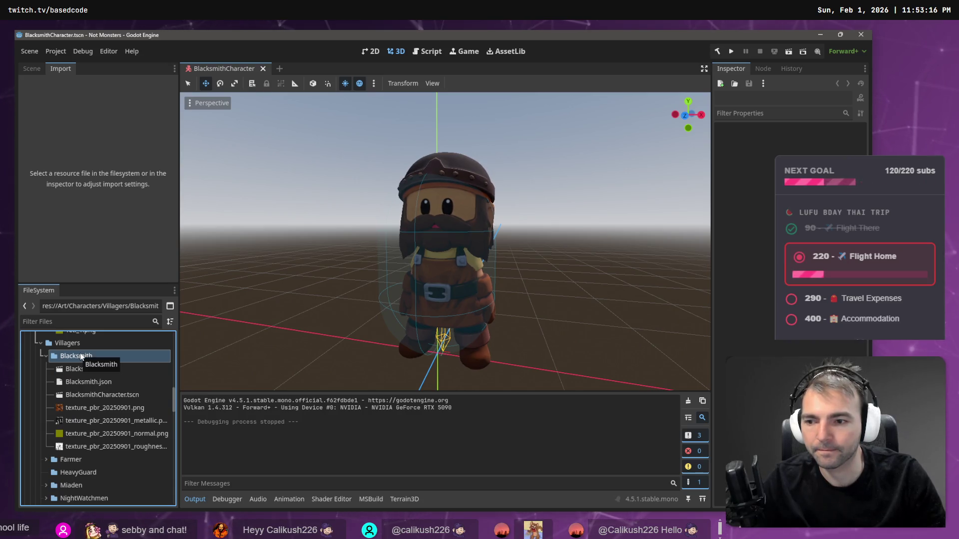
- Delete Blacksmith.fbx and its texture files from Godot's Blacksmith folder
left_click(120, 369)
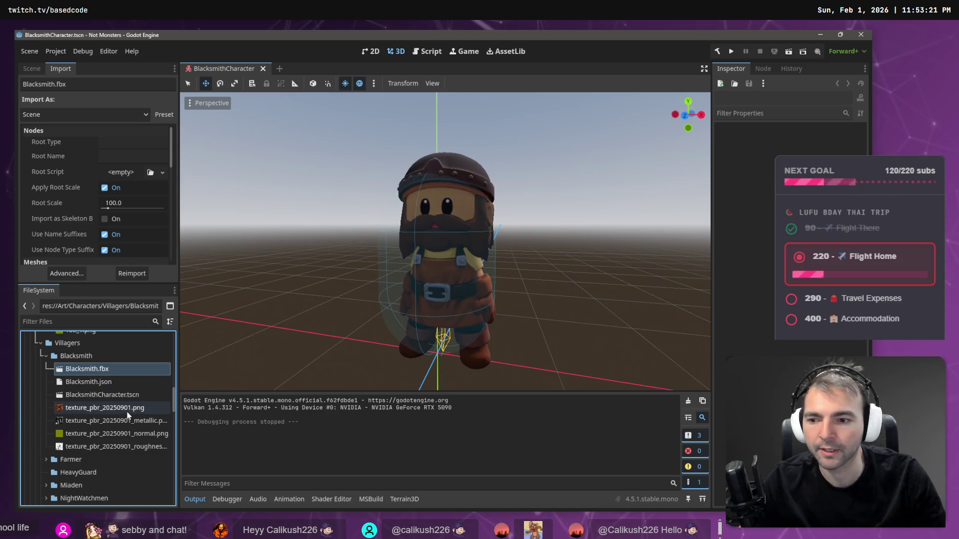
left_click(112, 422, "ctrl")
left_click(109, 433, "ctrl")
left_click(106, 447, "ctrl")
right_click(105, 448)
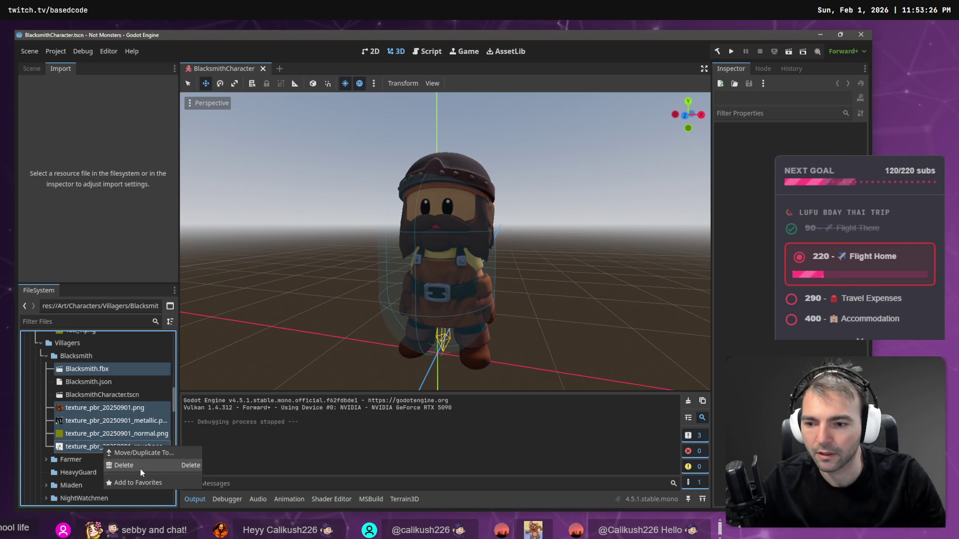
left_click(140, 468)
left_click(387, 352)
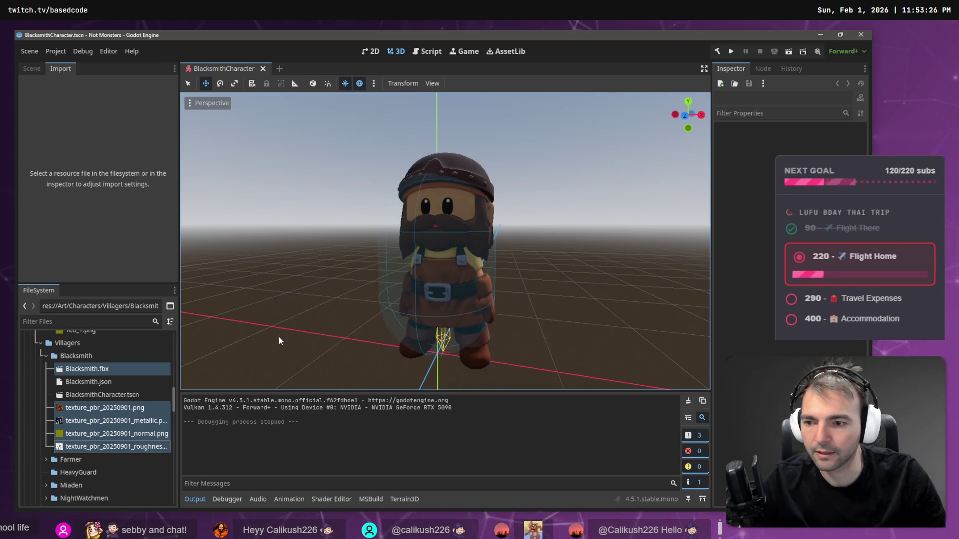
- Delete Blacksmith.json, then copy the Blacksmith folder's absolute path and return to AccuRIG
right_click(95, 355)
left_click(93, 368)
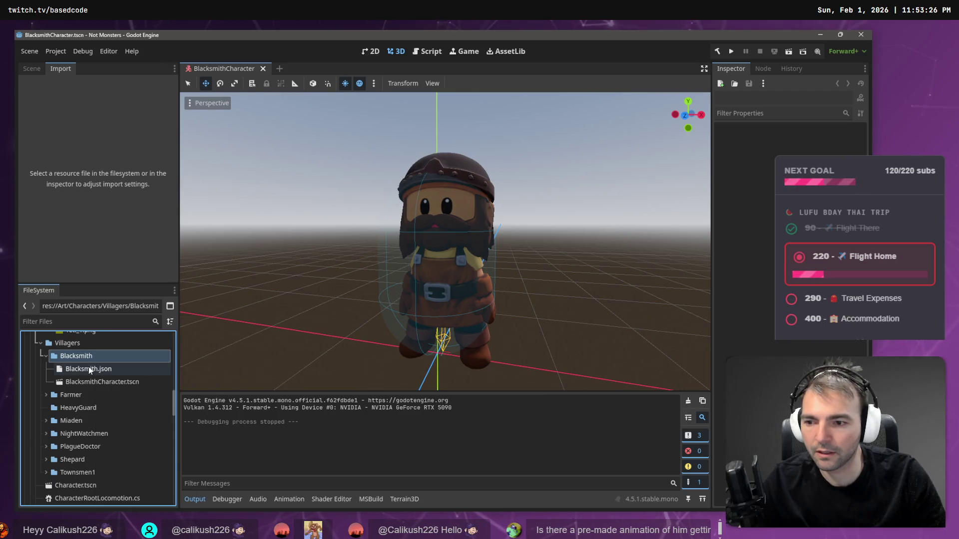
right_click(87, 366)
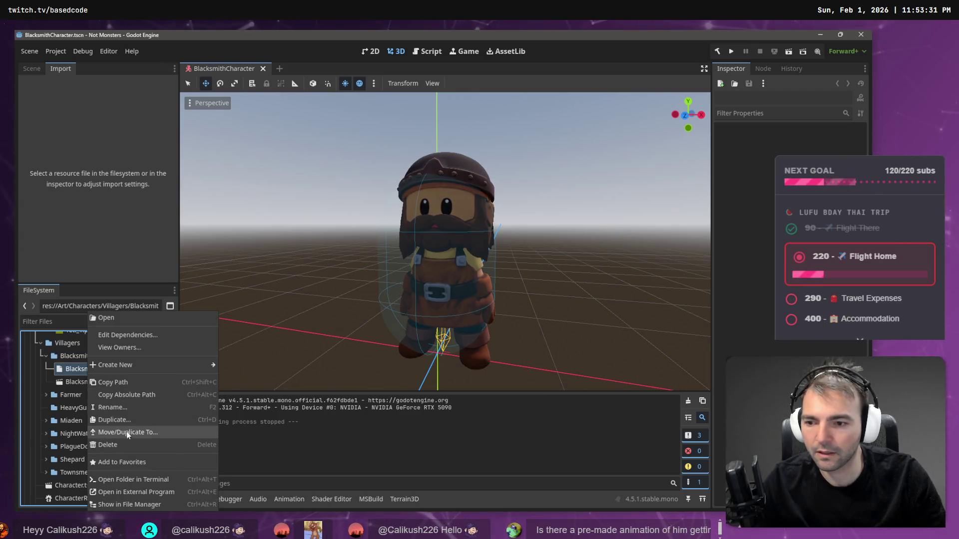
left_click(122, 445)
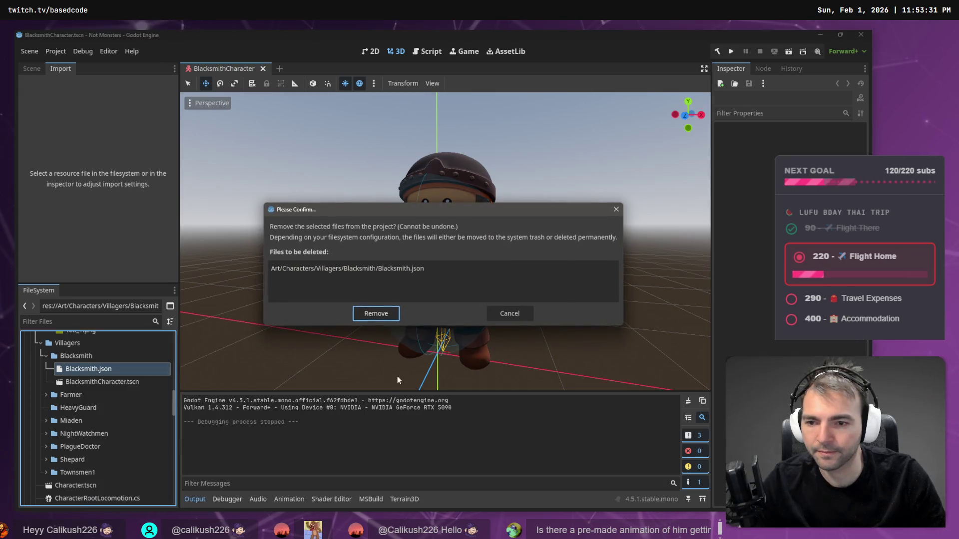
left_click(373, 316)
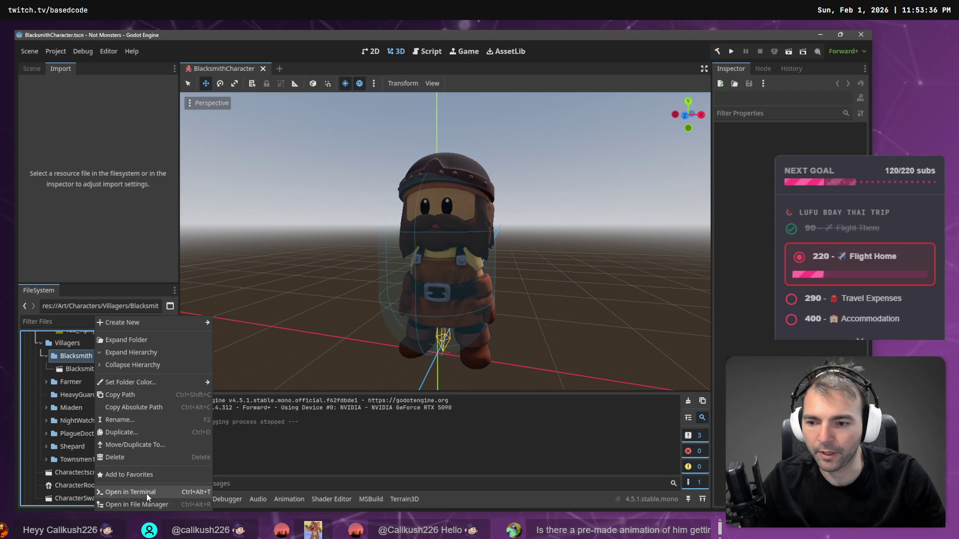
left_click(142, 402)
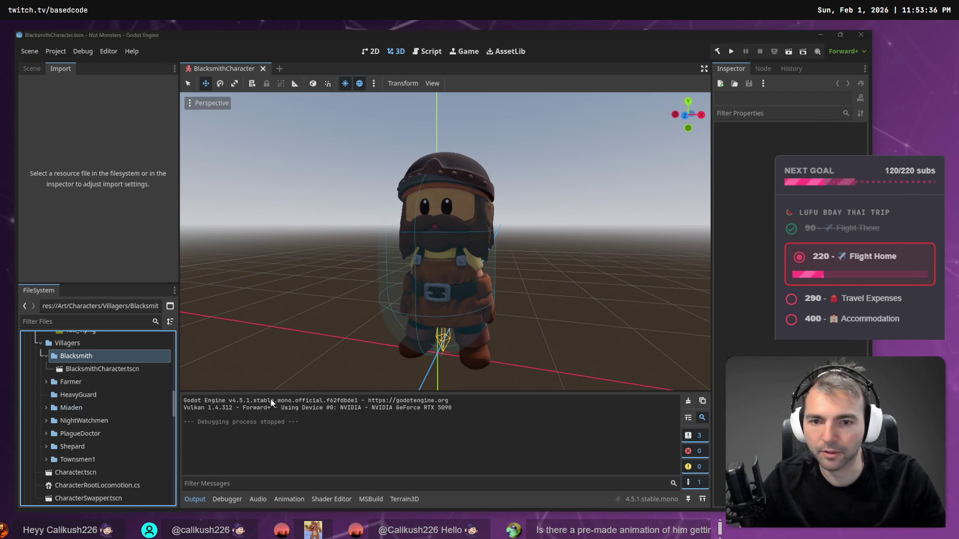
key("alt+Tab")
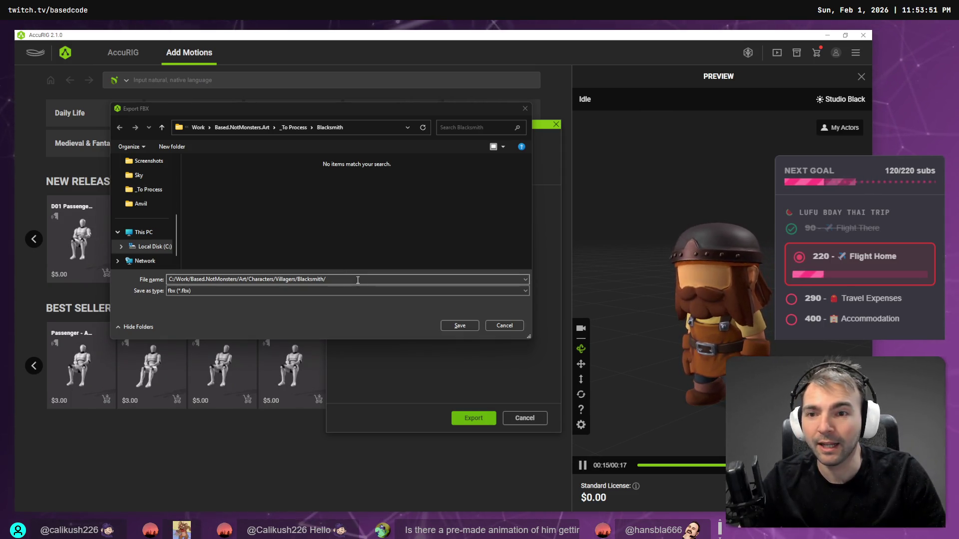
- Point the save dialog at the pasted Blacksmith folder path
left_click(367, 129)
type("C:/Work/Based.NotMonsters/Art/Characters/Villagers/Blacksmith/")
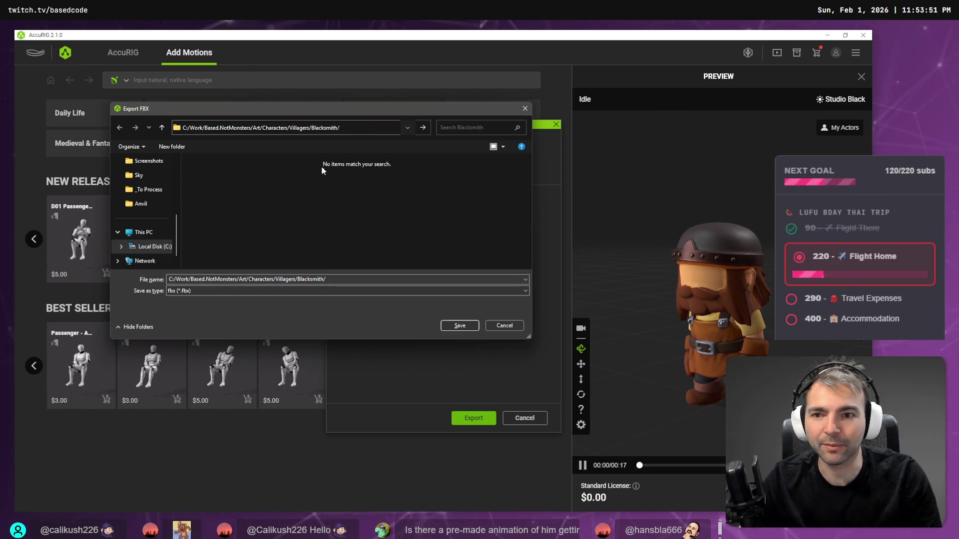
key("Return")
- Name the file 'Blacksmith' and export the FBX, then switch to Blender
double_click(361, 279)
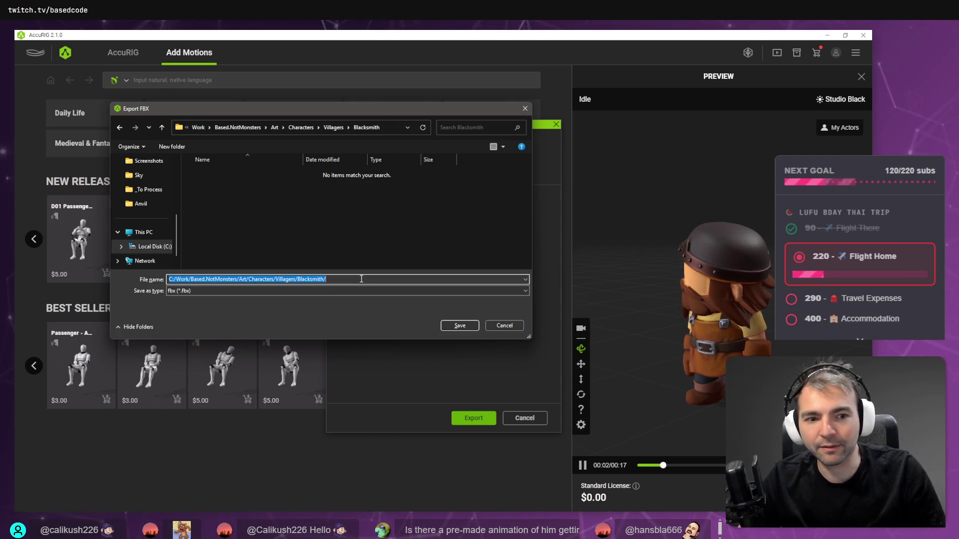
key("BackSpace")
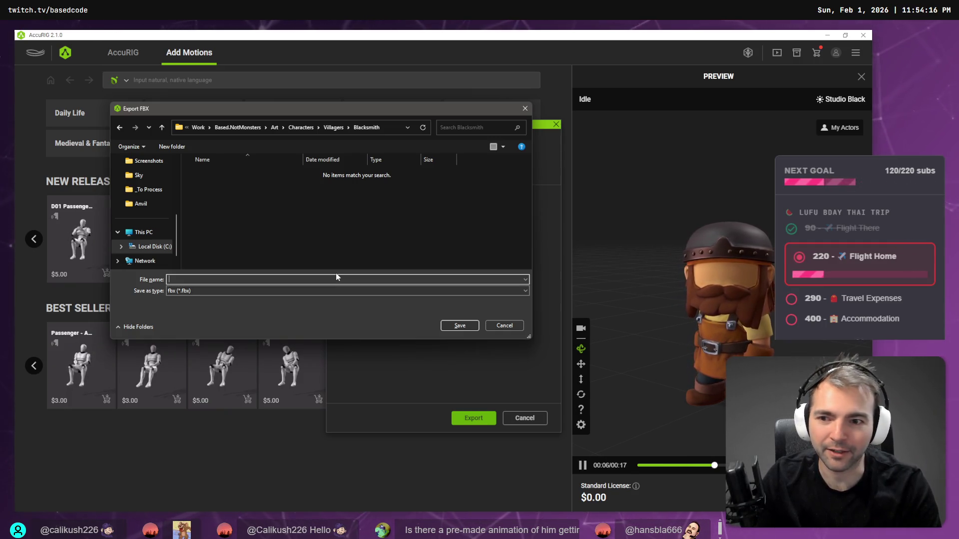
type("Blacksmit")
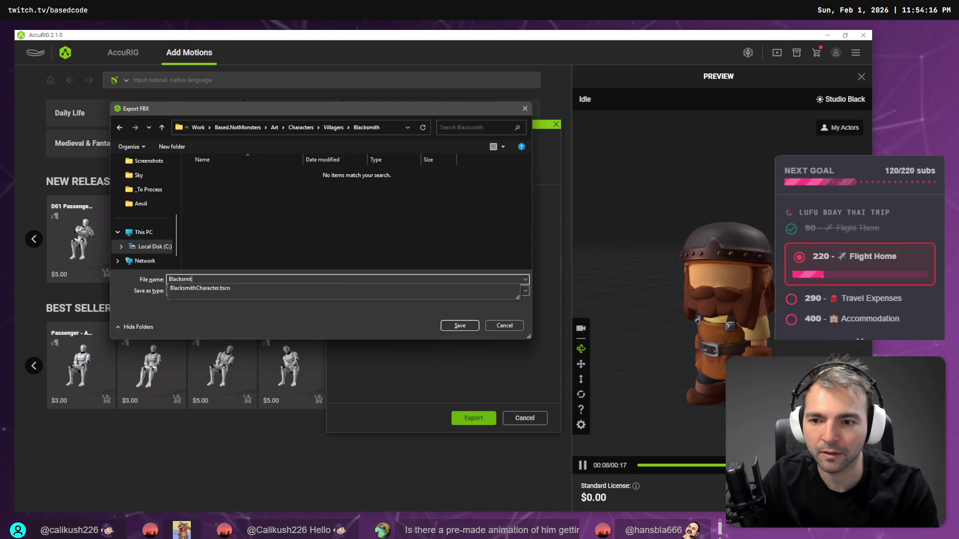
key("Return")
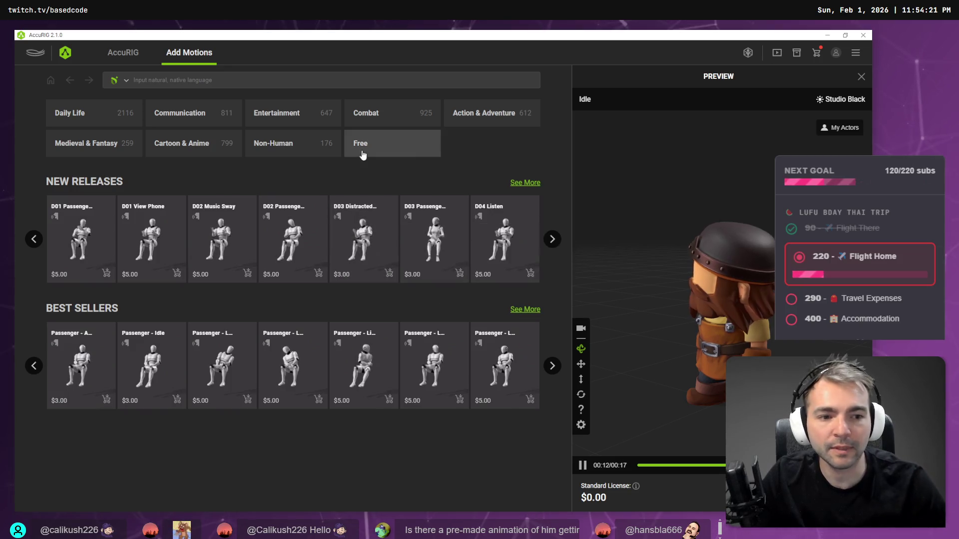
key("alt+Tab")
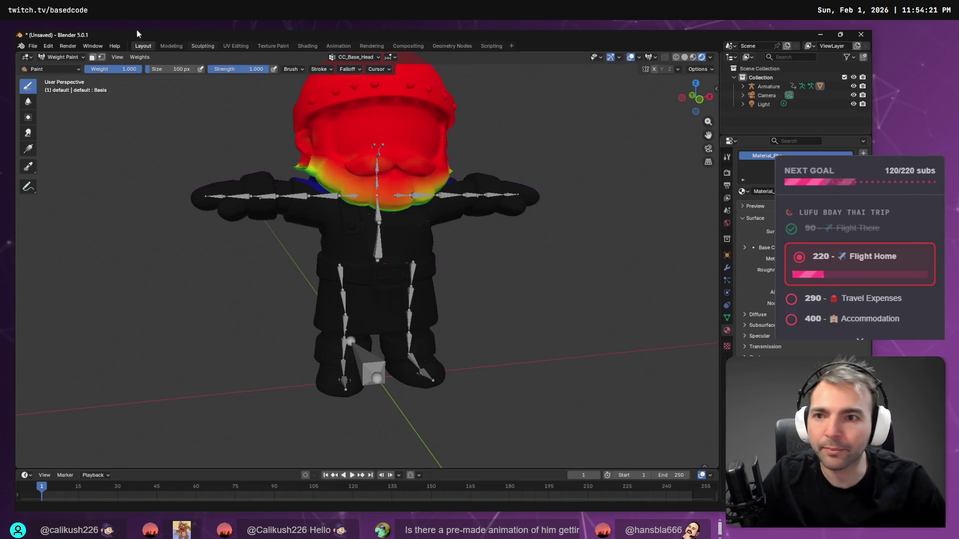
- Start a new General Blender file without saving, and delete the default cube
left_click(33, 45)
mouse_move(62, 56)
left_click(135, 57)
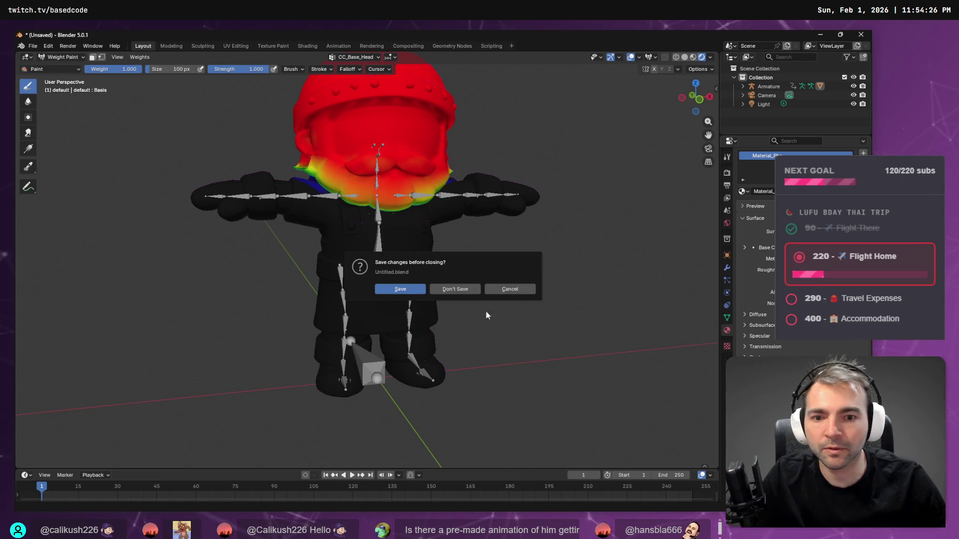
left_click(455, 290)
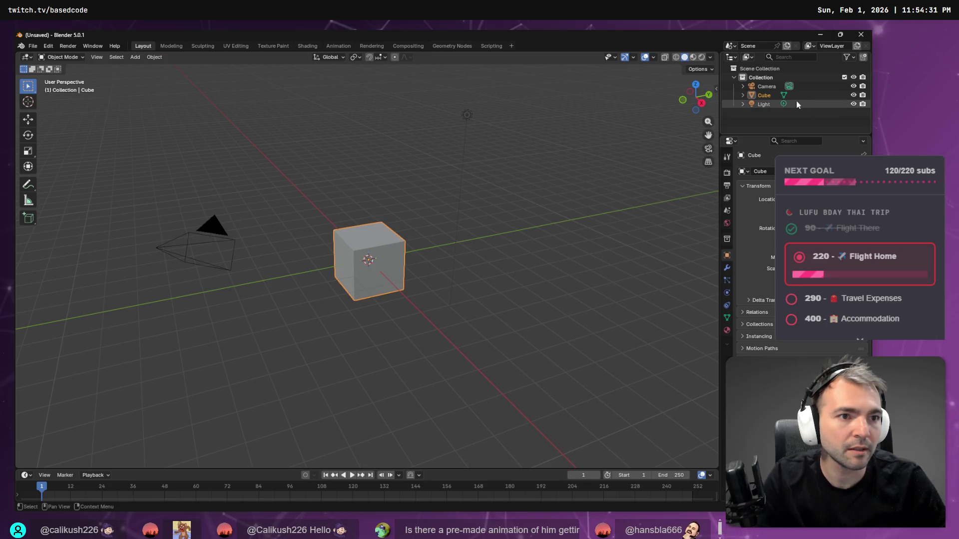
key("Delete")
key("alt+Tab")
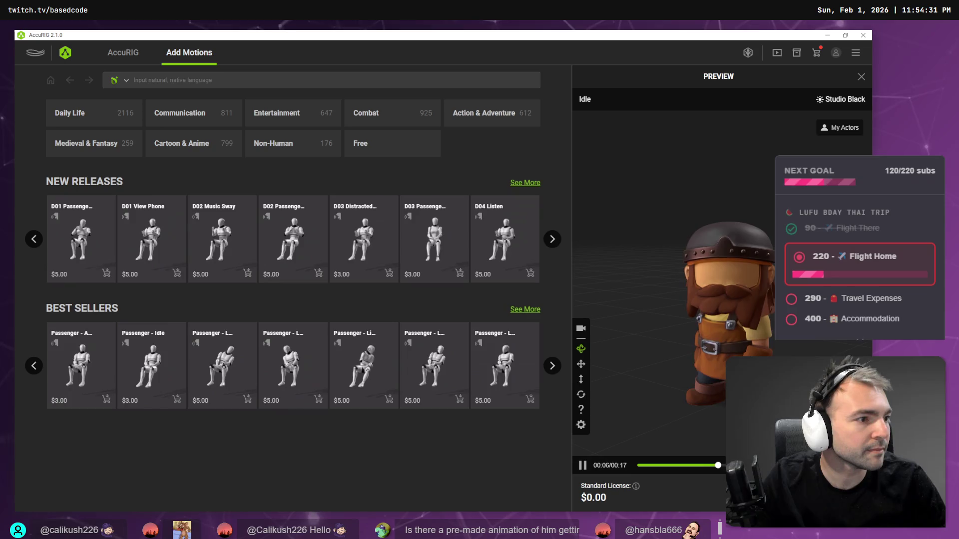
- Drag Blacksmith.fbx from the Explorer folder into Blender's viewport and import it
key("alt+Tab")
left_click(538, 172)
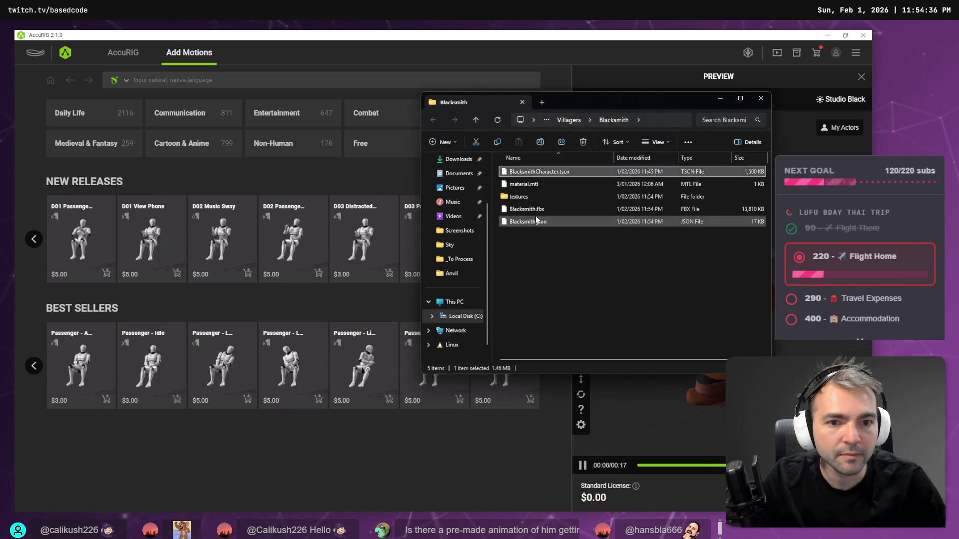
mouse_move(549, 209)
left_mouse_down()
mouse_move(560, 211)
mouse_move(312, 199)
left_mouse_up()
key("alt+Tab")
left_click(295, 358)
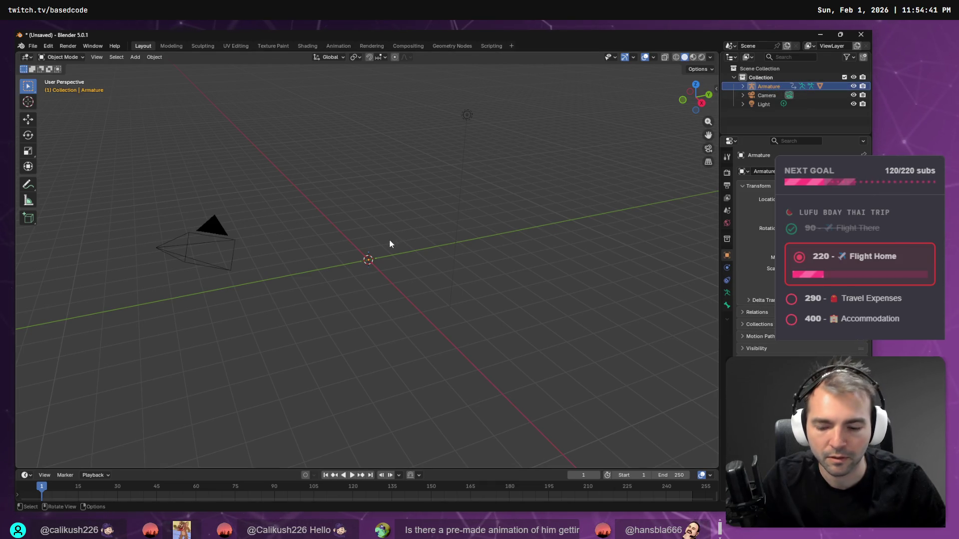
- Frame the imported Blacksmith character and orbit to a front view
key("F3")
key("Return")
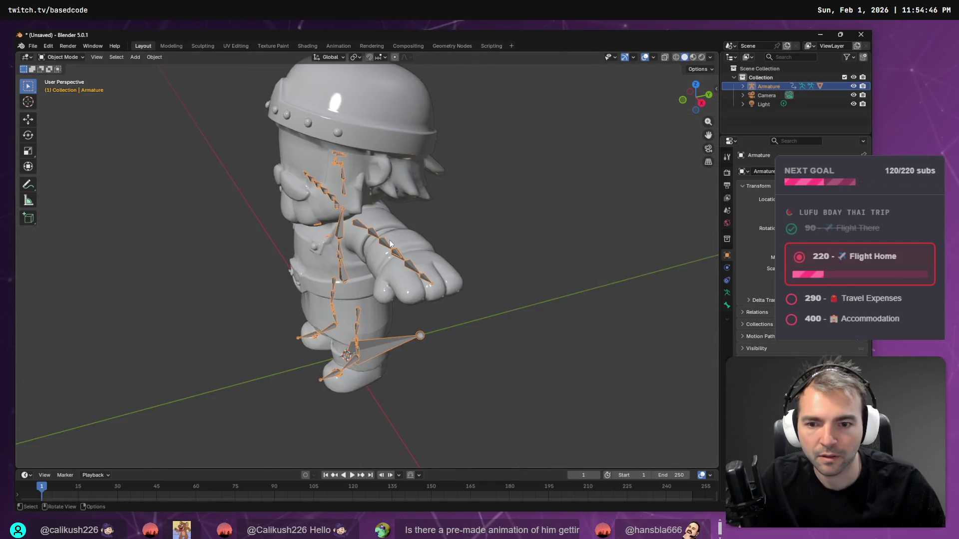
left_click_drag(362, 257, 452, 232)
scroll(451, 231, "down", 3)
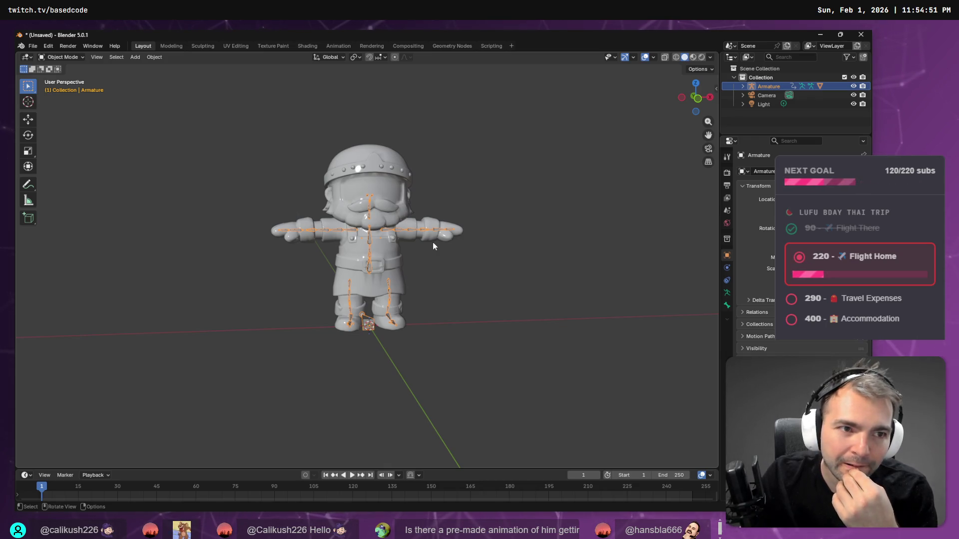
key("alt+Tab")
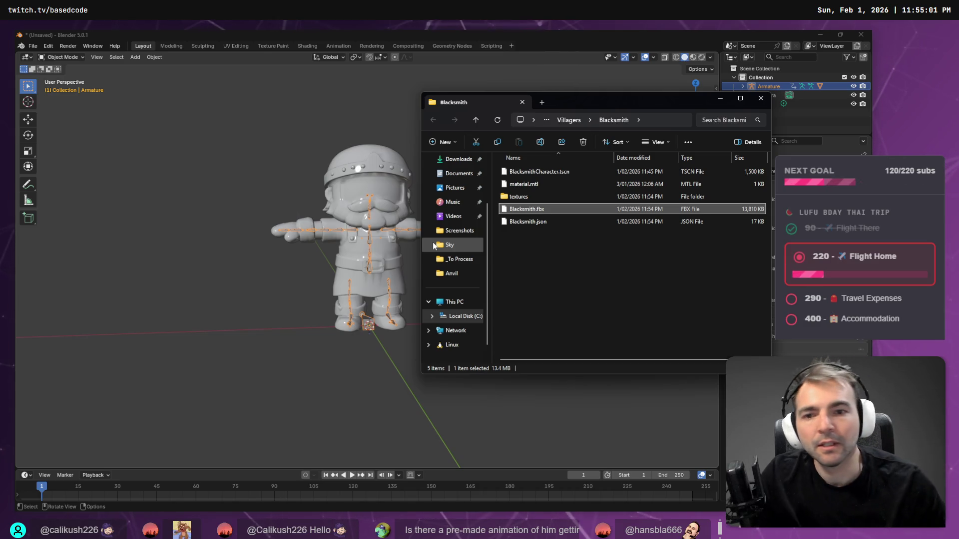
left_click(564, 42)
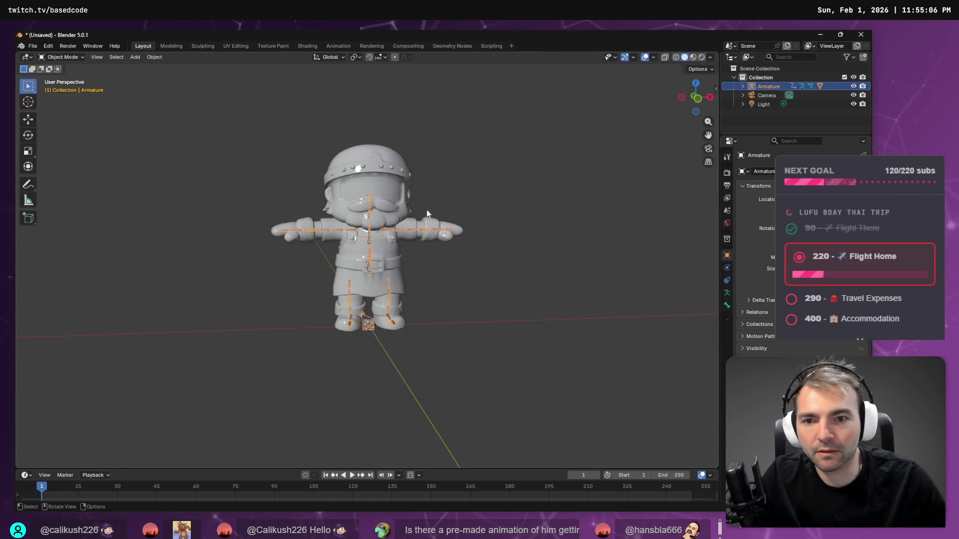
- Check the armature's bones in Edit Mode, then select the character mesh
key("Tab")
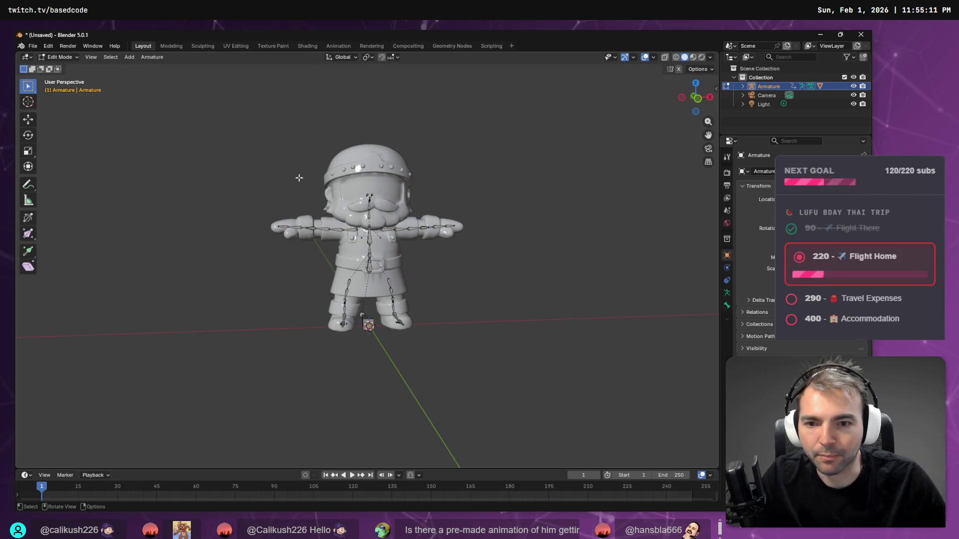
key("Tab")
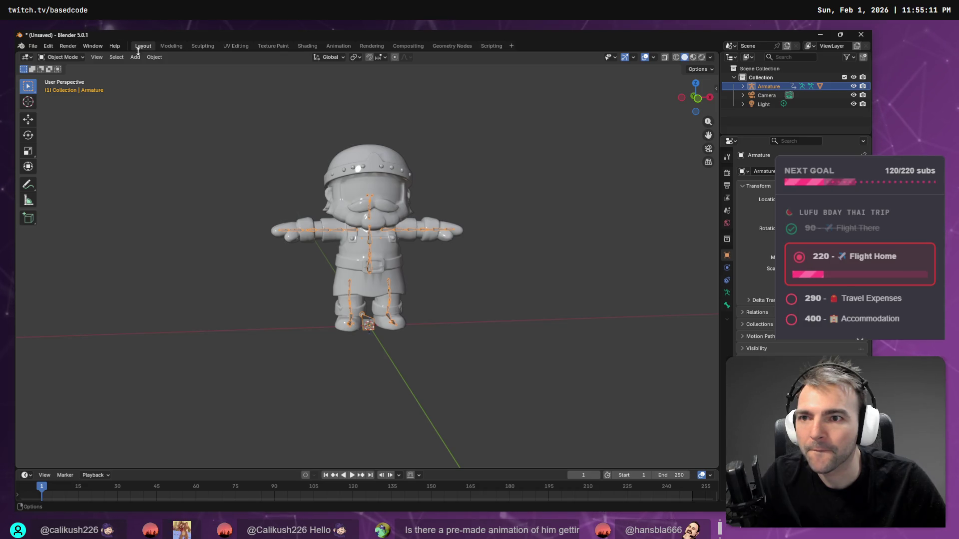
left_click(63, 57)
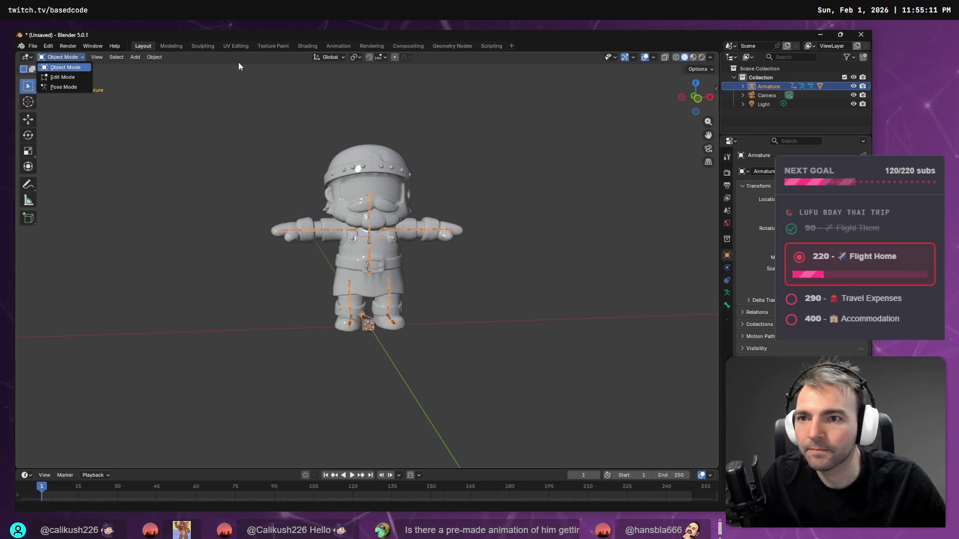
key("Tab")
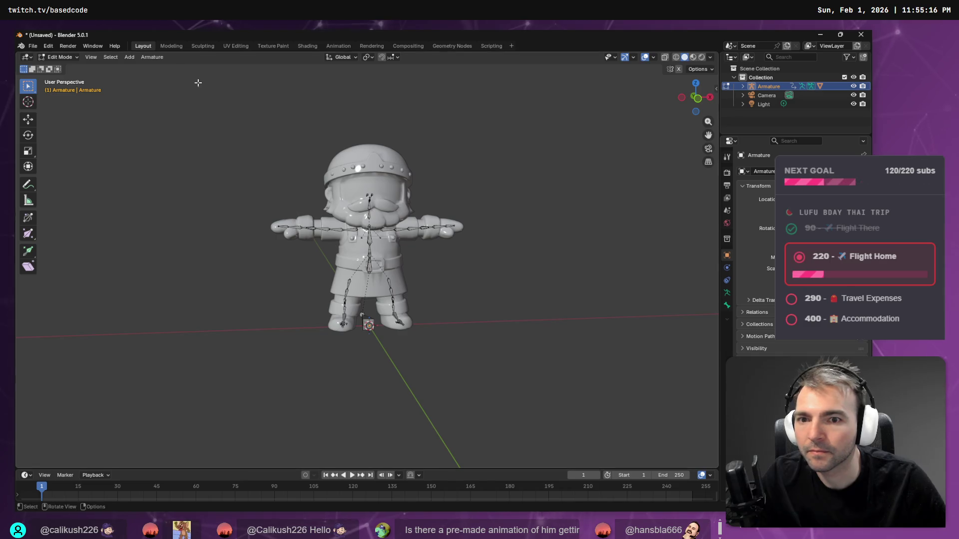
key("Tab")
left_click(356, 165)
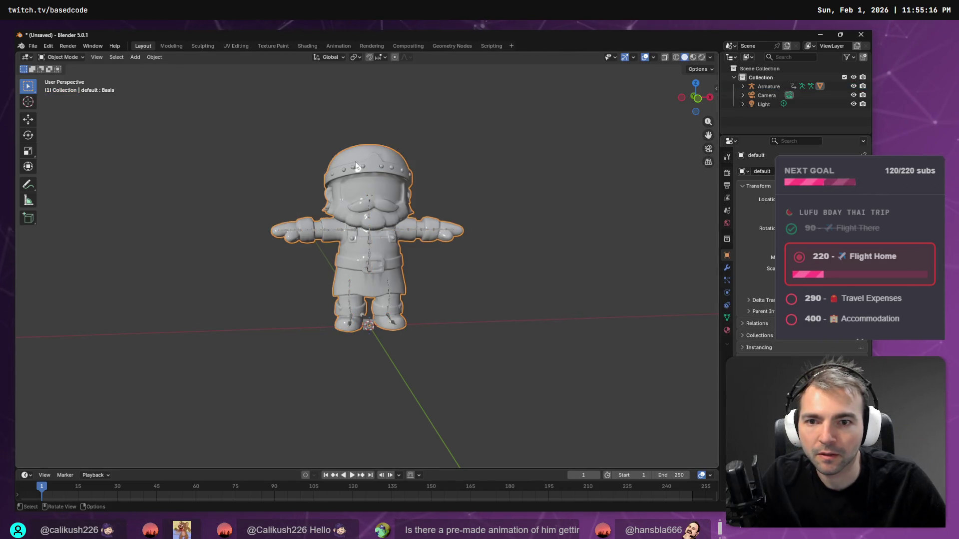
left_click(61, 57)
- Switch the mesh to Weight Paint and display the CC_Base_Head vertex group weights
left_click(77, 104)
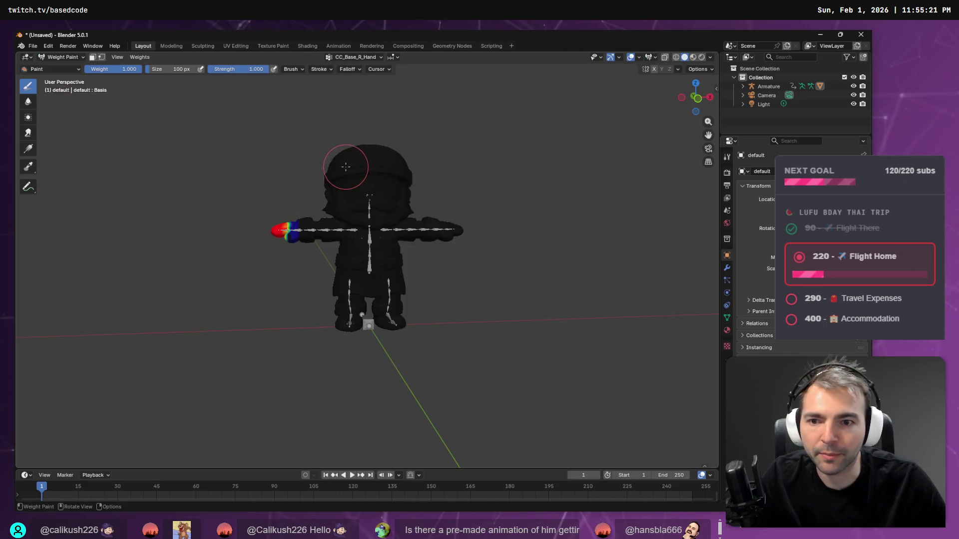
left_click(357, 55)
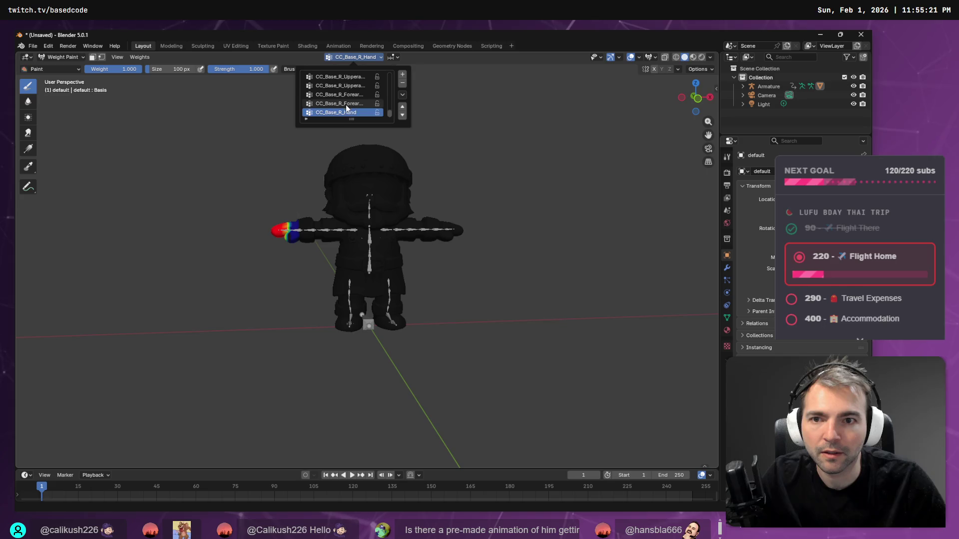
left_click(332, 76)
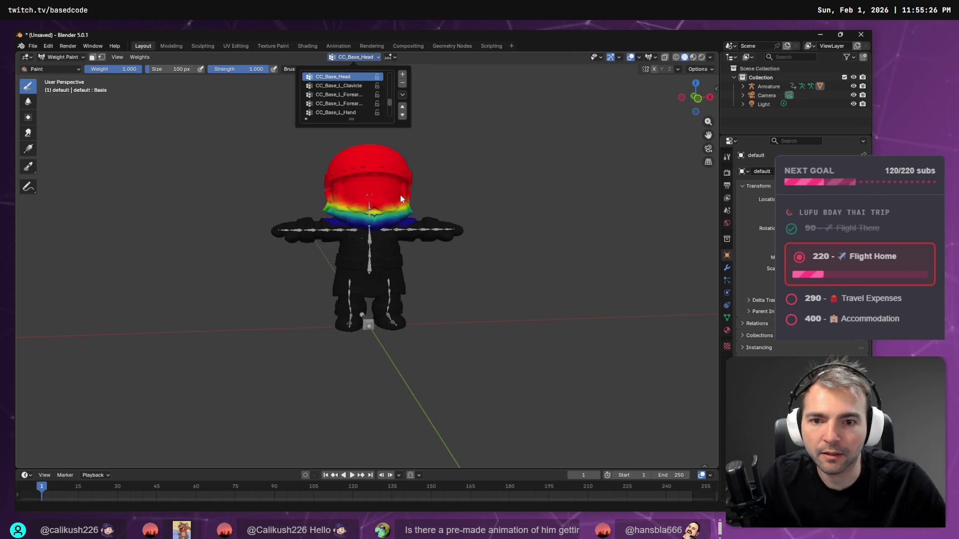
- From the front view, paint CC_Base_Head weight across the lower head, then check both sides
scroll(431, 196, "up", 2)
scroll(430, 197, "up", 2)
mouse_move(524, 129)
left_mouse_down()
mouse_move(383, 202)
mouse_move(307, 224)
left_mouse_up()
key("KP_1")
mouse_move(419, 193)
left_mouse_down()
mouse_move(245, 194)
mouse_move(360, 190)
mouse_move(280, 183)
mouse_move(357, 189)
left_mouse_up()
key("KP_1")
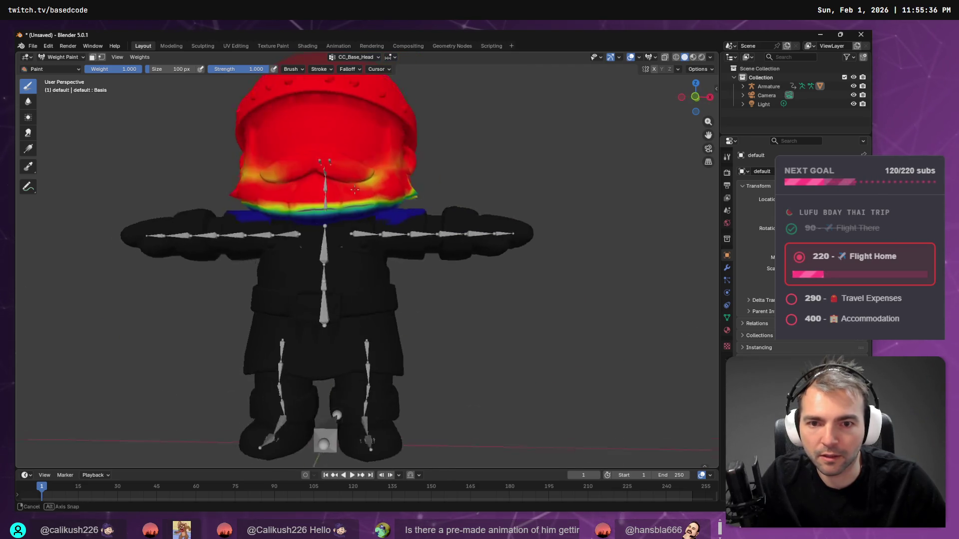
mouse_move(266, 206)
left_mouse_down()
mouse_move(364, 199)
mouse_move(324, 172)
left_mouse_up()
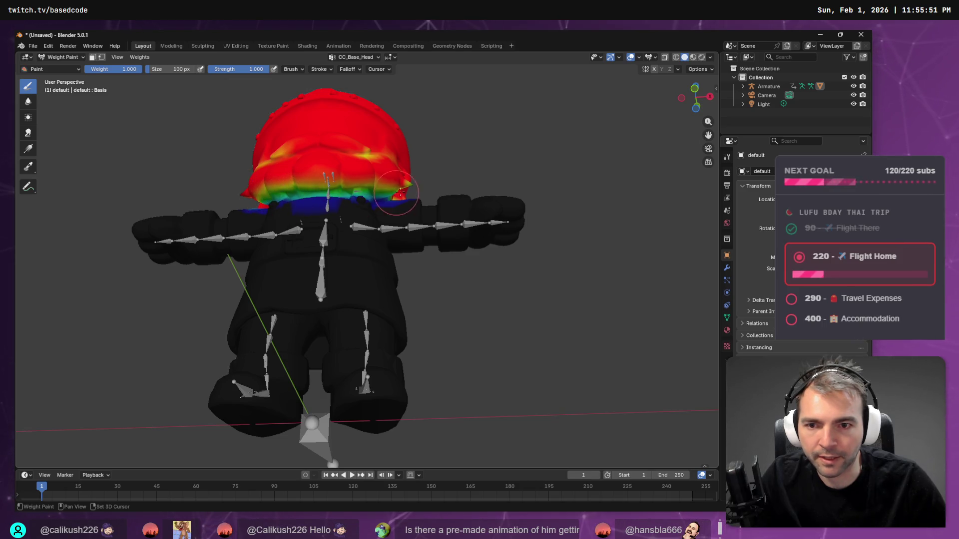
mouse_move(373, 186)
left_mouse_down()
mouse_move(338, 245)
mouse_move(322, 212)
mouse_move(331, 208)
mouse_move(333, 242)
left_mouse_up()
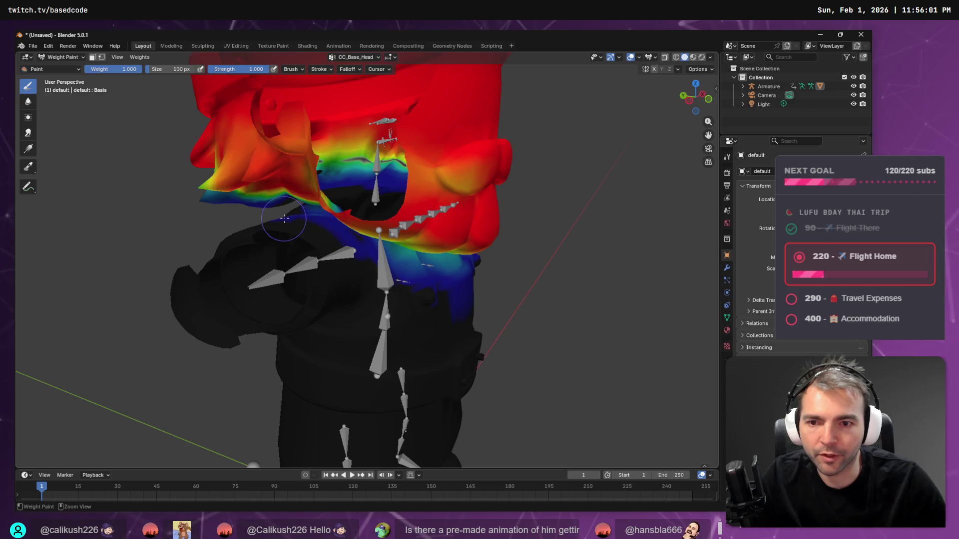
mouse_move(454, 287)
left_mouse_down()
mouse_move(381, 251)
mouse_move(441, 215)
left_mouse_up()
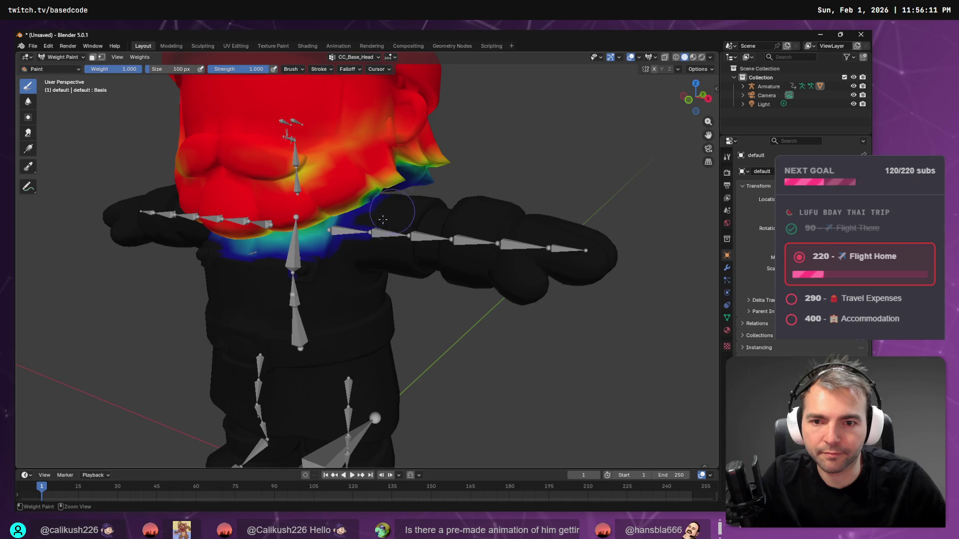
- Paint full weight onto the lower face and over the neck band
mouse_move(273, 249)
left_mouse_down()
mouse_move(350, 239)
mouse_move(236, 198)
left_mouse_up()
left_click_drag(483, 223, 305, 217)
mouse_move(504, 164)
left_mouse_down()
mouse_move(500, 154)
mouse_move(400, 145)
mouse_move(474, 145)
mouse_move(442, 159)
mouse_move(344, 164)
mouse_move(539, 167)
mouse_move(475, 177)
mouse_move(413, 171)
mouse_move(293, 142)
mouse_move(429, 152)
mouse_move(500, 132)
mouse_move(488, 130)
mouse_move(476, 212)
mouse_move(350, 195)
mouse_move(526, 205)
mouse_move(325, 197)
mouse_move(509, 222)
mouse_move(483, 223)
mouse_move(498, 208)
mouse_move(475, 198)
mouse_move(495, 204)
left_mouse_up()
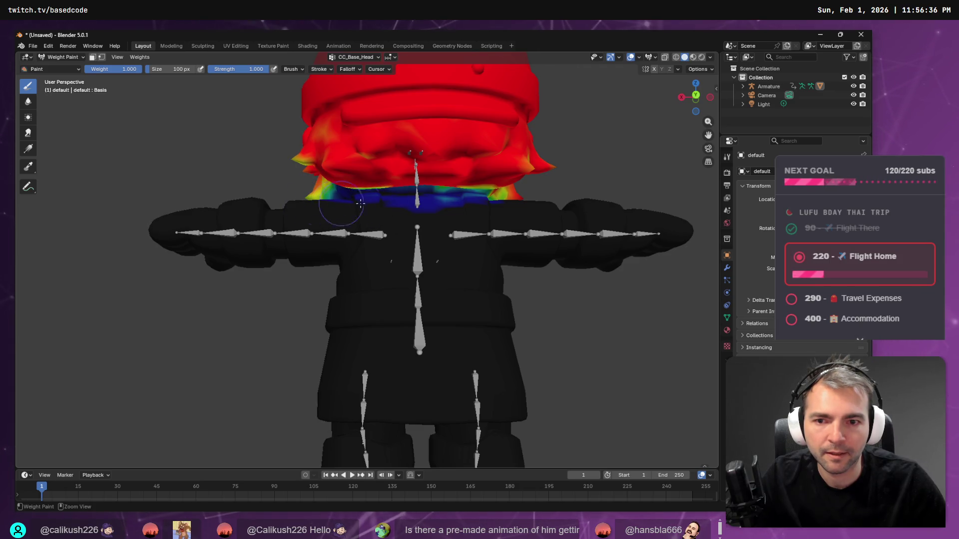
left_click_drag(498, 190, 445, 178)
left_click_drag(330, 150, 301, 162)
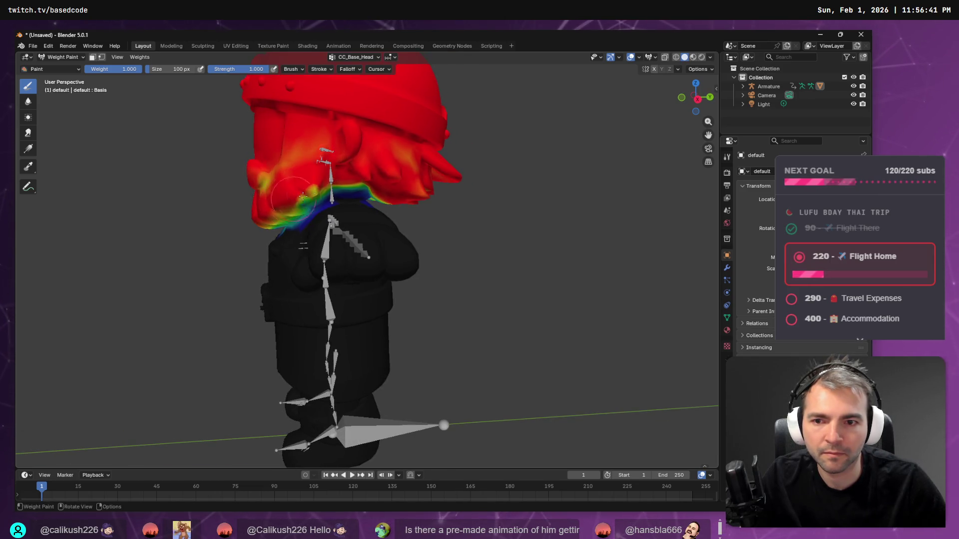
mouse_move(290, 197)
left_mouse_down()
mouse_move(401, 171)
mouse_move(400, 153)
left_mouse_up()
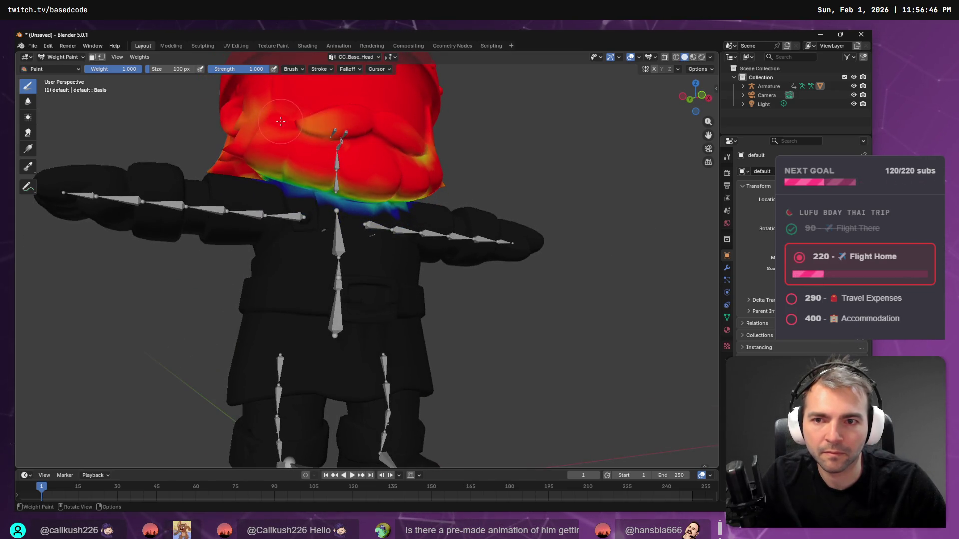
- Zoom out to the whole character and paint over the remaining orange patch on the face
mouse_move(291, 125)
left_mouse_down()
mouse_move(410, 192)
mouse_move(369, 233)
left_mouse_up()
scroll(410, 192, "down", 4)
scroll(369, 234, "down", 2)
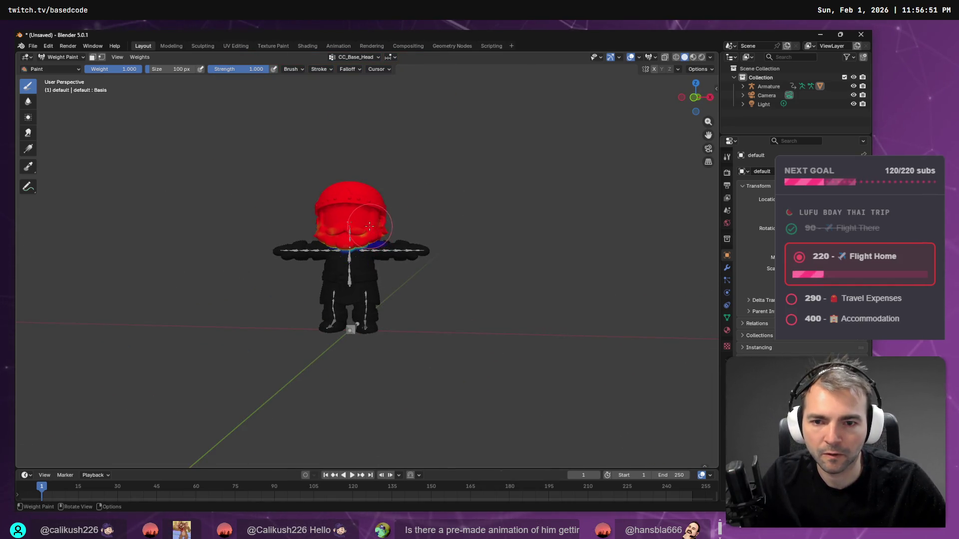
scroll(367, 230, "up", 6)
left_click_drag(360, 153, 346, 160)
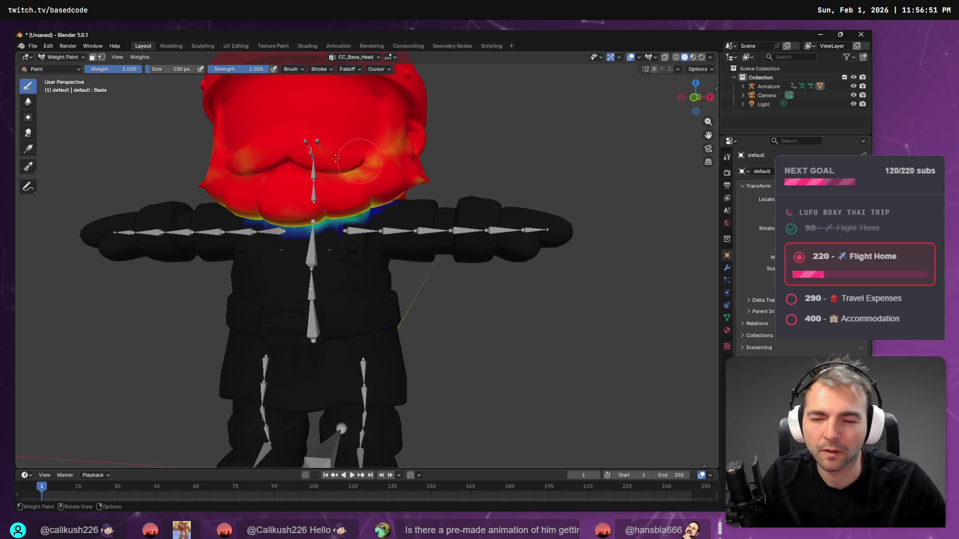
left_click(34, 47)
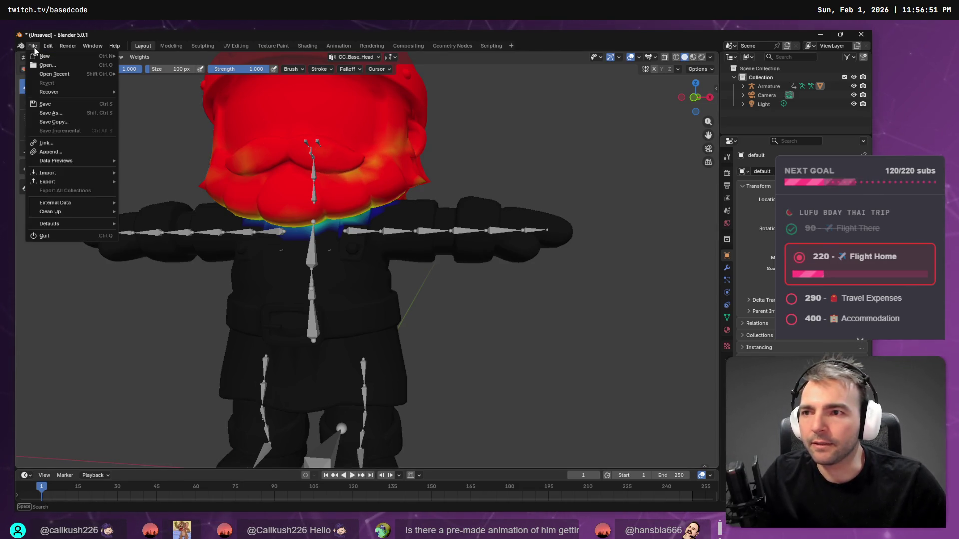
- Enter Edit Mode, add the armature to the selection, and start an FBX export
key("Tab")
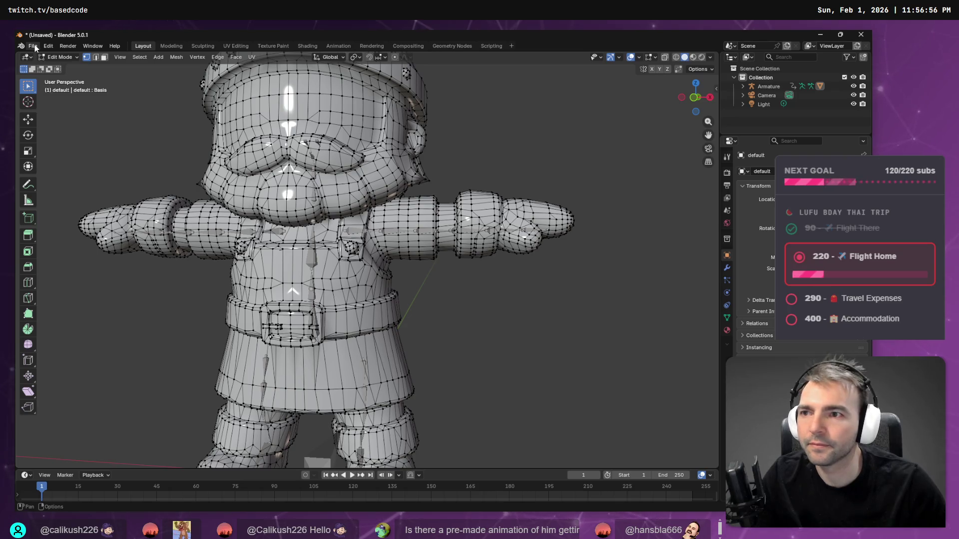
left_click(768, 86)
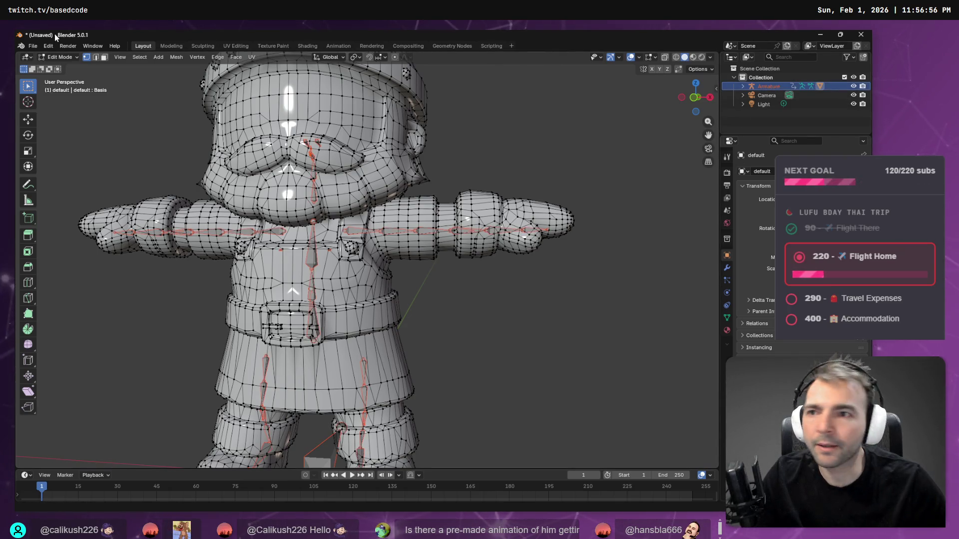
left_click(33, 46)
mouse_move(58, 182)
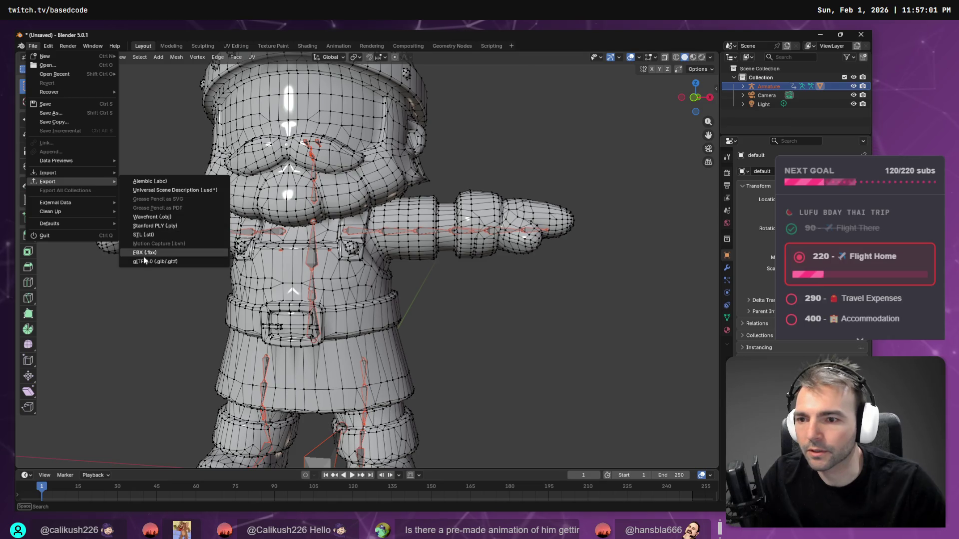
left_click(143, 257)
- Limit the FBX export to selected objects of types Armature, Mesh and Other
left_click(582, 130)
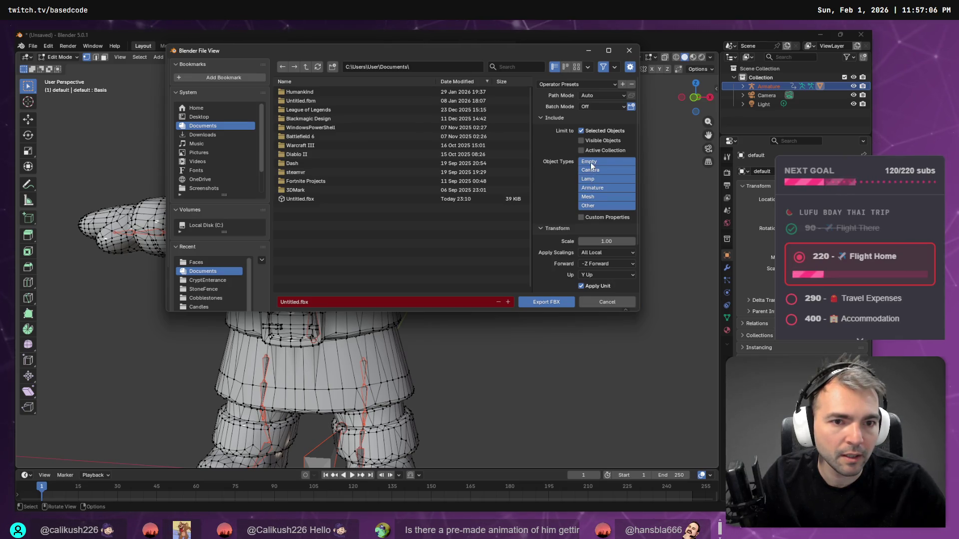
left_click(594, 188)
left_click(594, 197)
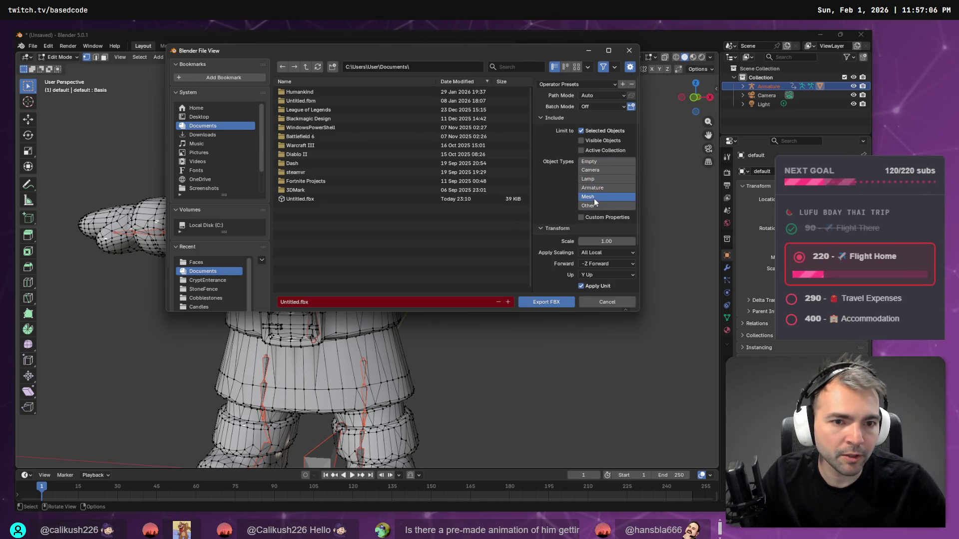
left_click(595, 205, "shift")
left_click(595, 188, "shift")
scroll(595, 208, "down", 3)
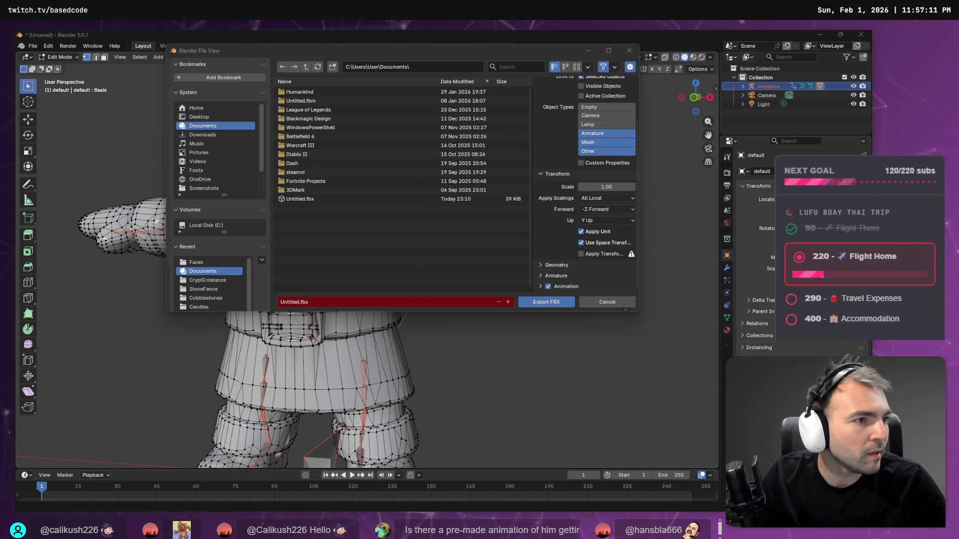
- Export over Blacksmith.fbx in the pasted Villagers Blacksmith folder path
left_click(321, 301)
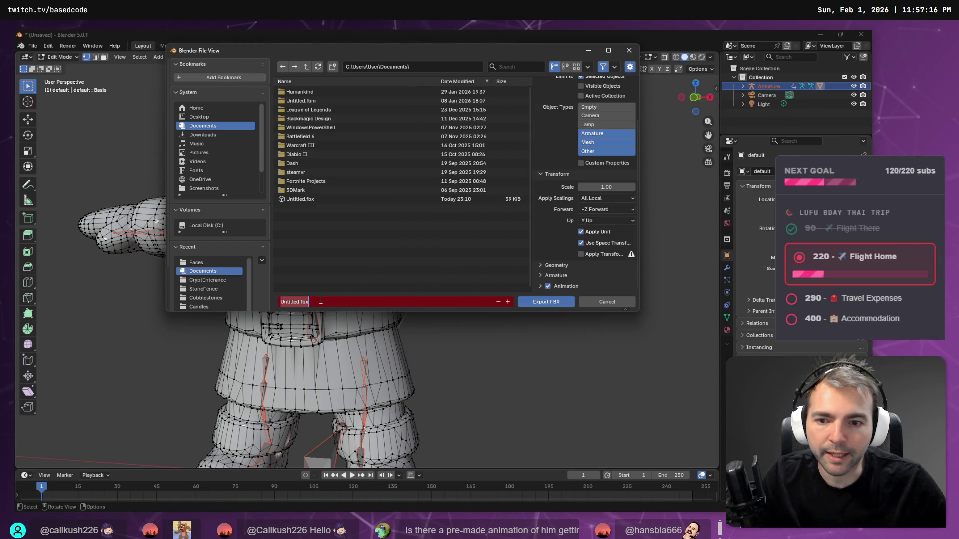
key("Escape")
left_click(421, 67)
key("ctrl+v")
key("Return")
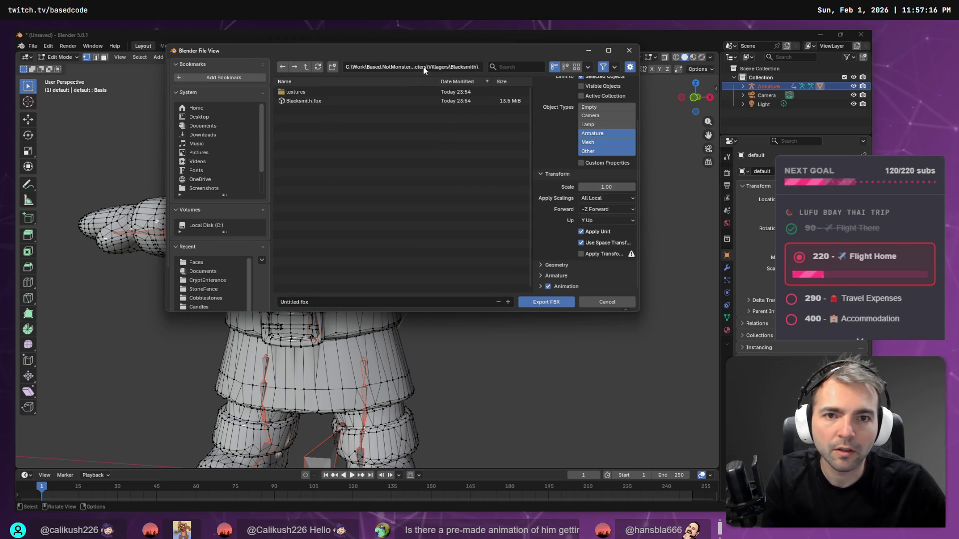
double_click(323, 101)
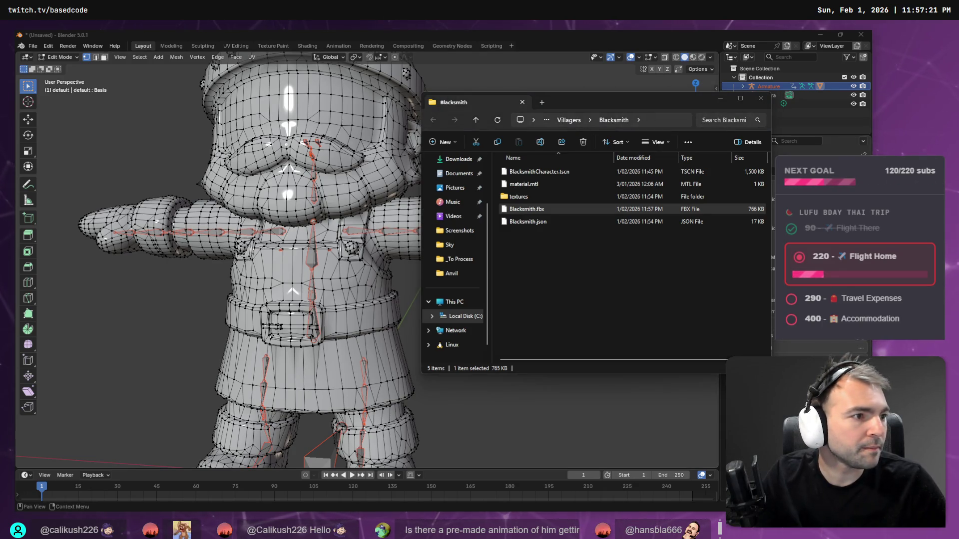
key("alt+Tab")
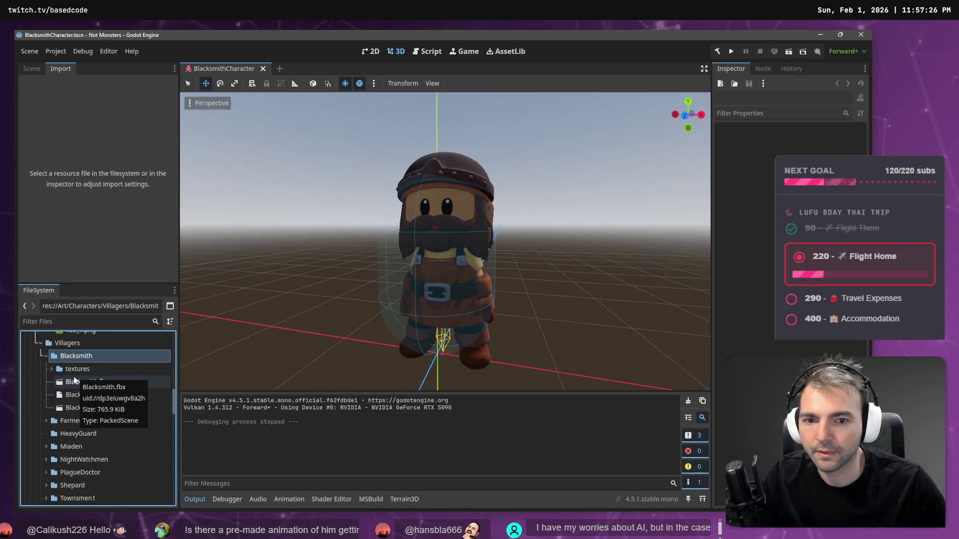
- Inspect import settings for Blacksmith.fbx and its Material_Pbr metallic alpha texture
left_click(93, 382)
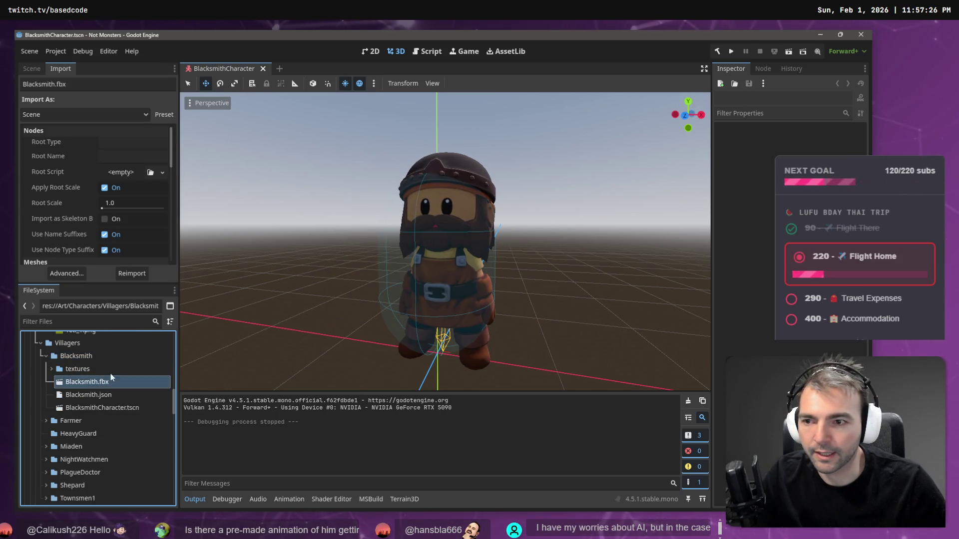
left_click(50, 369)
left_click(57, 382)
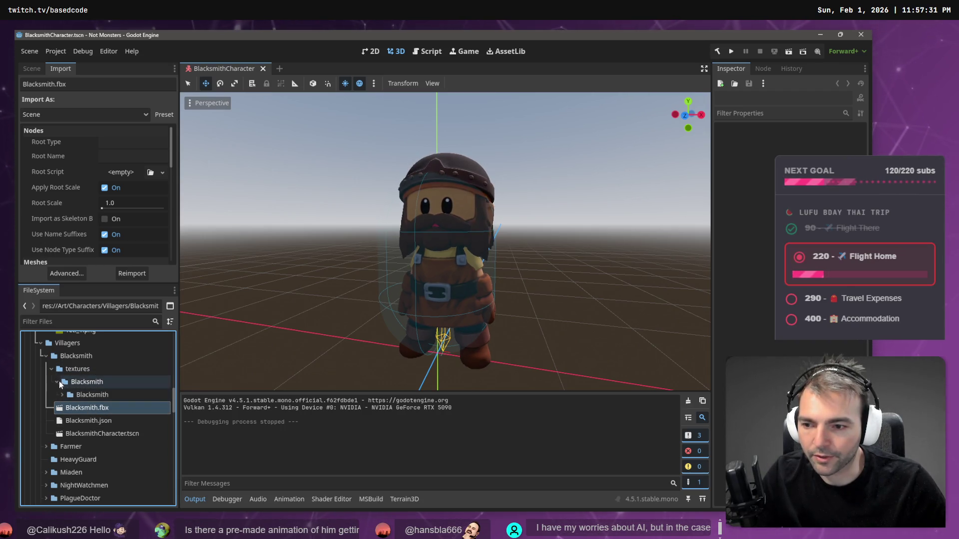
left_click(62, 395)
left_click(67, 408)
left_click(74, 421)
scroll(101, 422, "down", 1)
scroll(102, 422, "down", 2)
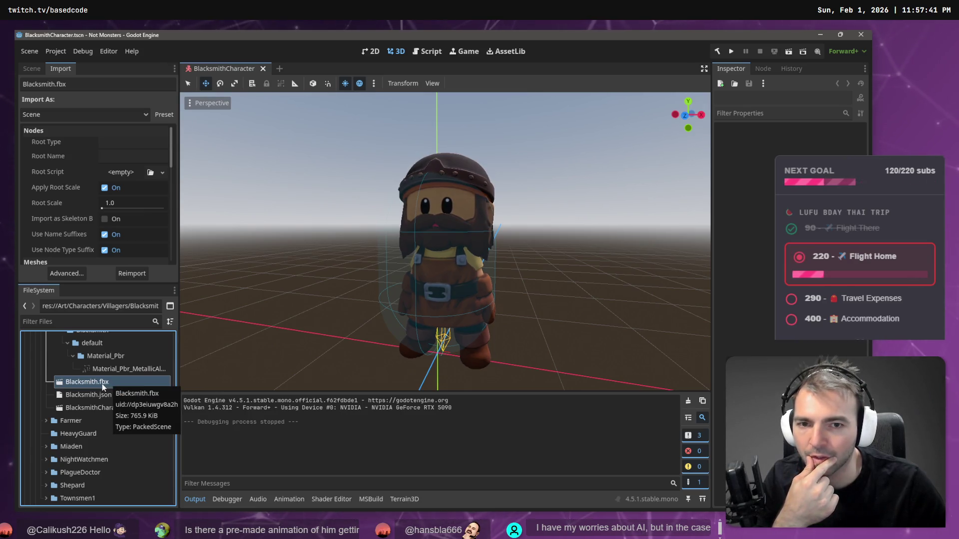
left_click(104, 367)
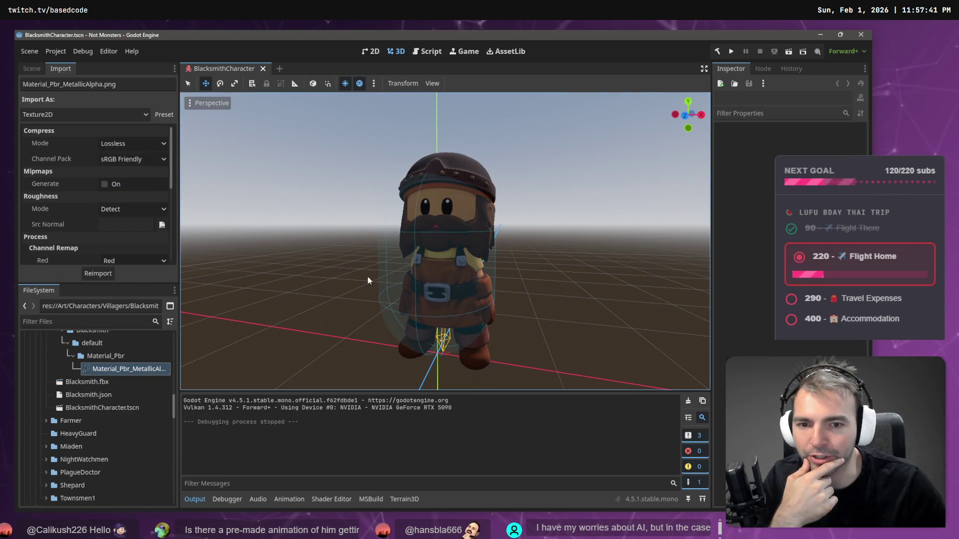
- Collapse the Yeti and texture folders, try placing Blacksmith.fbx in the scene, and undo it
mouse_move(365, 250)
left_mouse_down()
mouse_move(416, 256)
mouse_move(372, 255)
left_mouse_up()
scroll(115, 368, "up", 3)
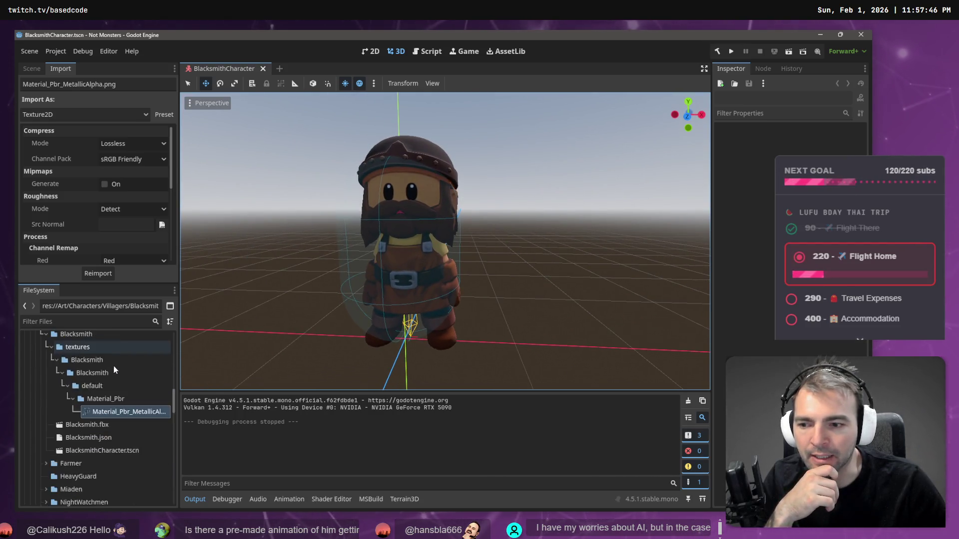
left_click(38, 343)
scroll(77, 372, "up", 5)
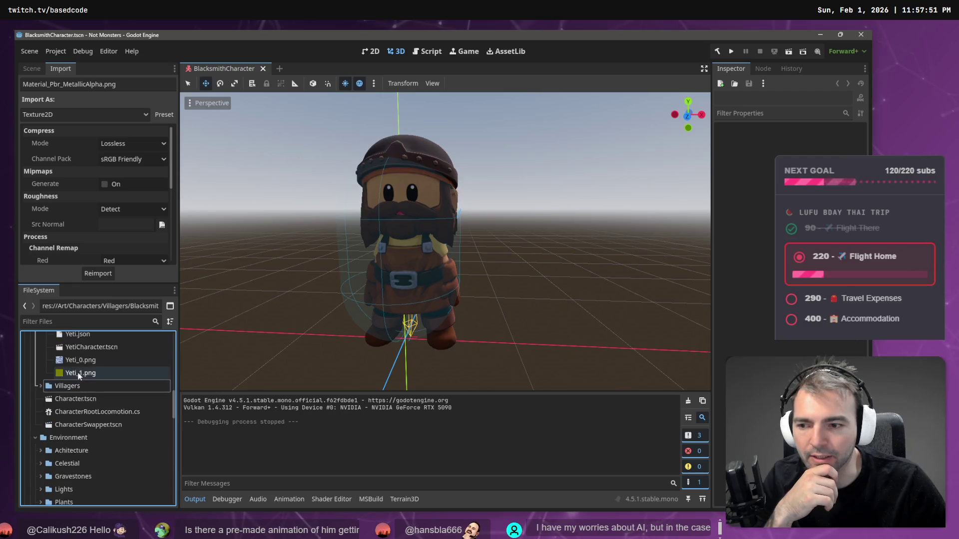
scroll(91, 409, "down", 2)
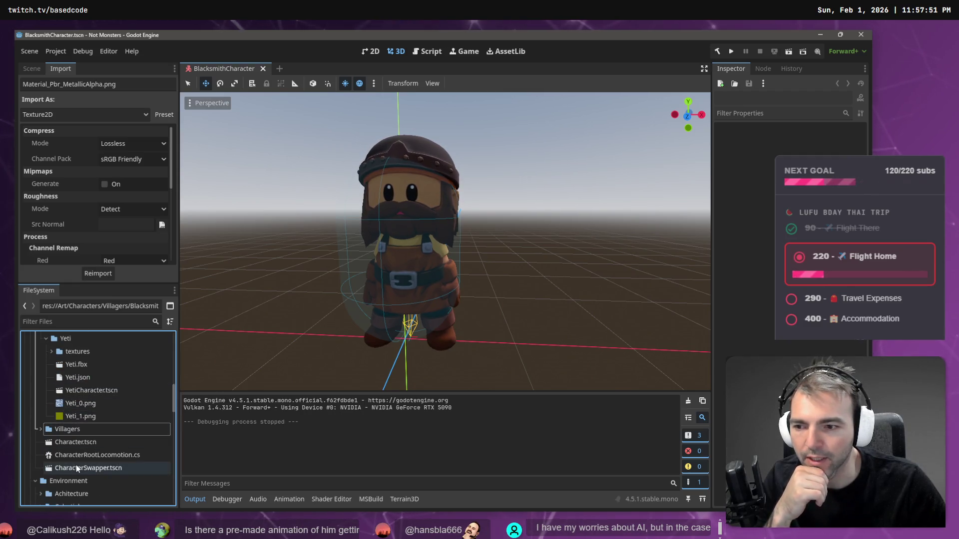
scroll(57, 394, "up", 2)
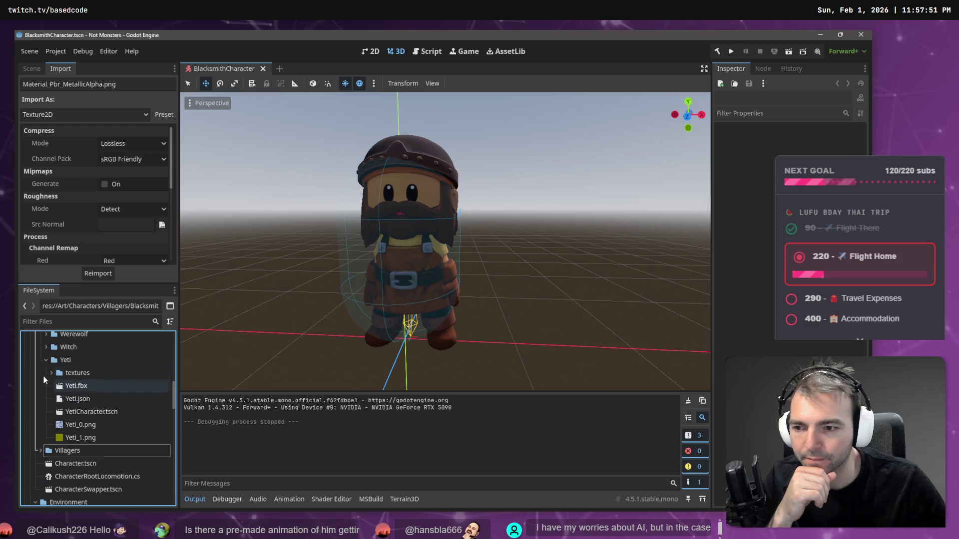
left_click(46, 360)
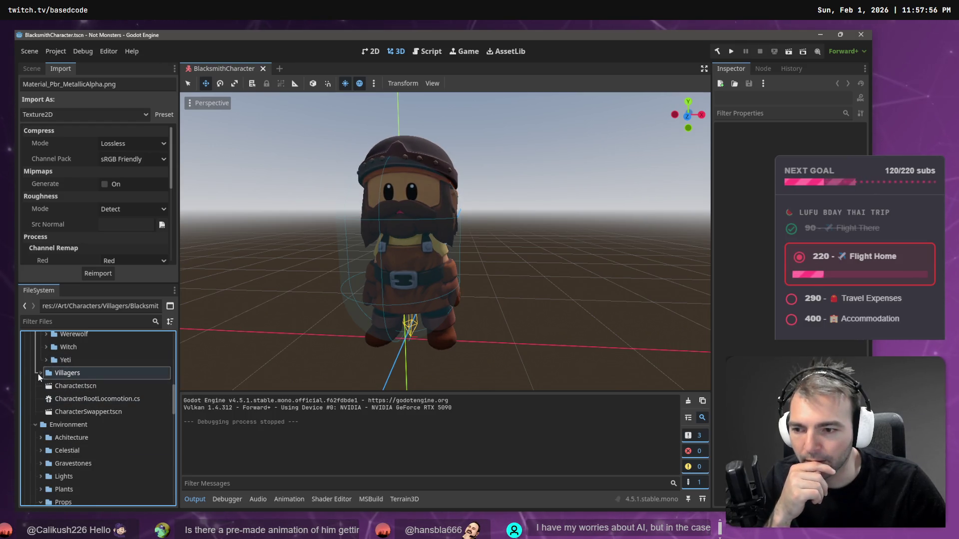
left_click(38, 374)
left_click(51, 400)
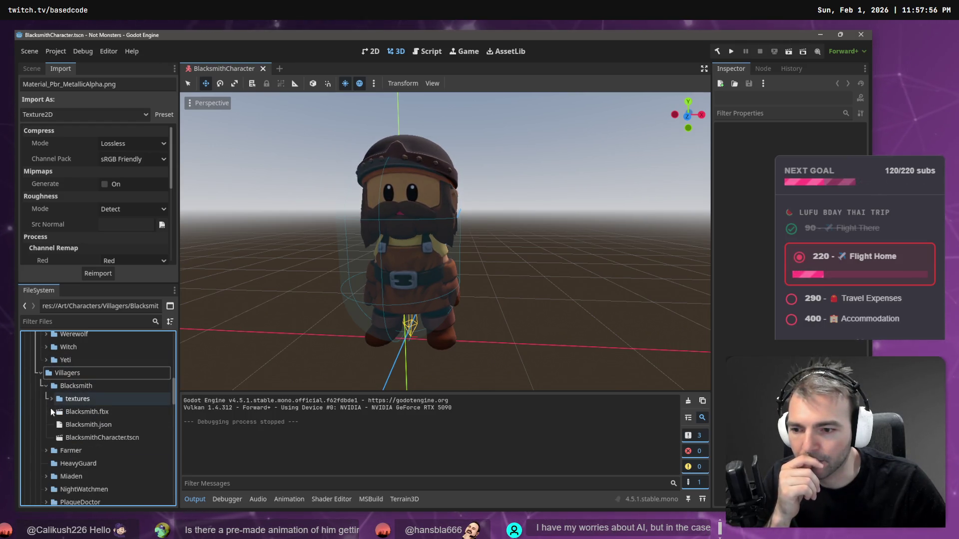
left_click(85, 412)
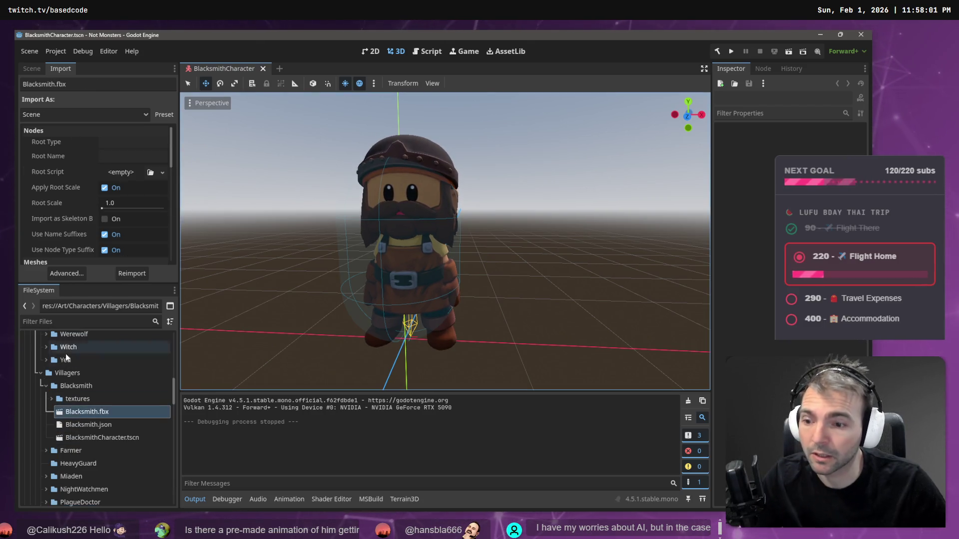
mouse_move(175, 407)
left_mouse_down()
mouse_move(503, 343)
mouse_move(595, 295)
left_mouse_up()
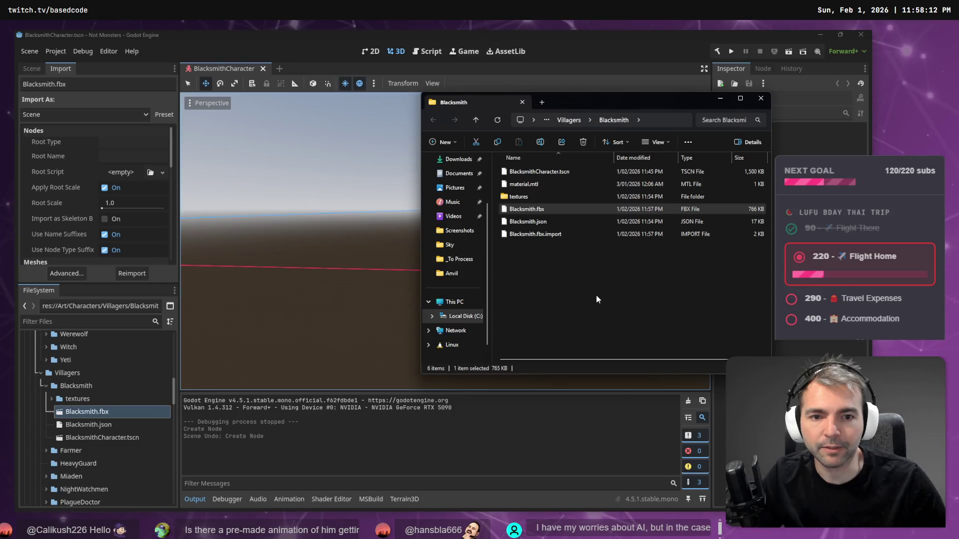
key("ctrl+z")
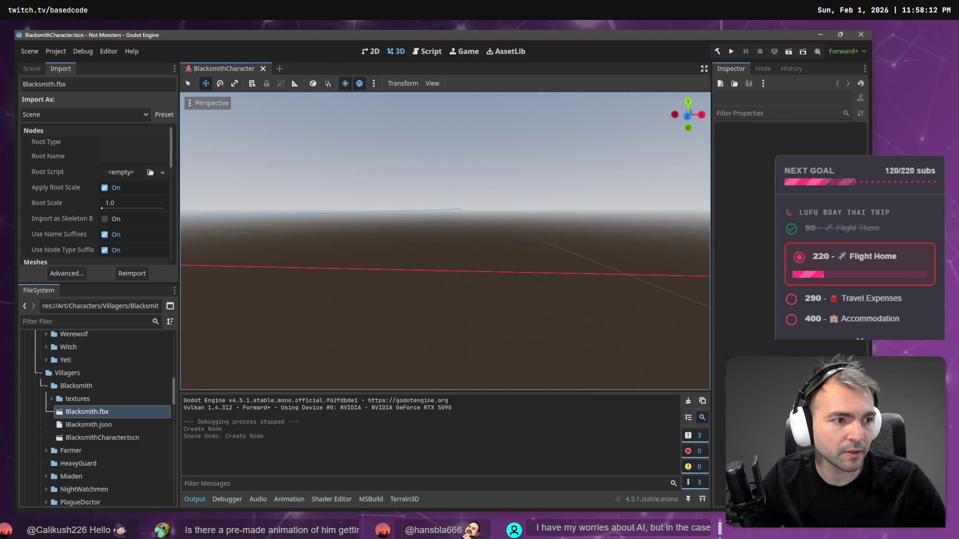
- Quit Blender without saving and close AccuRIG
key("alt+Tab")
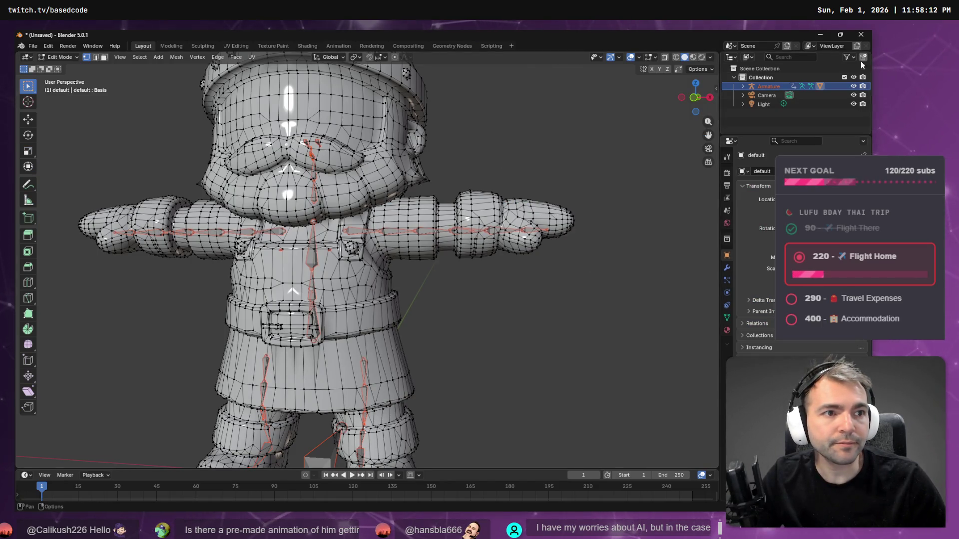
left_click(860, 34)
left_click(453, 291)
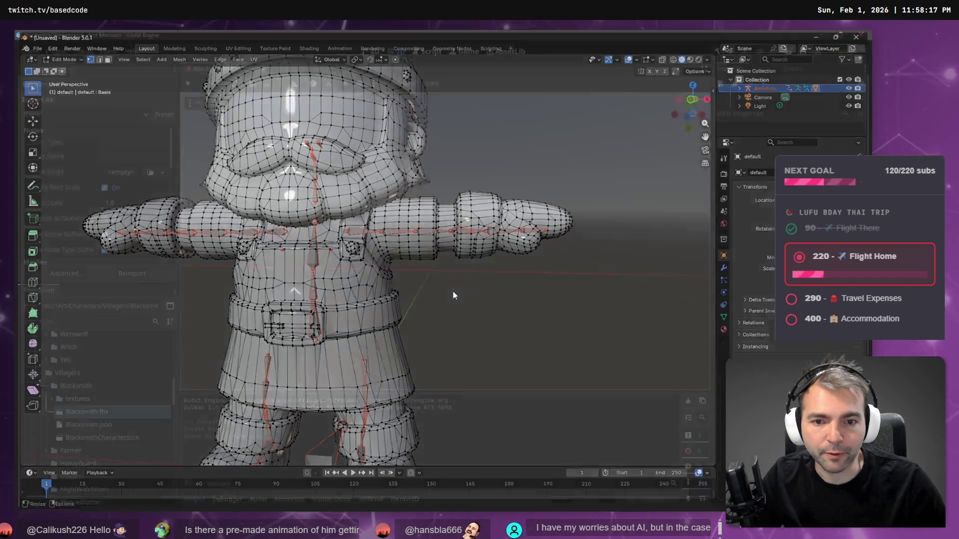
key("alt+Tab")
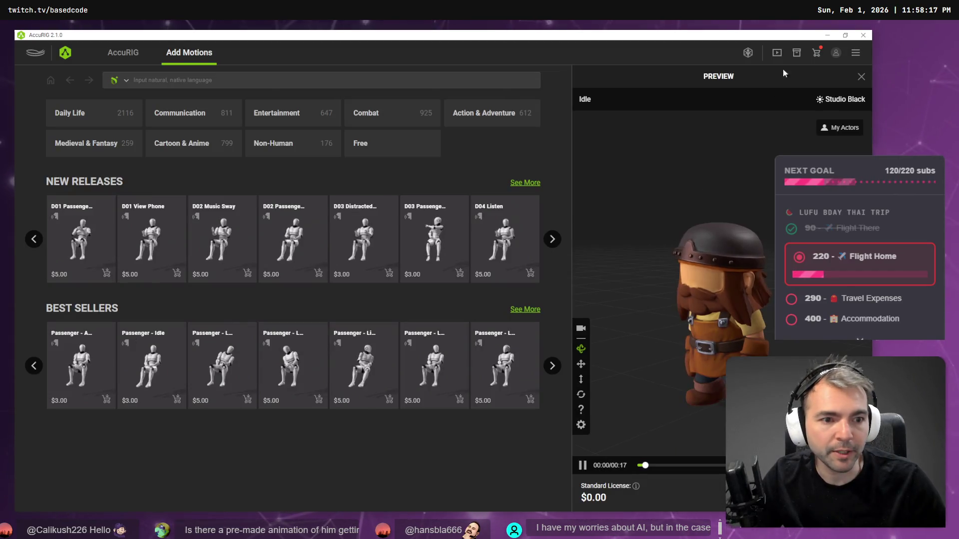
key("alt+F4")
left_click(403, 294)
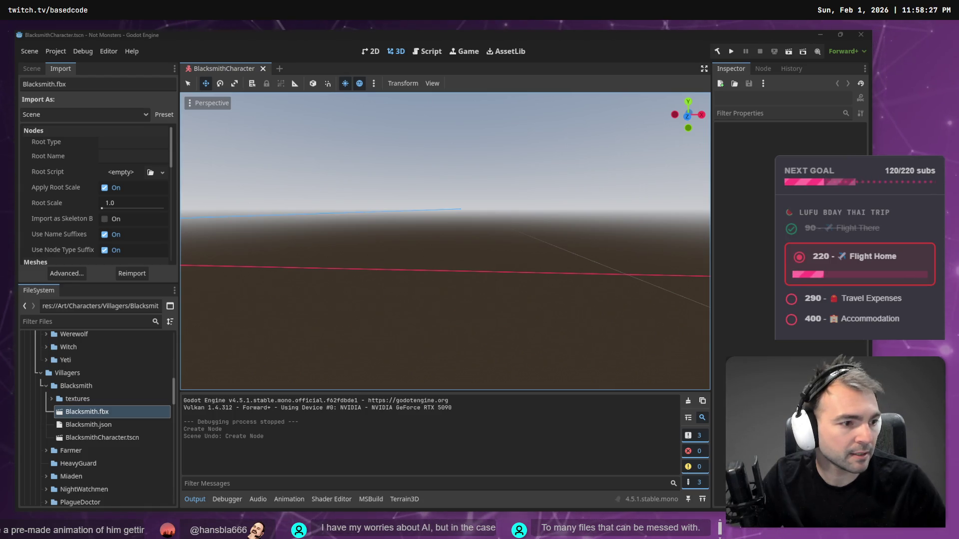
- Show the BlacksmithCharacter scene tree in Godot and select the Blacksmith folder
left_click(551, 34)
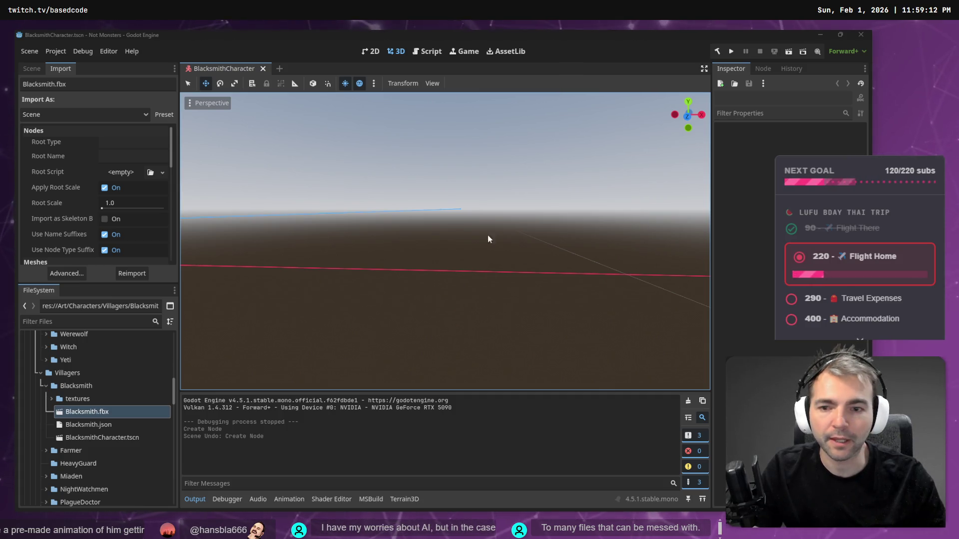
left_click(32, 69)
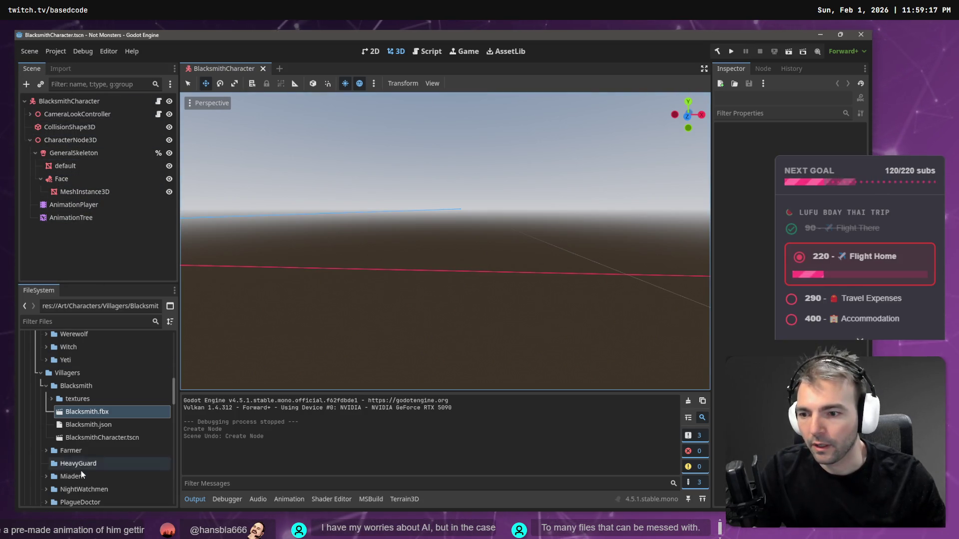
left_click(81, 387)
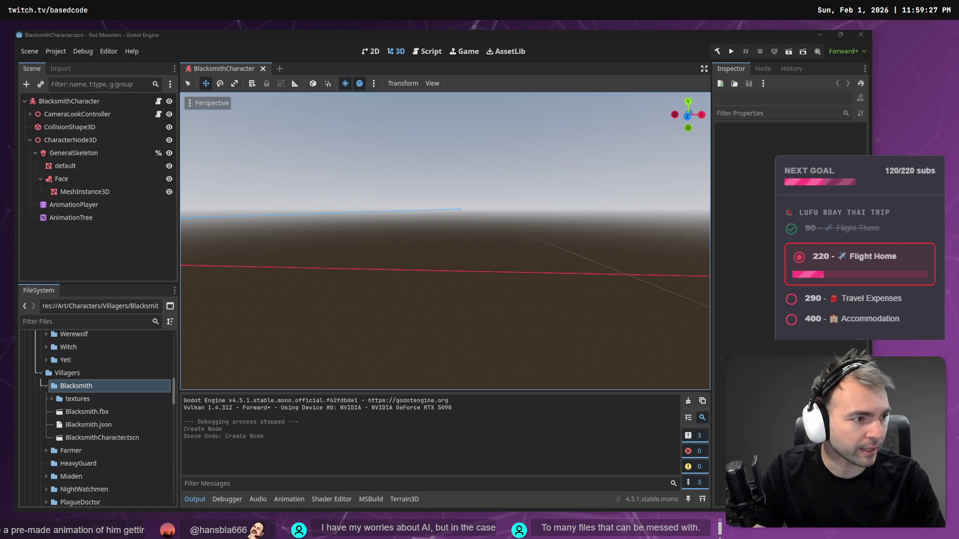
key("alt+Tab")
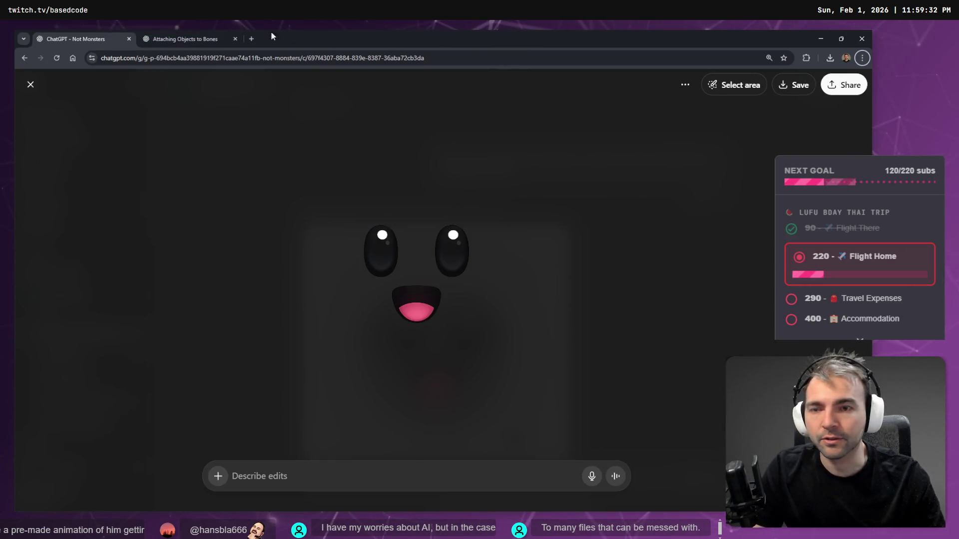
- Pan to the Villagers board and download the original Blacksmith image
key("alt+Tab")
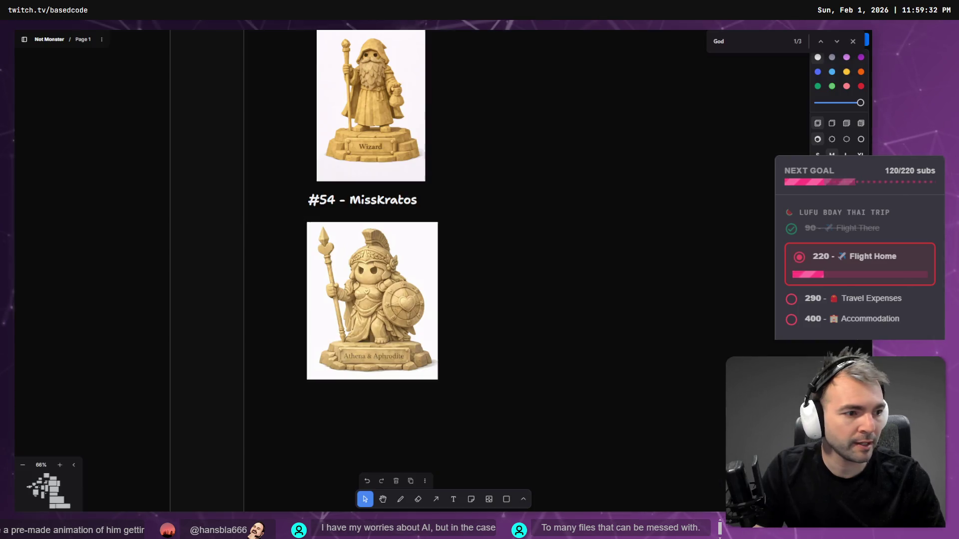
scroll(400, 284, "down", 5)
scroll(400, 283, "down", 5)
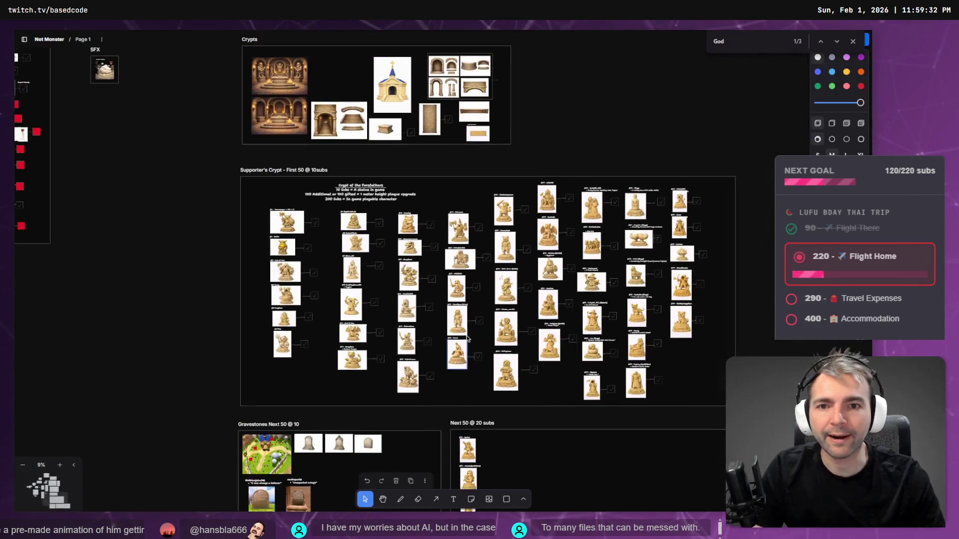
scroll(252, 340, "up", 10)
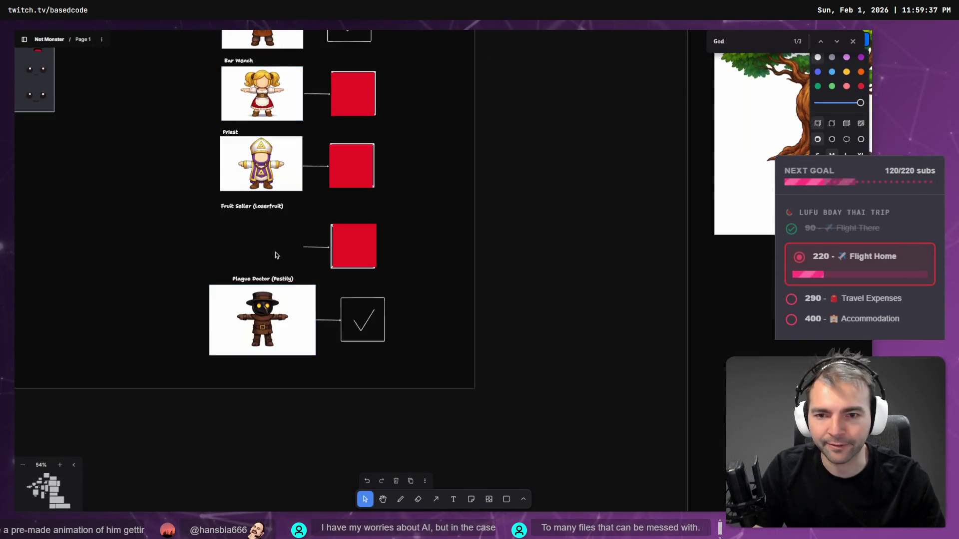
scroll(274, 253, "down", 5)
left_click_drag(280, 503, 289, 333)
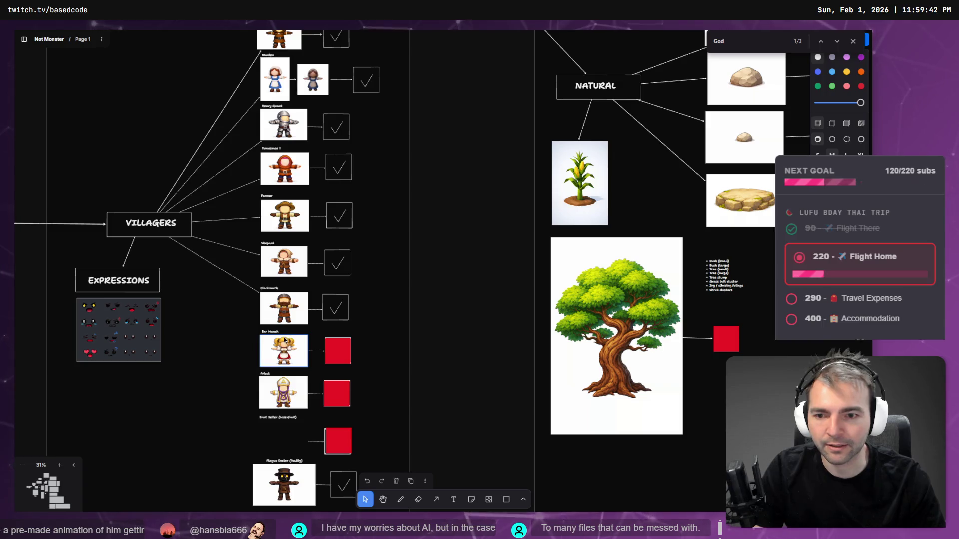
left_click(283, 302)
right_click(283, 299)
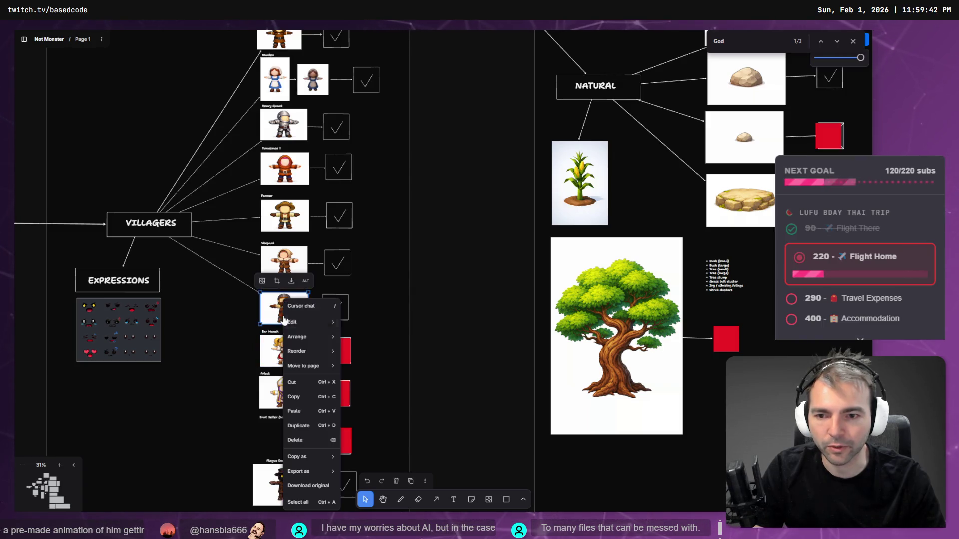
left_click(323, 485)
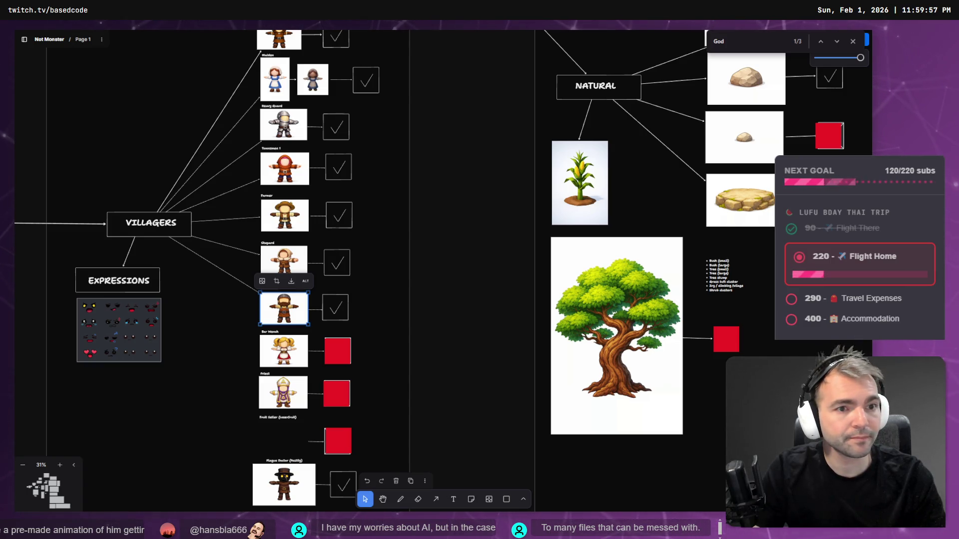
left_click(679, 211)
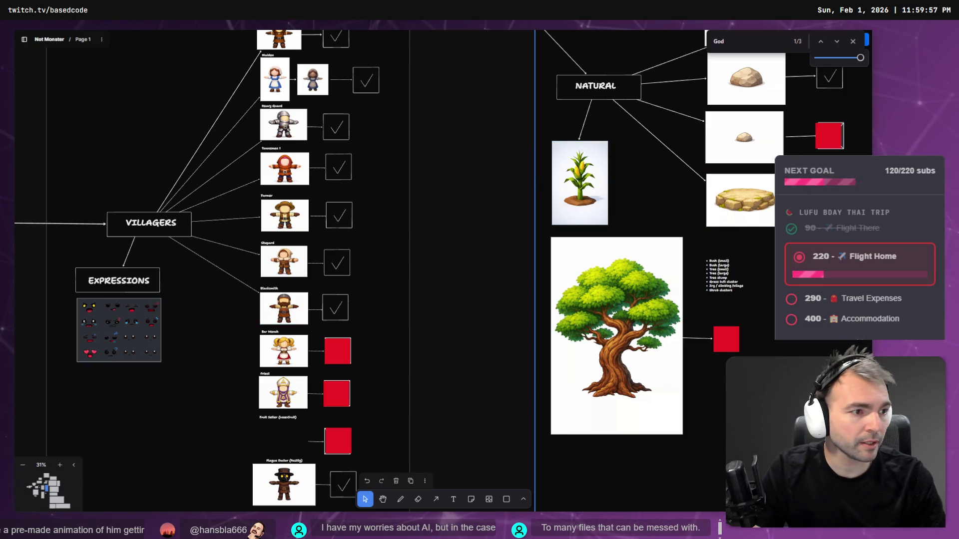
key("alt+Tab")
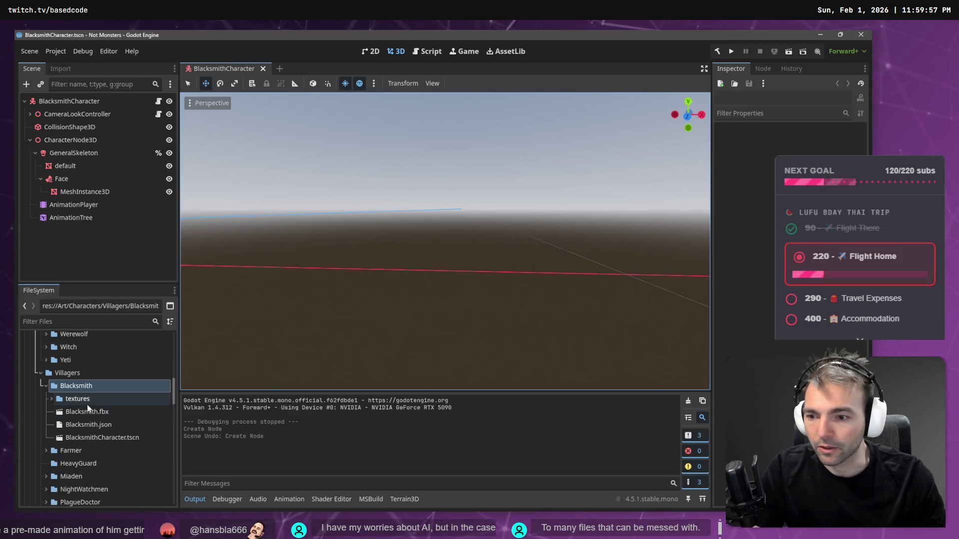
- Delete the textures folder, Blacksmith.fbx and Blacksmith.json from the project
left_click(93, 411)
left_click(88, 399, "ctrl")
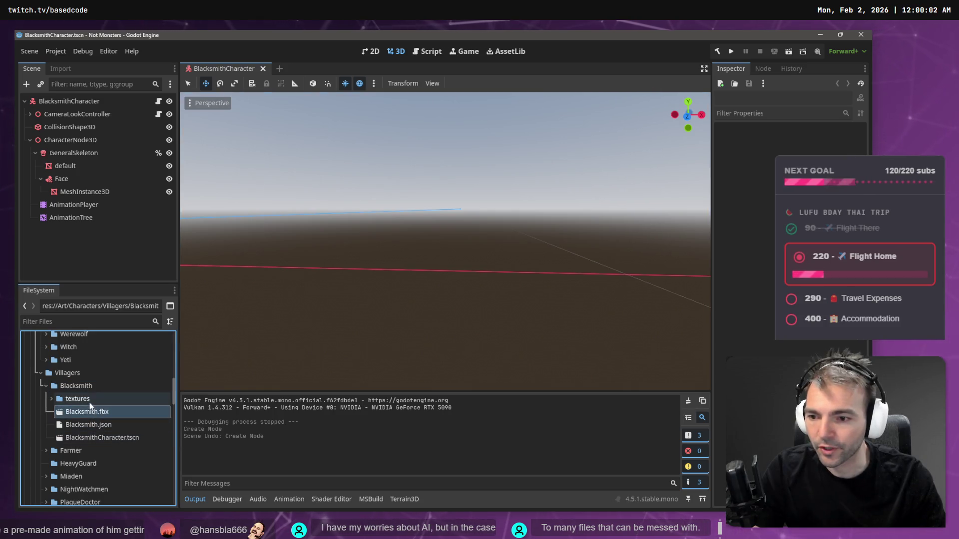
left_click(90, 424, "ctrl")
key("Delete")
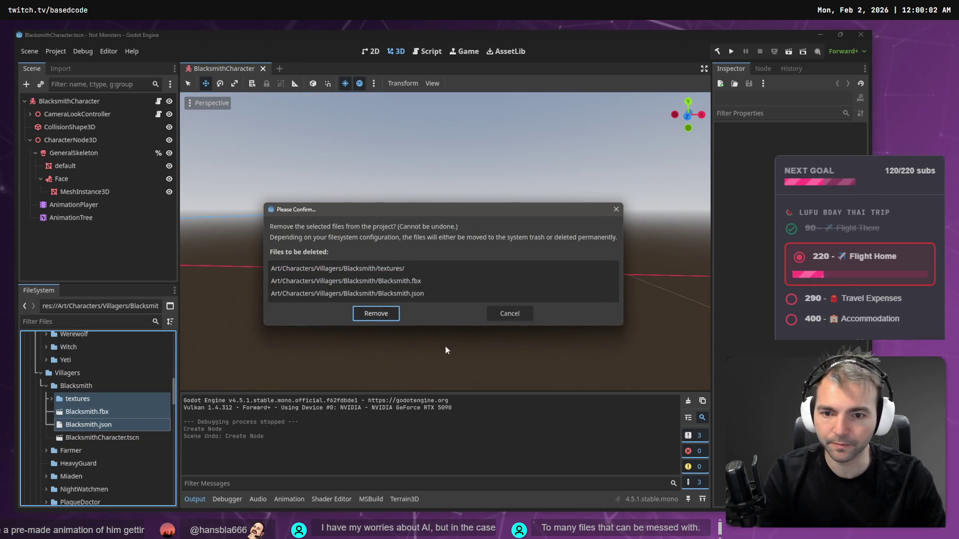
left_click(374, 313)
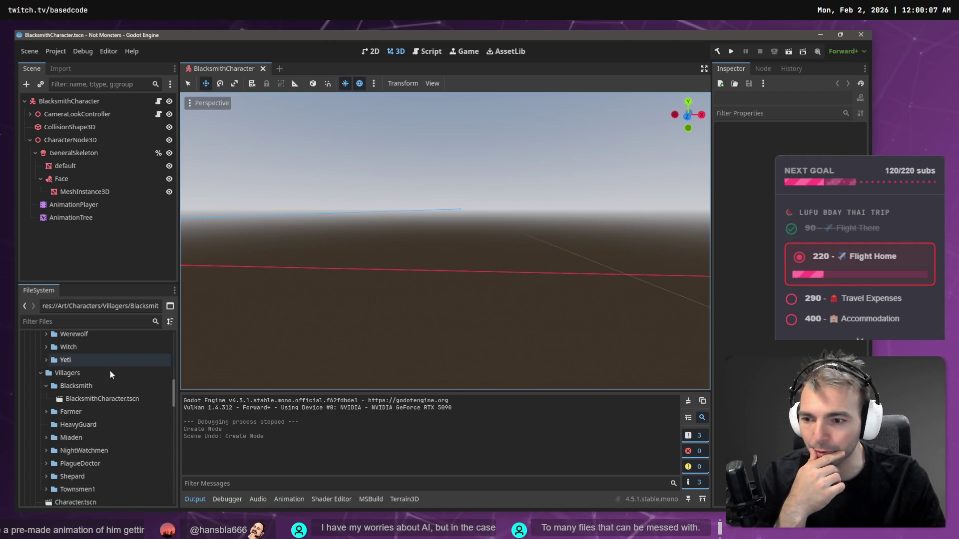
- Filter project files by 'Charac' and open CharacterSwapper.tscn
left_click(64, 70)
left_click(25, 69)
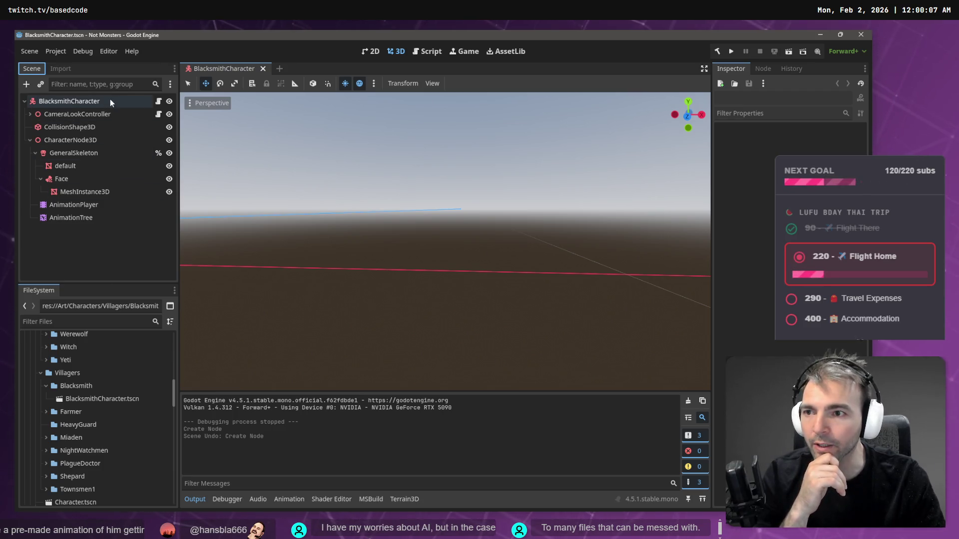
left_click(104, 321)
type("Charac")
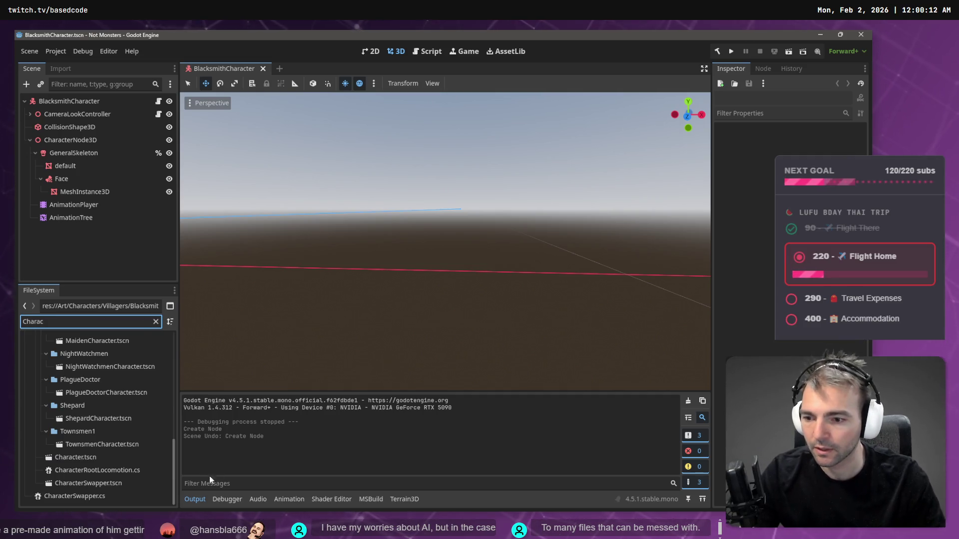
double_click(88, 484)
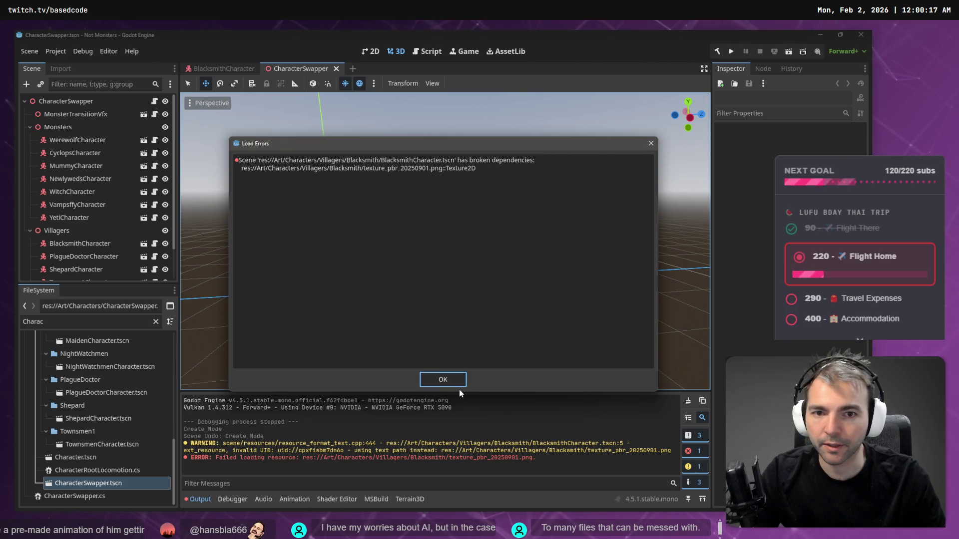
- Dismiss the load error and delete the BlacksmithCharacter node from the scene
left_click(452, 383)
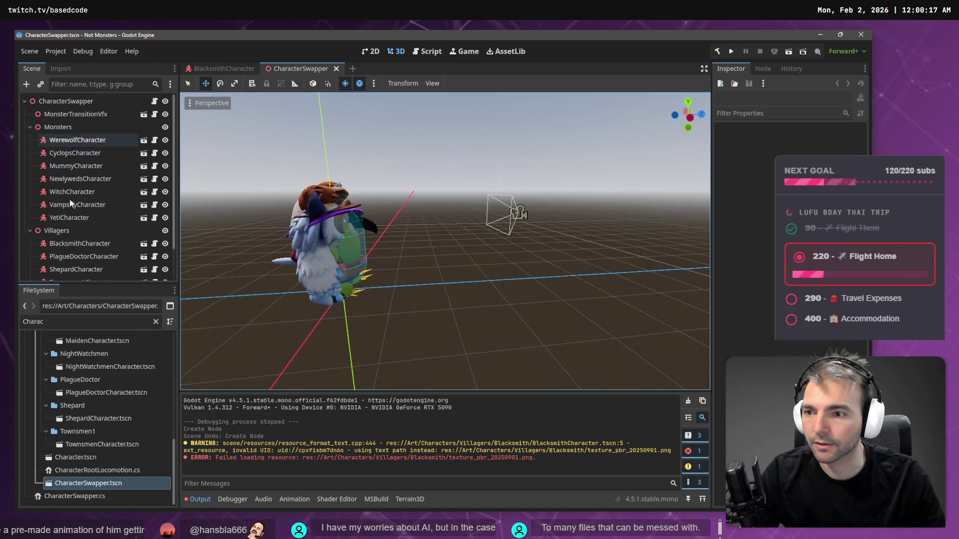
scroll(70, 197, "down", 3)
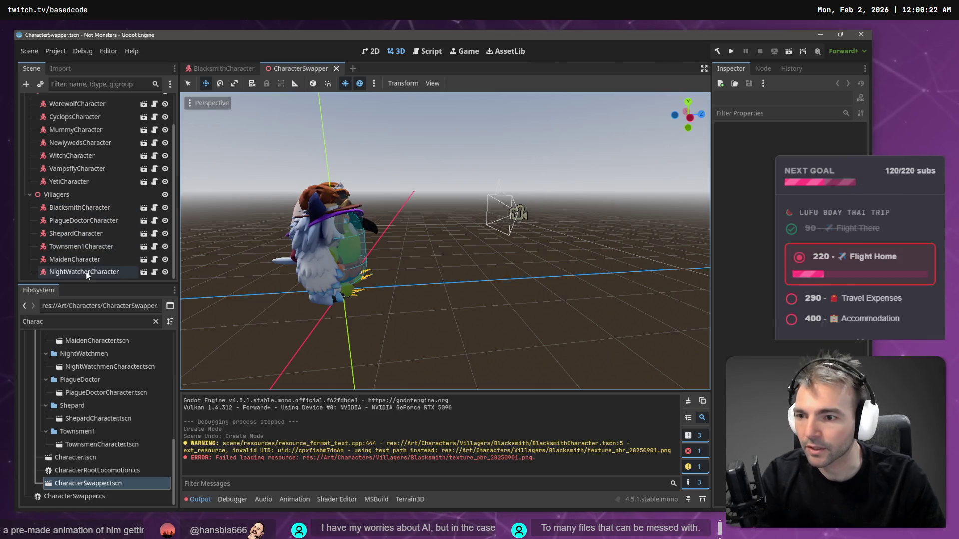
left_click(75, 208)
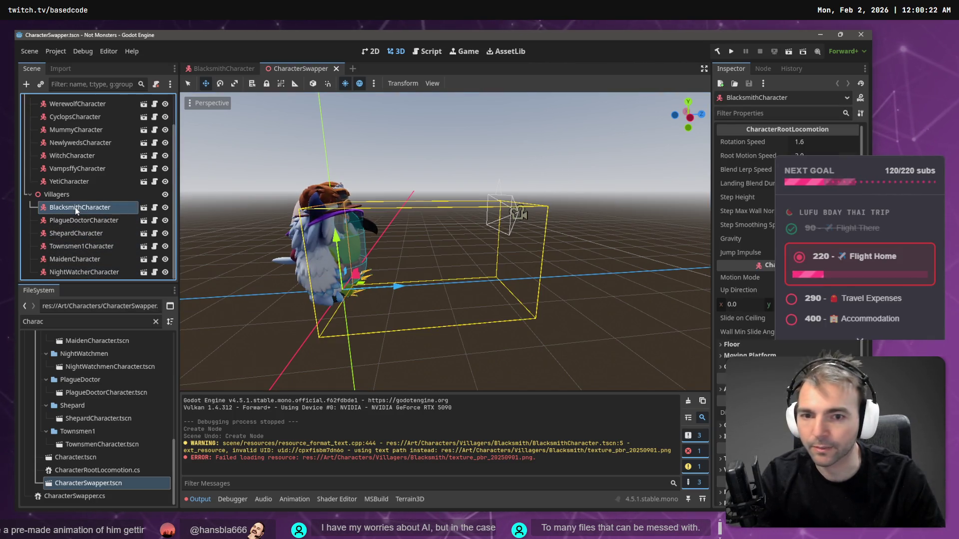
key("Delete")
left_click(424, 299)
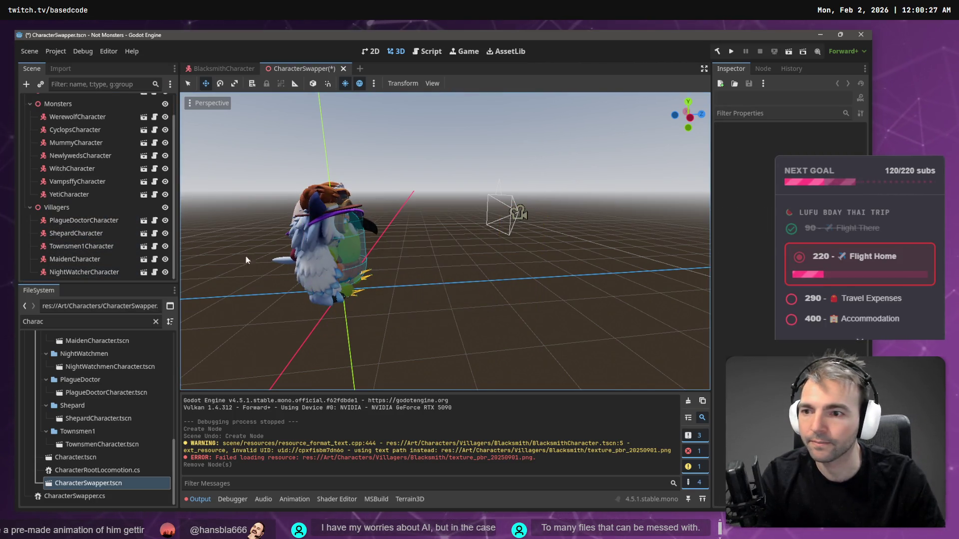
- Open the ShepardCharacter scene in the editor
left_click(83, 221)
left_click(76, 233)
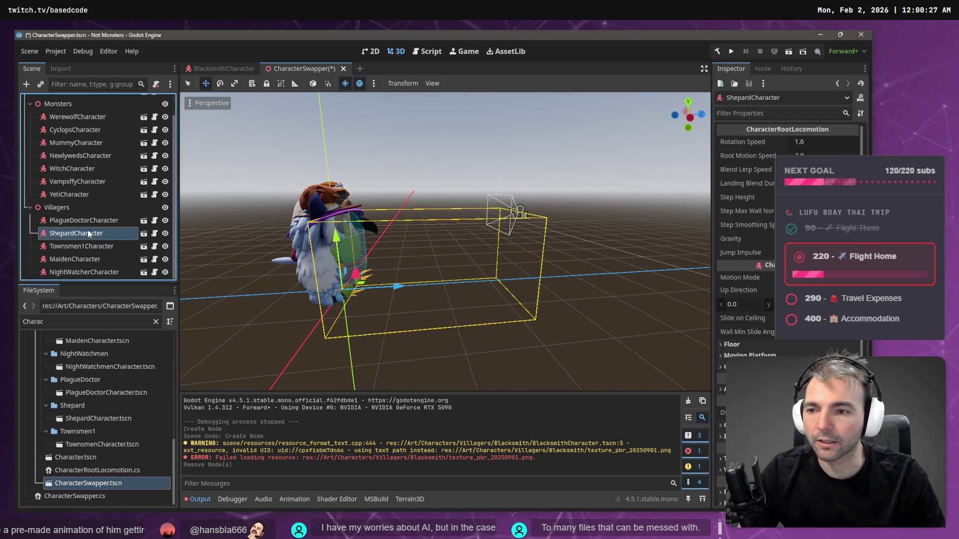
left_click(144, 234)
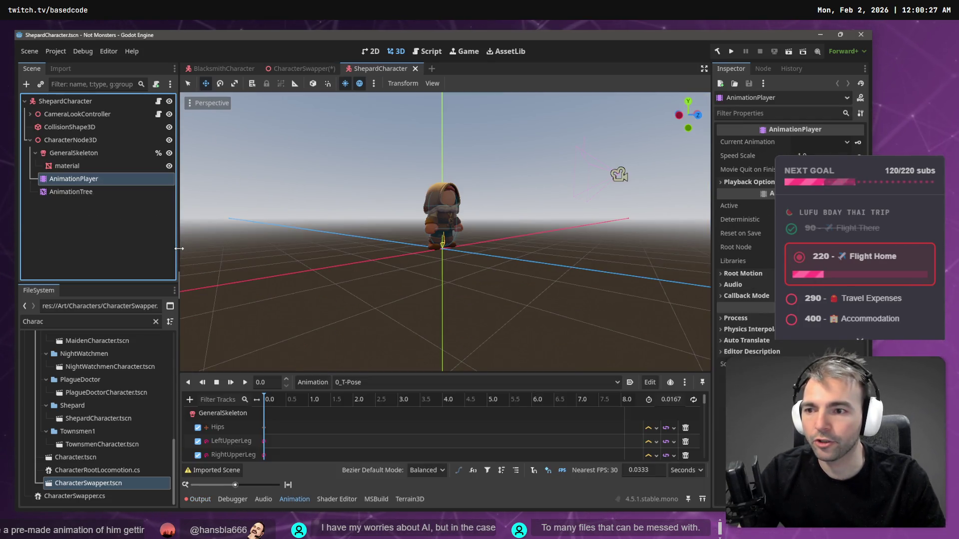
- Instance Face.tscn as a child of CharacterNode3D
left_click(53, 140)
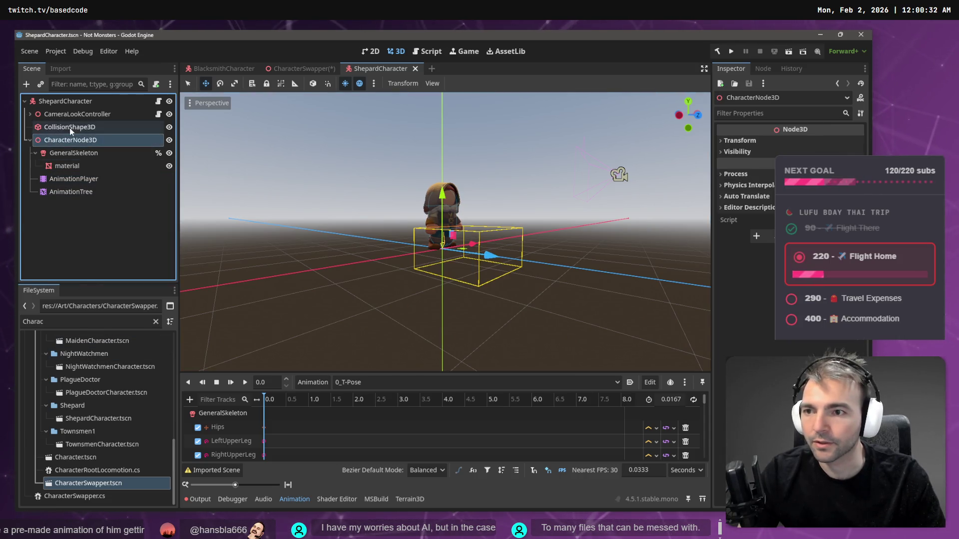
right_click(70, 141)
left_click(124, 163)
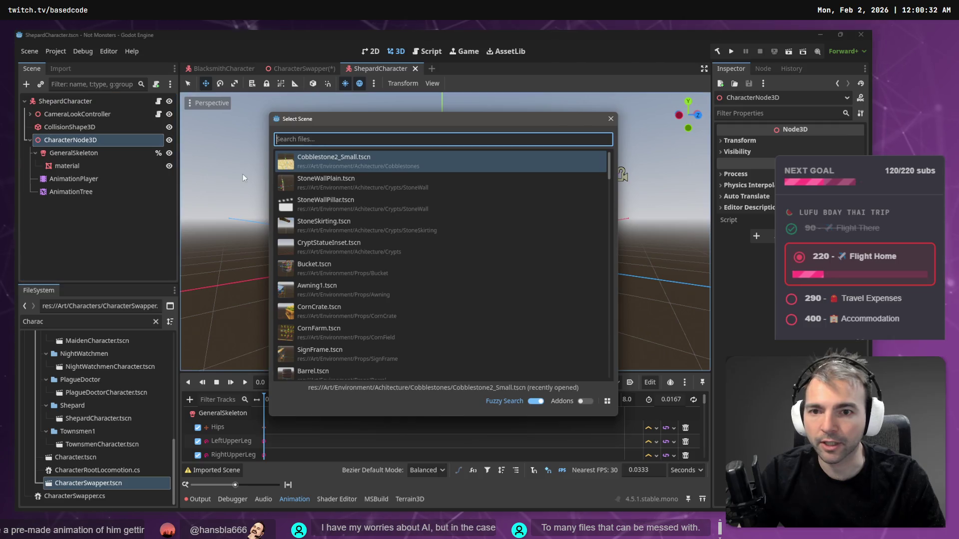
type("Face")
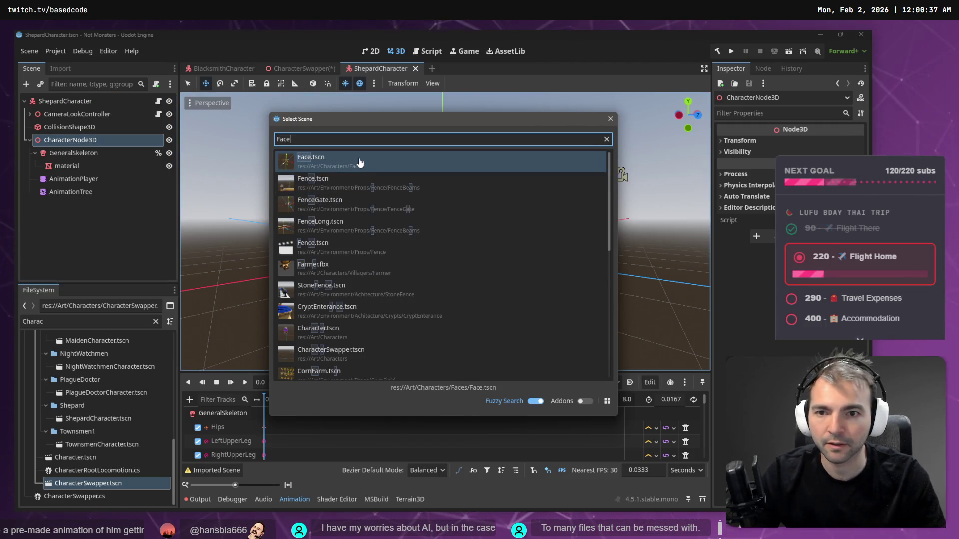
double_click(326, 158)
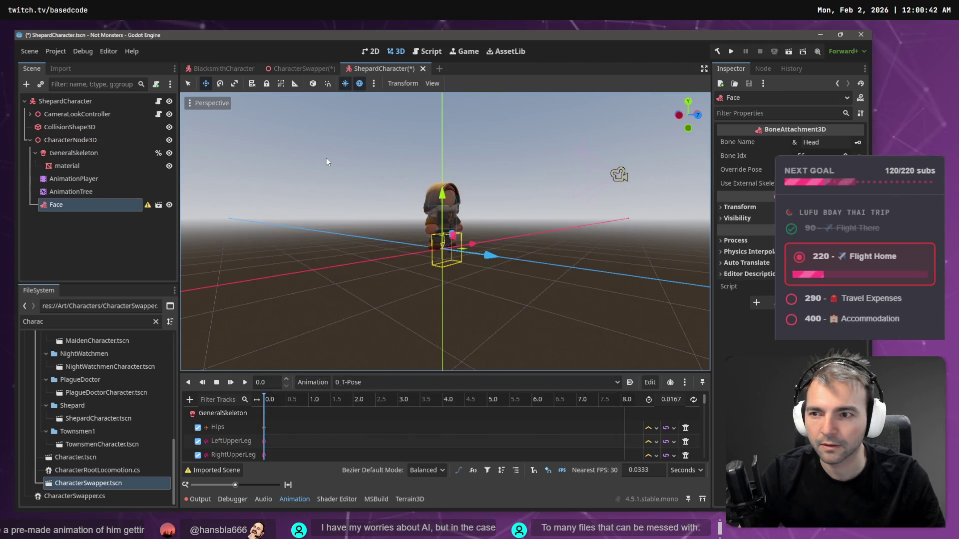
- Move the Face node under GeneralSkeleton, make it local, and frame it in the view
right_click(52, 206)
mouse_move(50, 207)
left_mouse_down()
mouse_move(62, 175)
mouse_move(57, 208)
mouse_move(65, 157)
left_mouse_up()
right_click(64, 183)
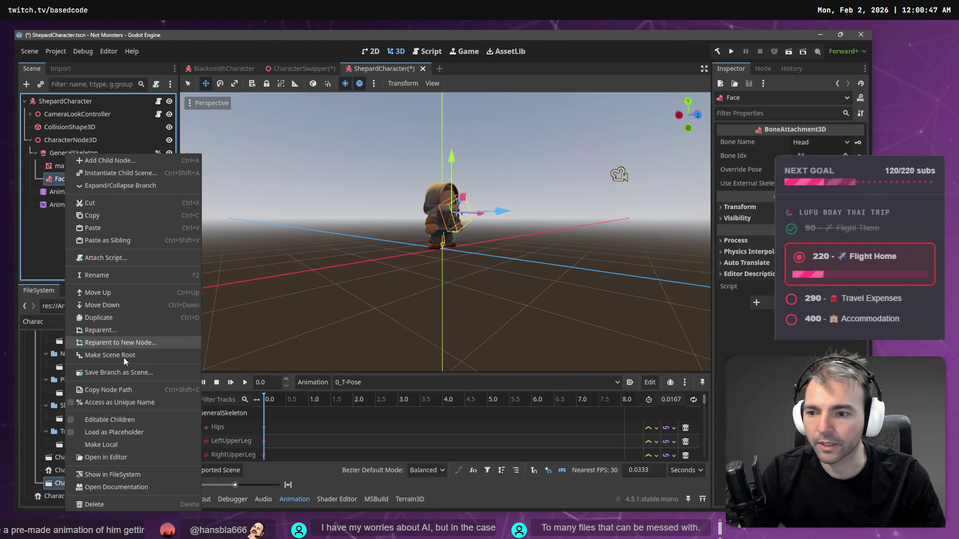
left_click(130, 442)
key("f")
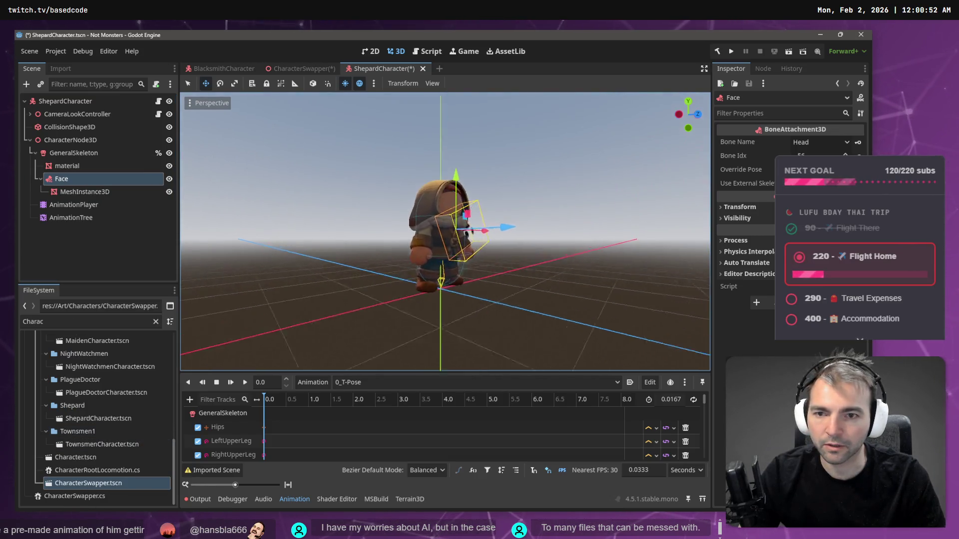
scroll(538, 200, "down", 5)
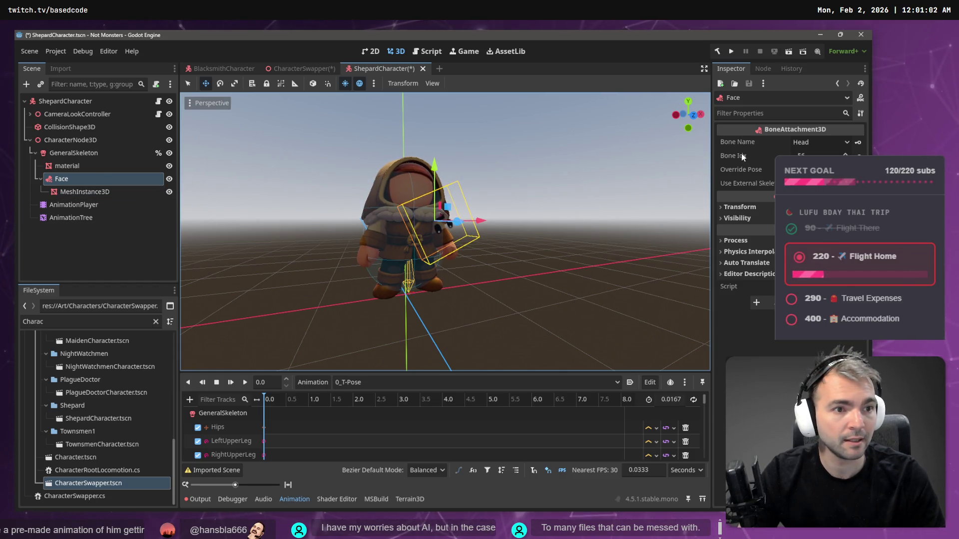
mouse_move(741, 154)
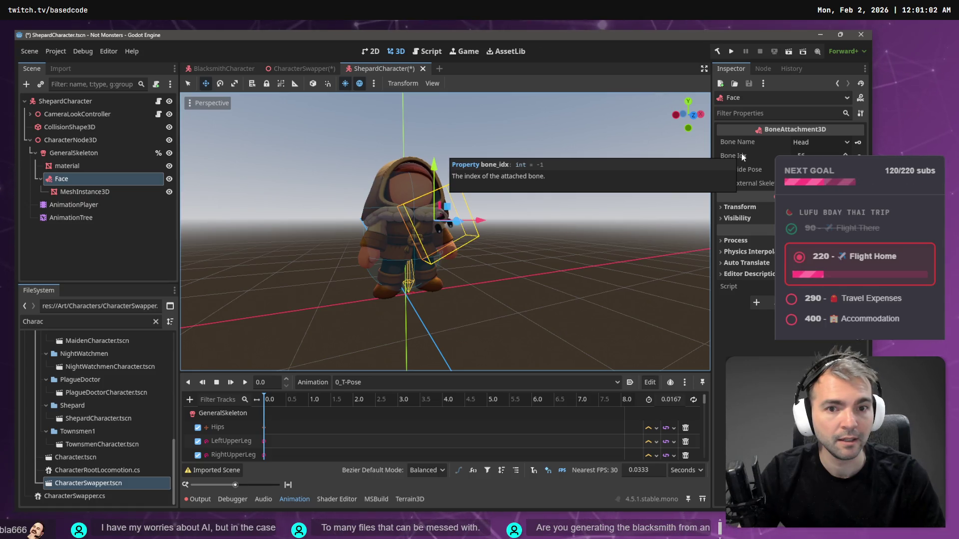
- Attach the Face to the Head bone and select its MeshInstance3D
left_click(818, 142)
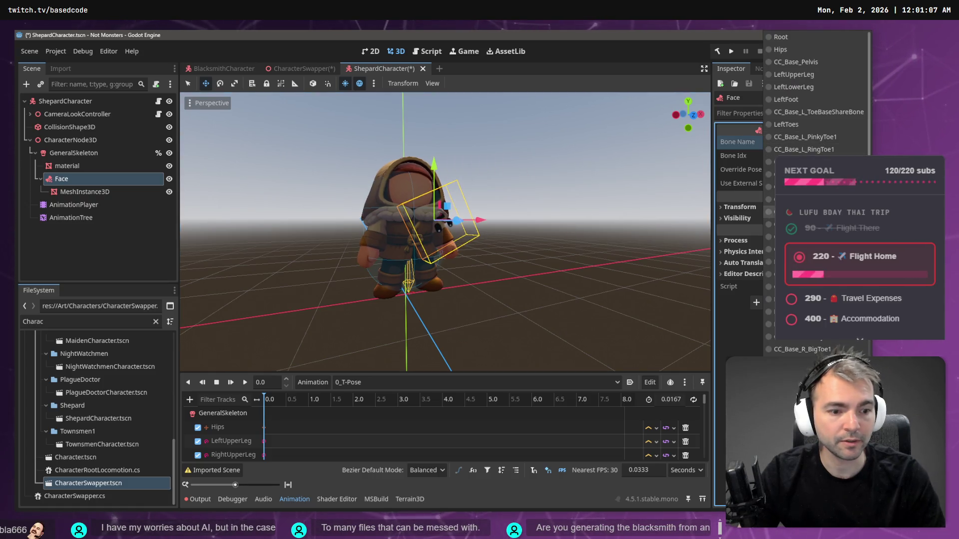
scroll(819, 142, "down", 5)
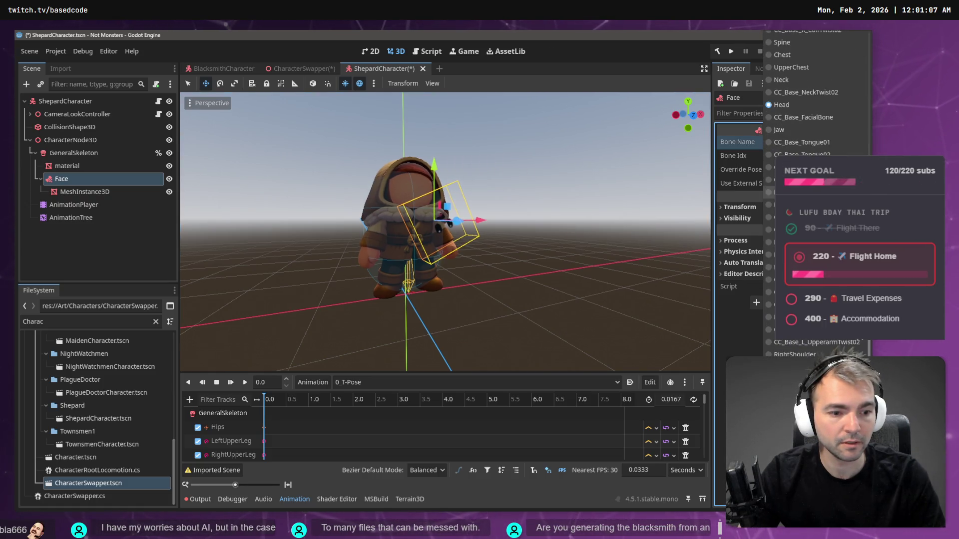
left_click(793, 105)
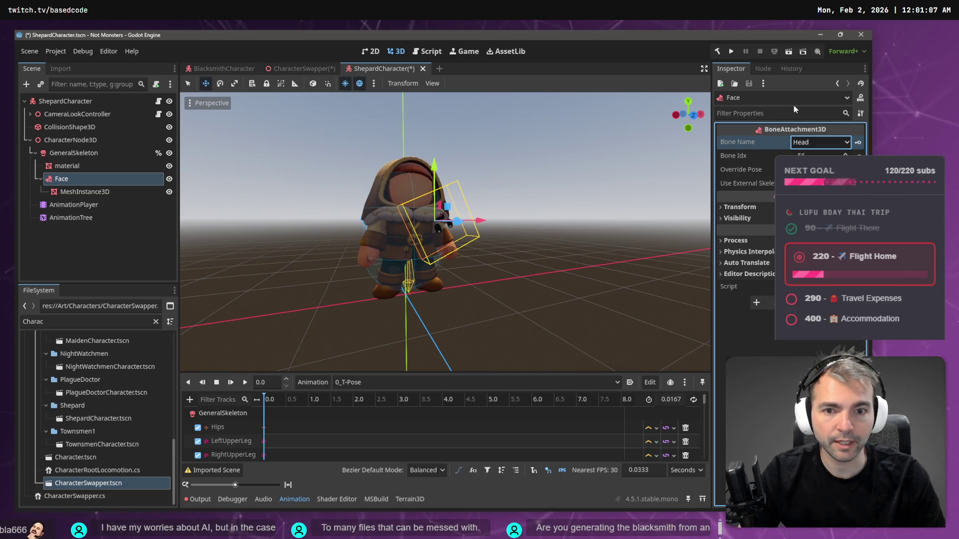
left_click(85, 191)
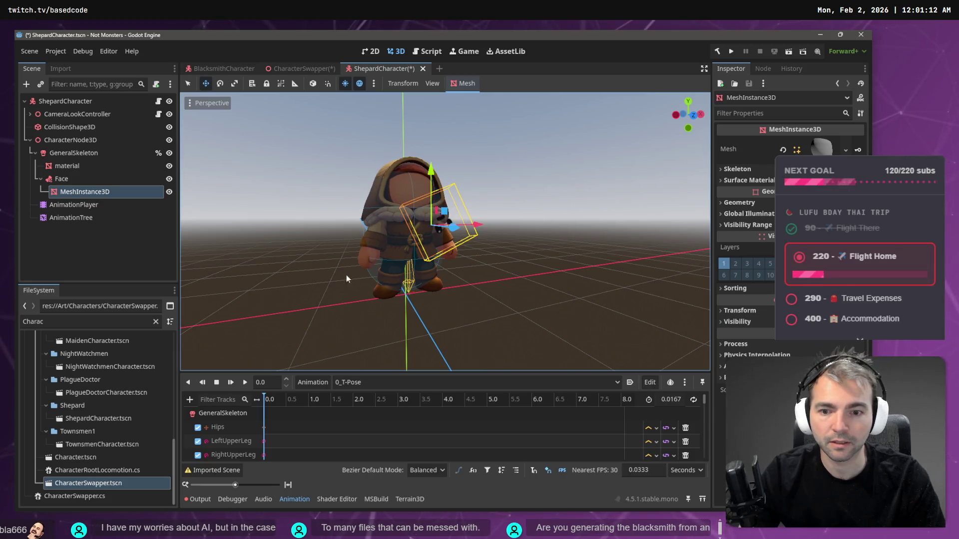
- Preview the standard run animation, stop it, then rotate the face mesh 180 degrees
left_click(352, 382)
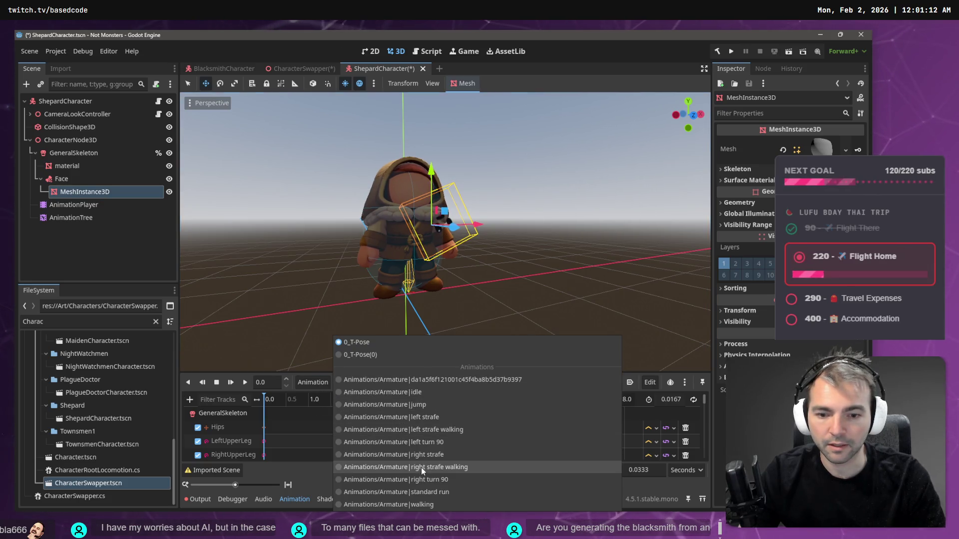
left_click(421, 505)
left_click(358, 381)
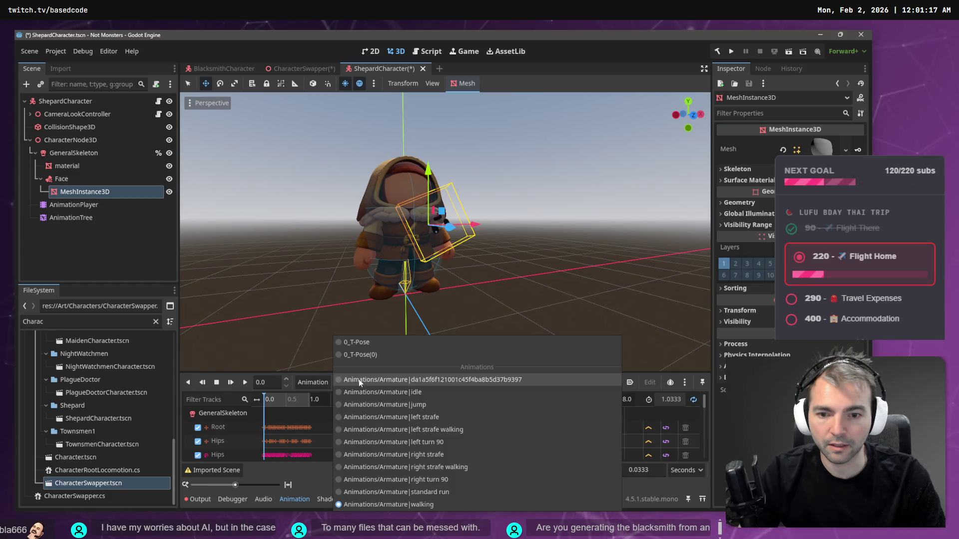
left_click(420, 491)
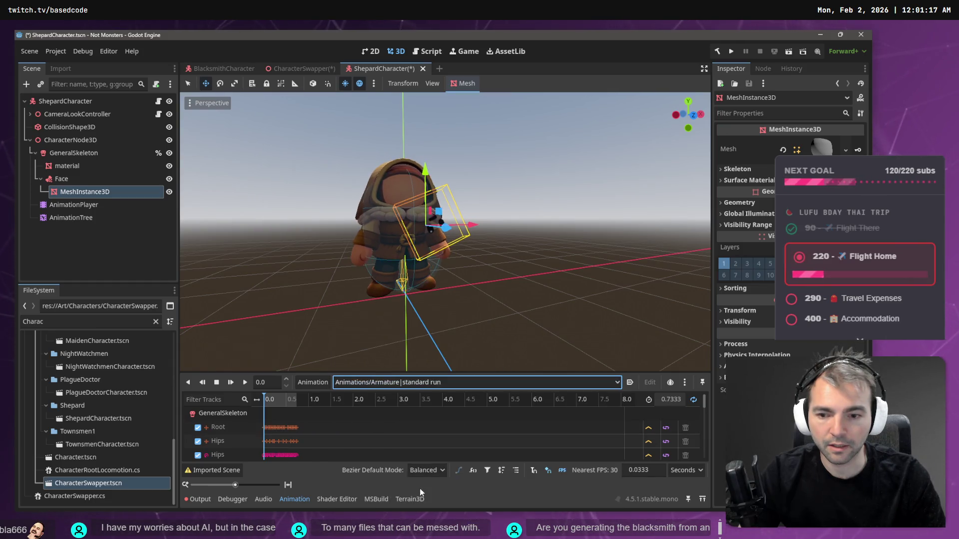
left_click(244, 383)
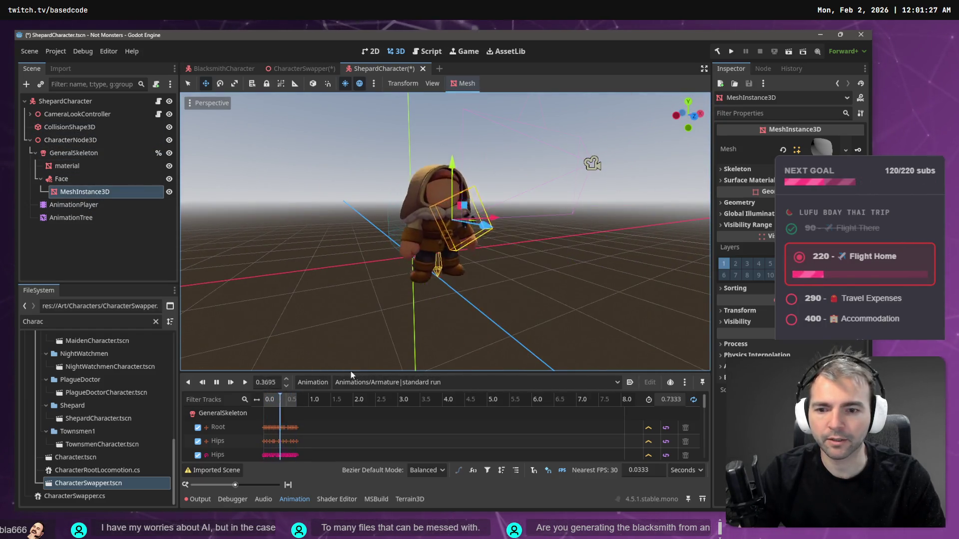
left_click(215, 382)
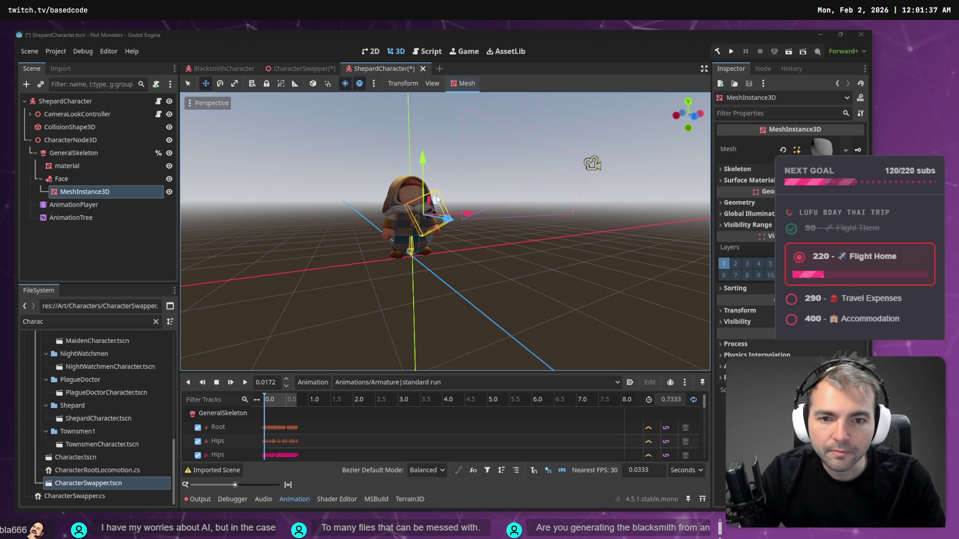
key("e")
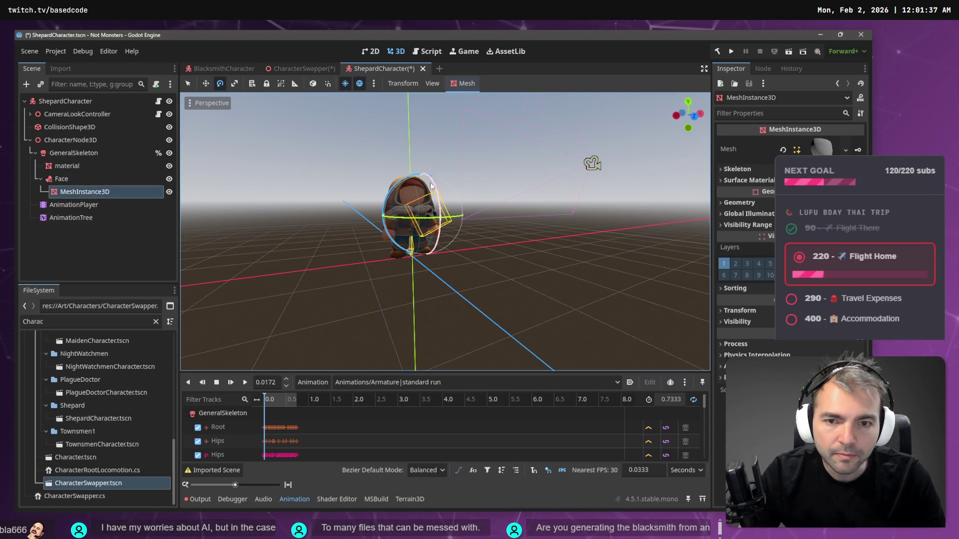
left_click_drag(403, 182, 379, 256)
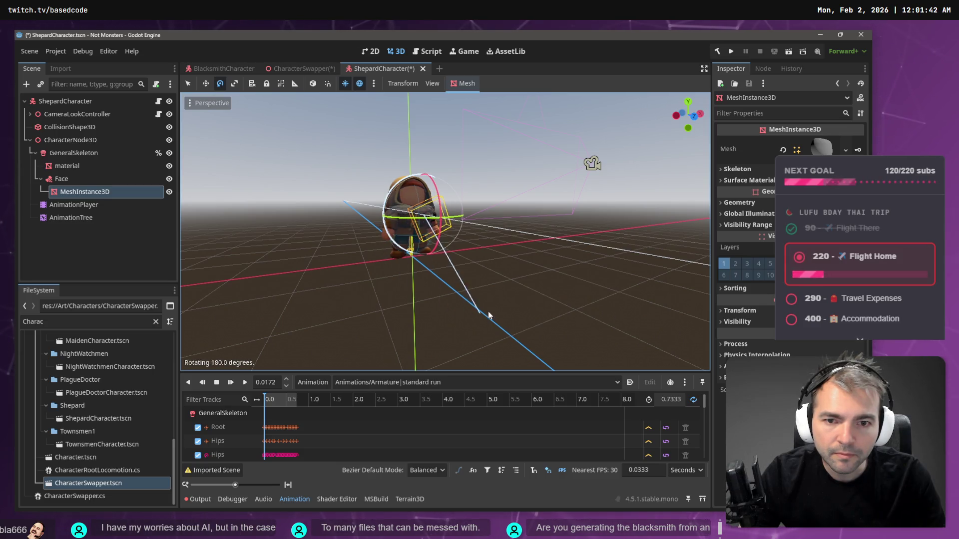
- Finish rotating the face mesh, centre the view on it, and shift it left along X
left_click_drag(452, 307, 452, 308)
key("w")
scroll(450, 215, "up", 3)
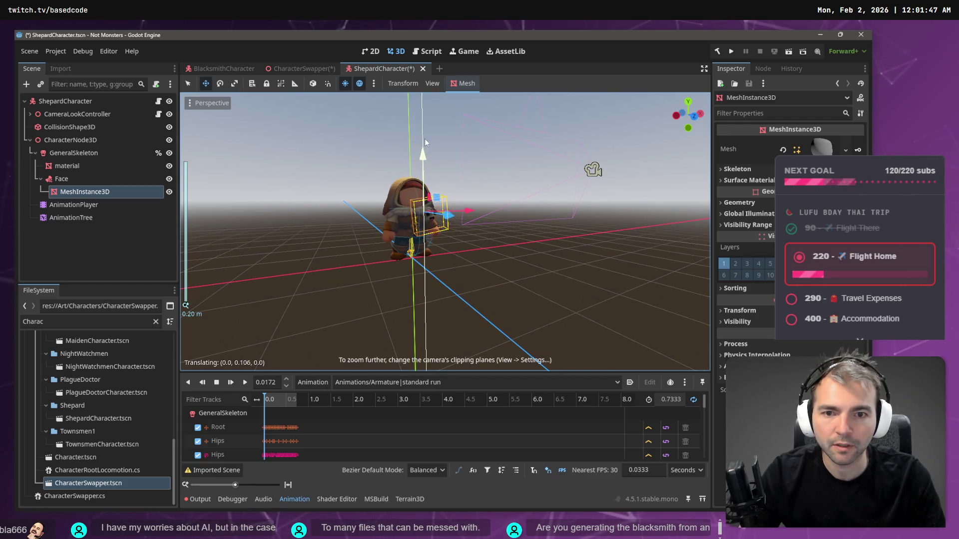
key("f")
scroll(480, 205, "down", 8)
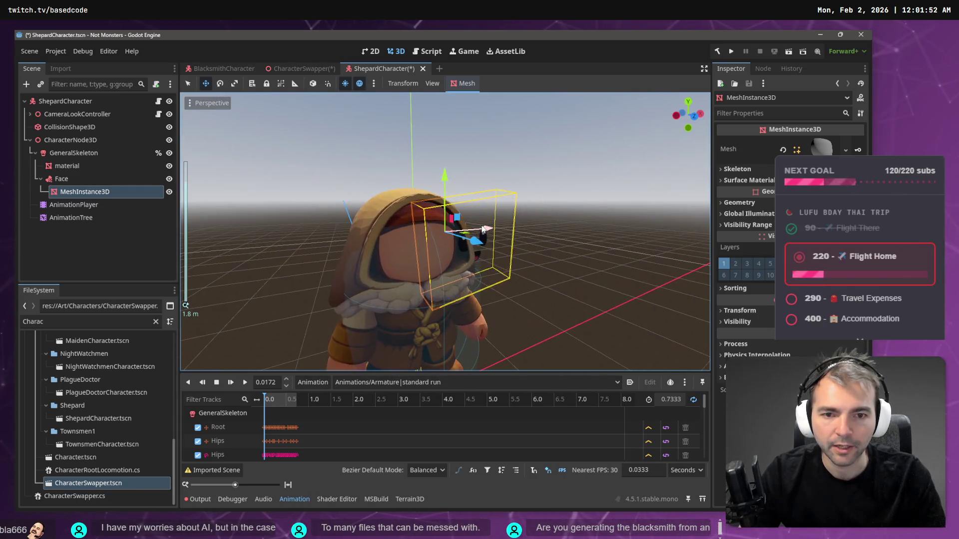
mouse_move(482, 229)
left_mouse_down()
mouse_move(415, 246)
mouse_move(421, 255)
mouse_move(420, 227)
left_mouse_up()
- Tilt the face mesh about 8 degrees, nudge it along X, and push it back along Z
key("e")
left_click_drag(366, 208, 372, 207)
key("w")
left_click_drag(441, 232, 447, 235)
mouse_move(559, 217)
left_mouse_down()
mouse_move(521, 199)
mouse_move(439, 199)
mouse_move(457, 232)
left_mouse_up()
left_click_drag(366, 231, 434, 235)
key("e")
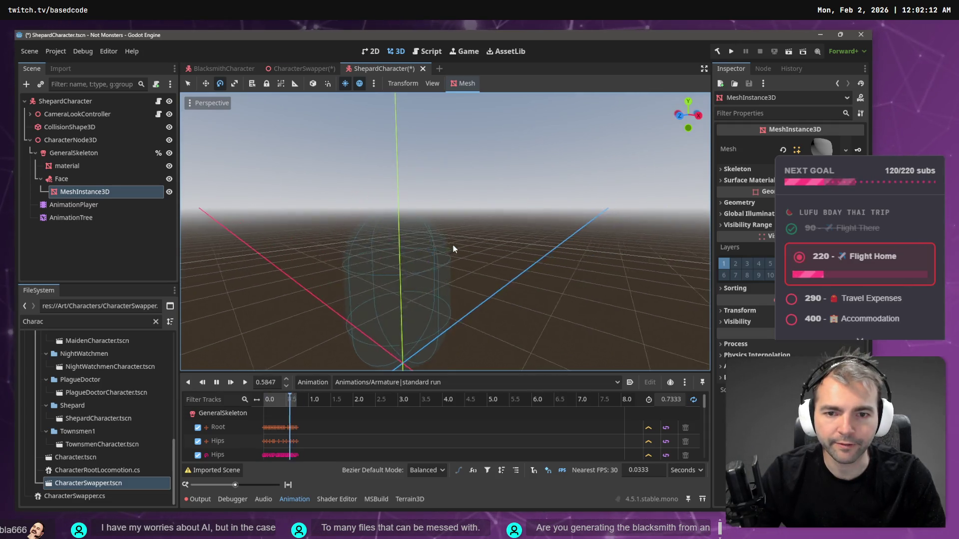
- Stop the looping animation and rewind the timeline to frame 0
left_click(216, 382)
mouse_move(493, 280)
left_mouse_down()
mouse_move(400, 309)
mouse_move(350, 369)
left_mouse_up()
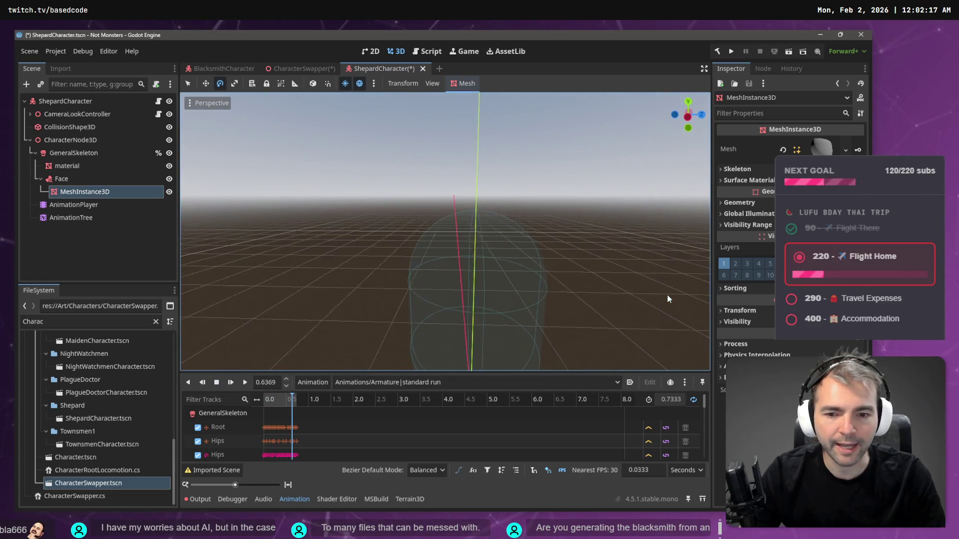
left_click_drag(286, 401, 264, 401)
left_click_drag(379, 280, 412, 244)
- Slide the face mesh left, lower it slightly, and pull it back along Z
key("w")
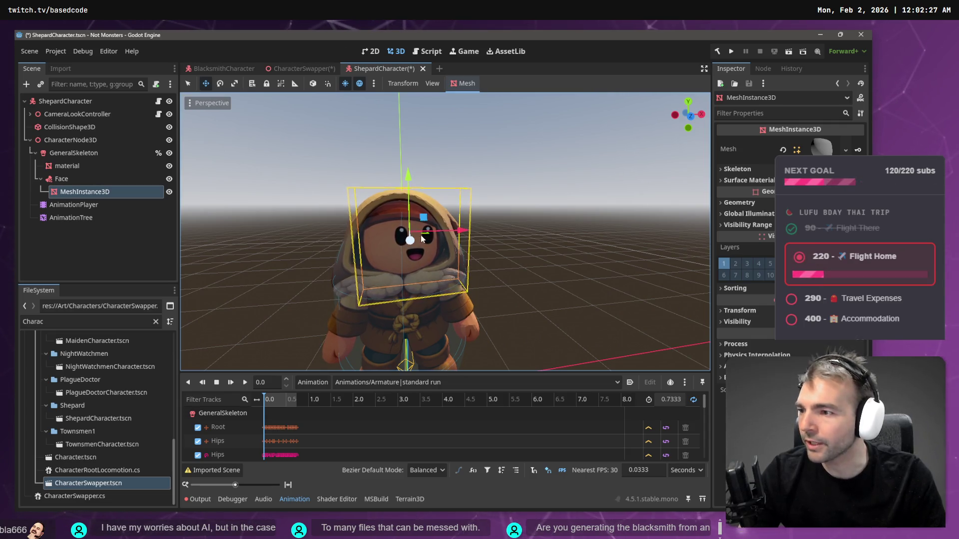
left_click_drag(453, 234, 445, 231)
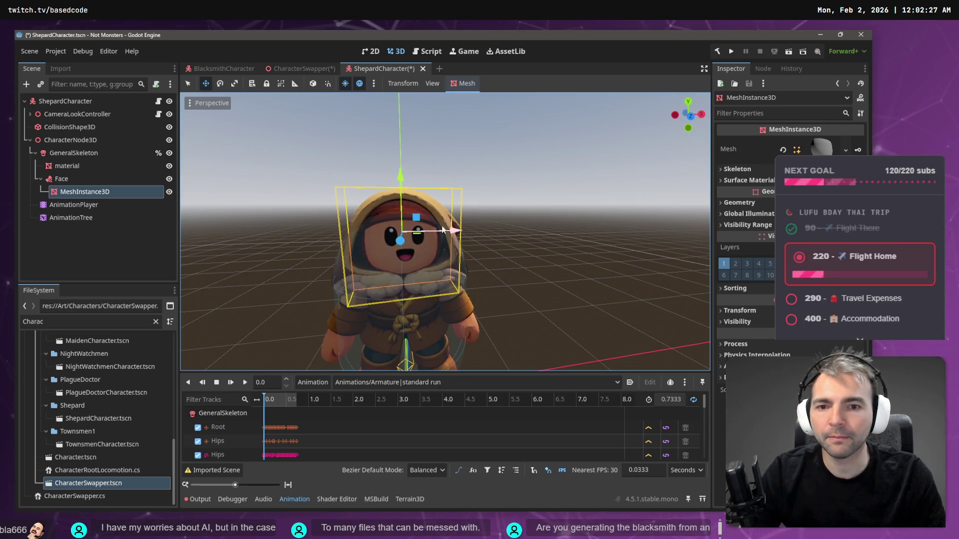
left_click_drag(397, 175, 397, 179)
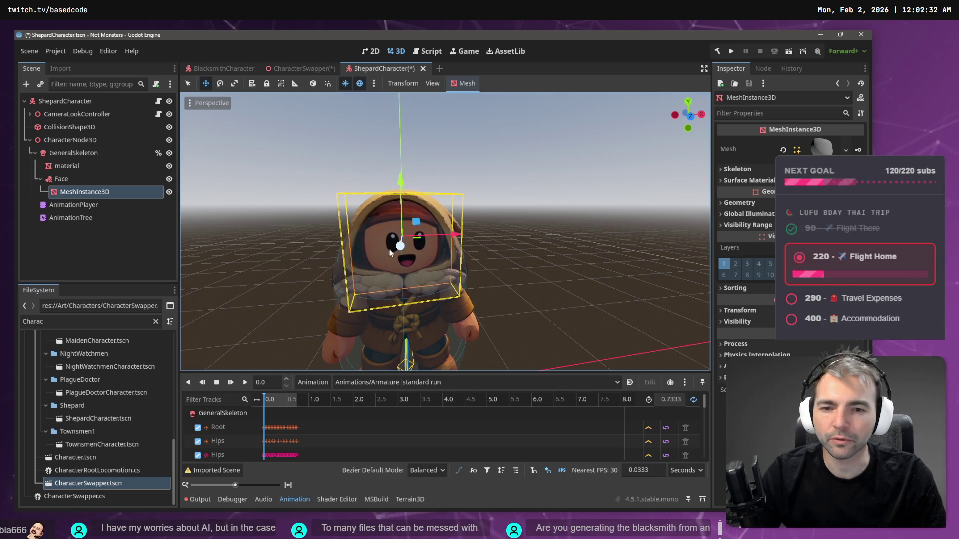
left_click_drag(424, 246, 430, 280)
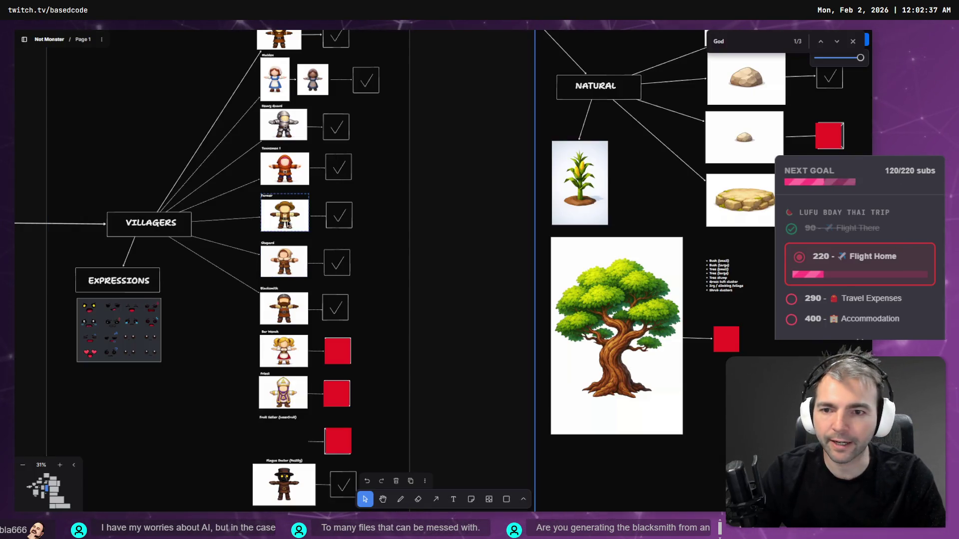
scroll(290, 305, "up", 10)
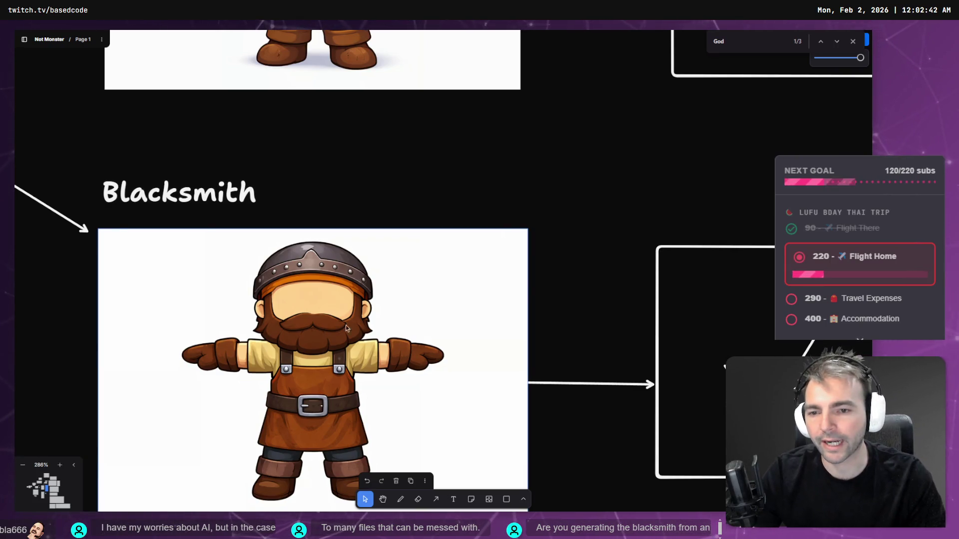
- Zoom onto the Blacksmith image, then return to Godot and reselect the face mesh
scroll(355, 328, "down", 3)
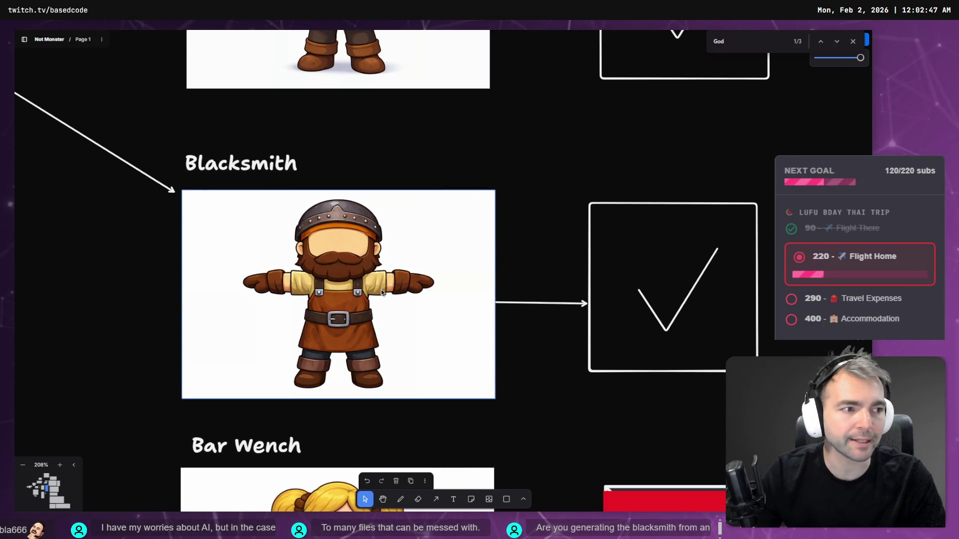
key("alt+Tab")
left_click(517, 214)
left_click(437, 244)
left_click_drag(436, 244, 579, 252)
- Grab-move the face mesh into the hood from front and side views
key("g")
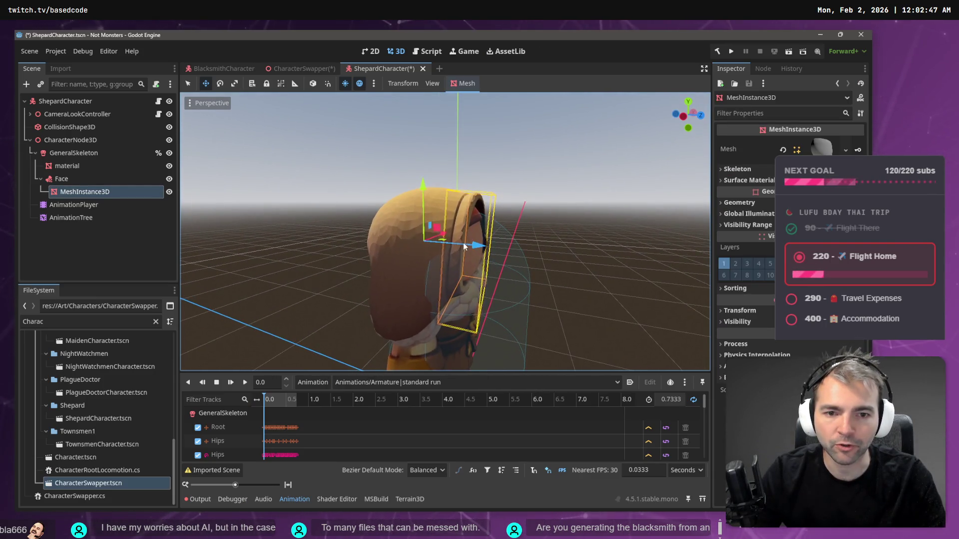
left_click(463, 246)
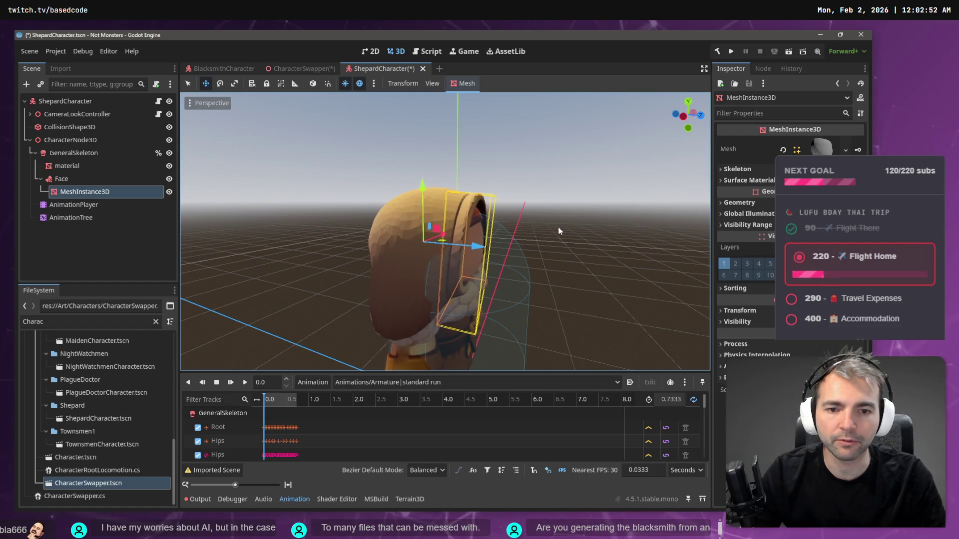
key("KP_1")
key("g")
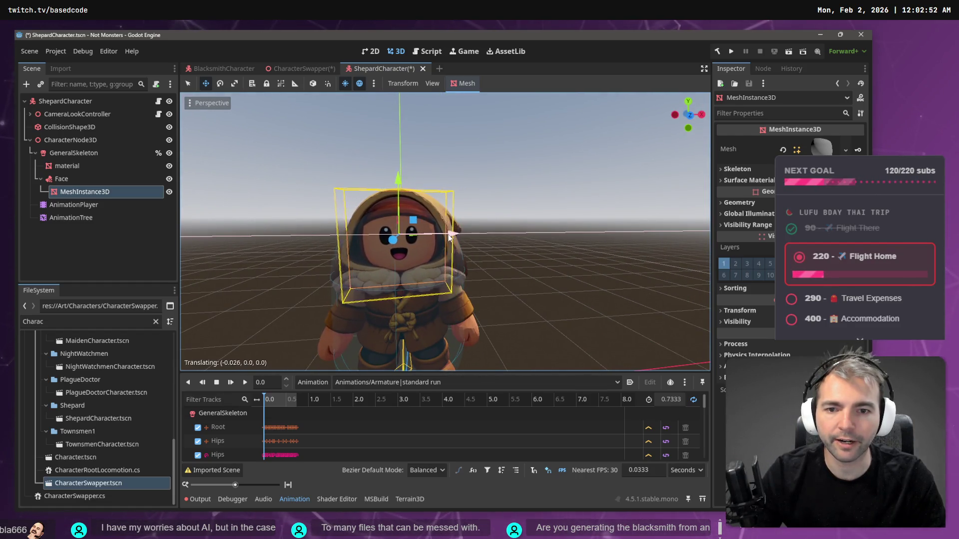
left_click(328, 239)
left_click_drag(328, 234, 473, 239)
key("g")
left_click(556, 264)
mouse_move(556, 264)
left_mouse_down()
mouse_move(612, 296)
mouse_move(680, 289)
mouse_move(490, 259)
mouse_move(328, 257)
mouse_move(474, 263)
left_mouse_up()
- Save the scene, test-run CharacterSwapper, then launch the ShepardCharacter scene with F6
key("ctrl+s")
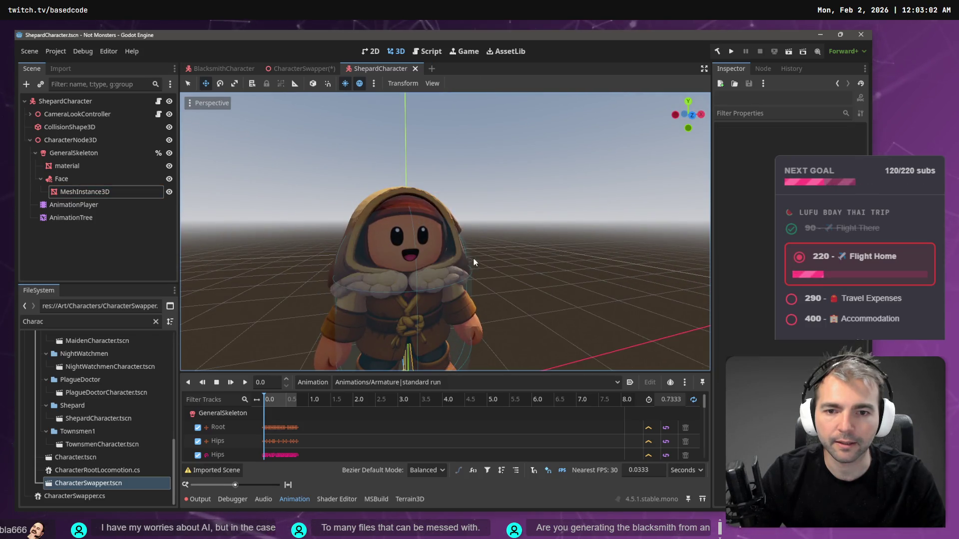
left_click(299, 68)
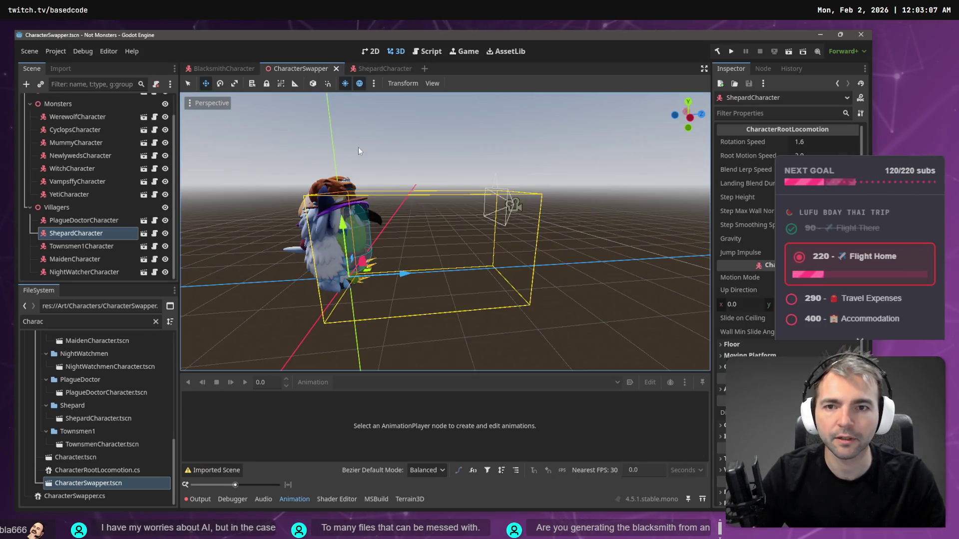
key("F6")
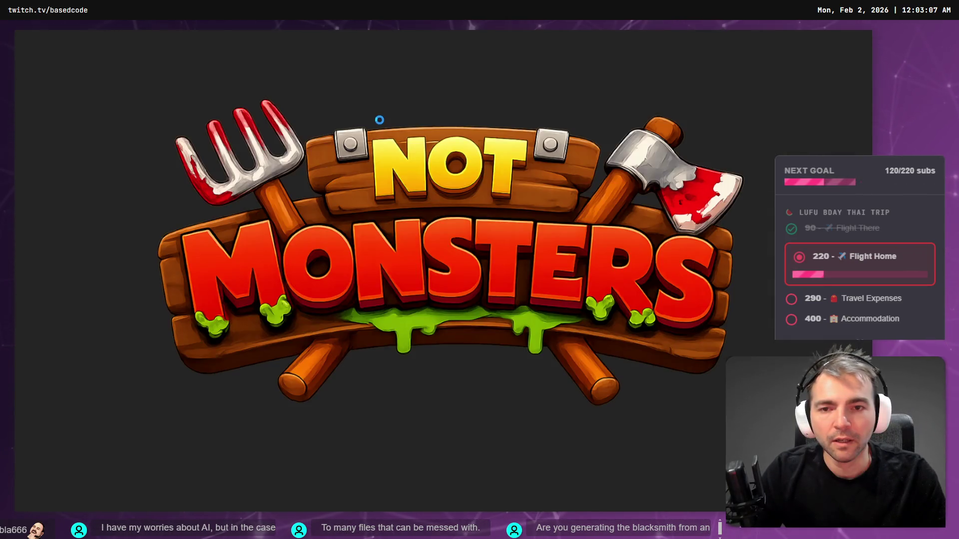
key("F8")
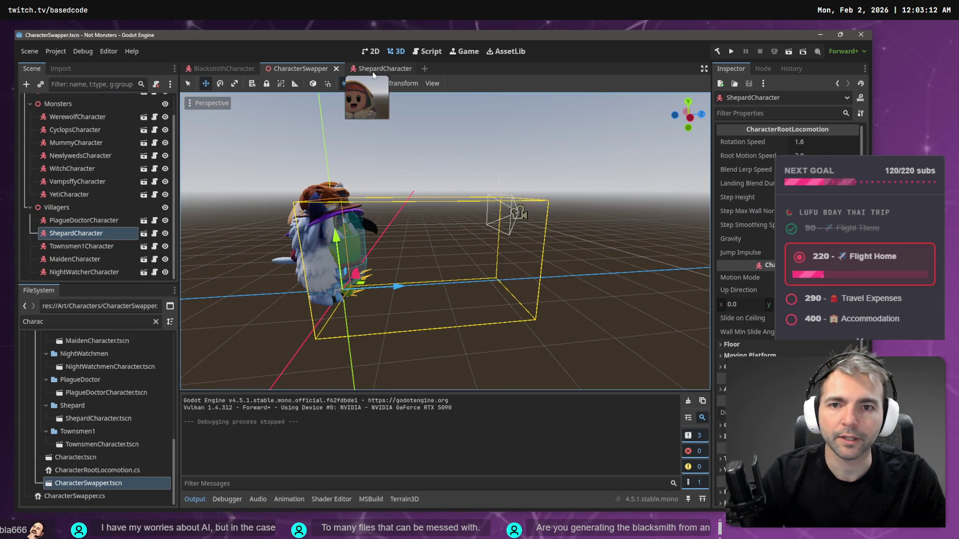
left_click(372, 75)
key("F6")
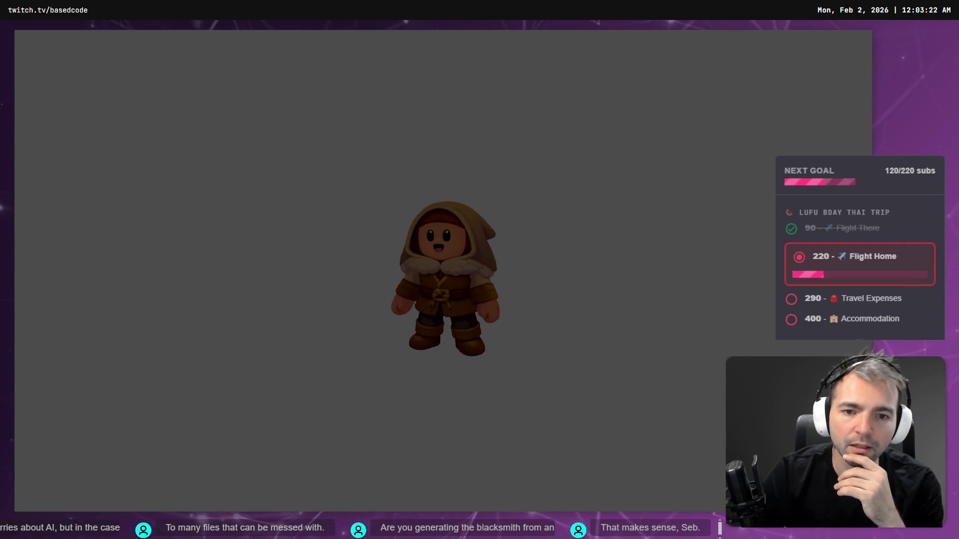
- Stop the running game with F8 after checking the hooded Shepard
key("F8")
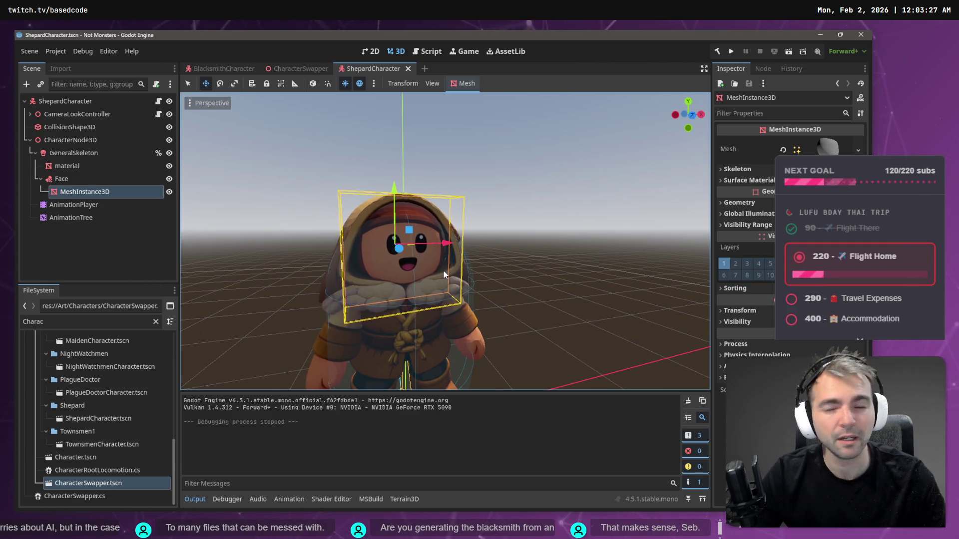
- Attach the Face bone attachment to the Neck bone
left_click(75, 181)
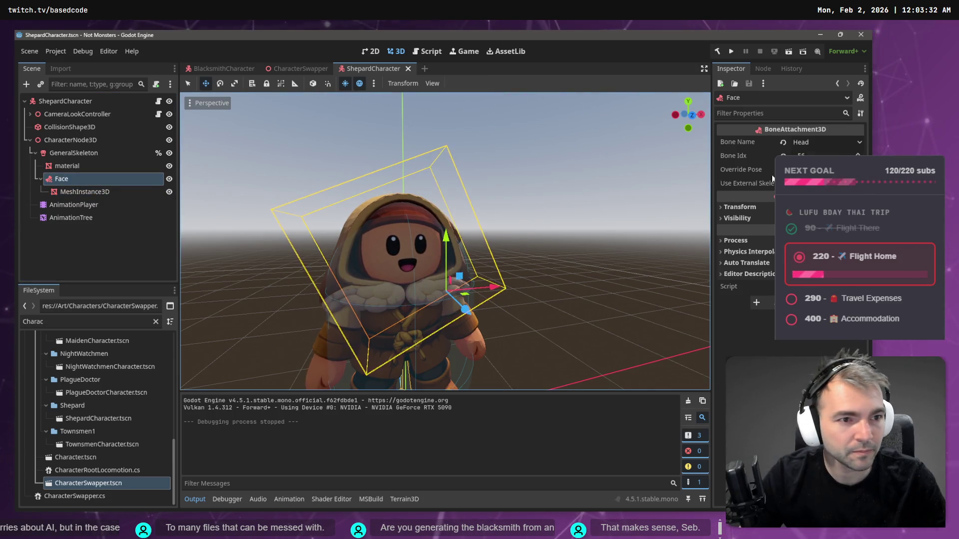
left_click(831, 142)
scroll(827, 153, "down", 10)
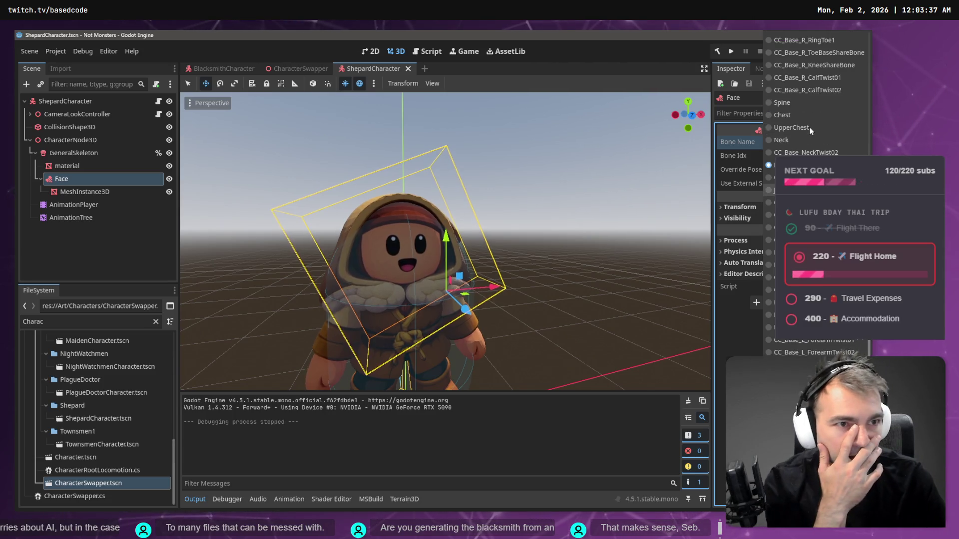
left_click(799, 138)
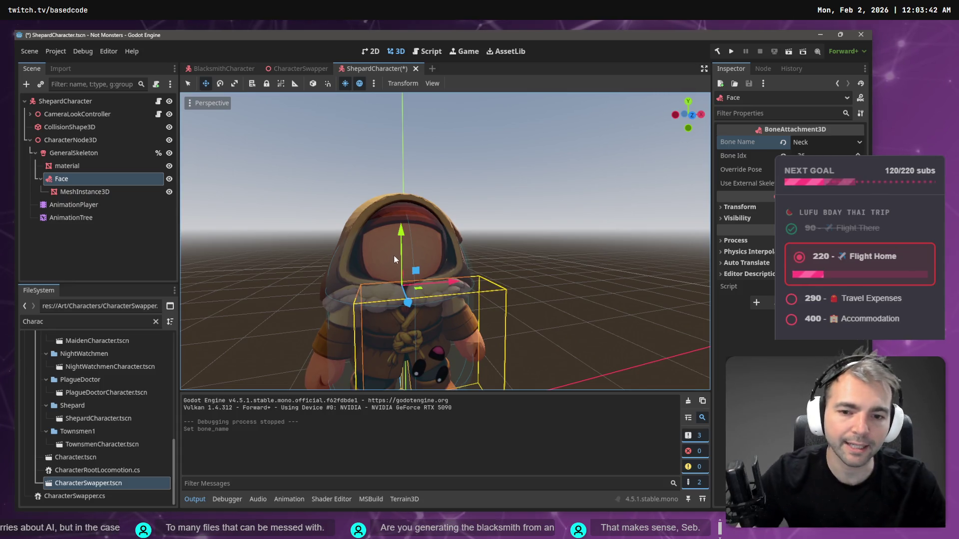
- Set the MeshInstance3D's Position x to 0 and reset its rotation
left_click_drag(393, 254, 190, 220)
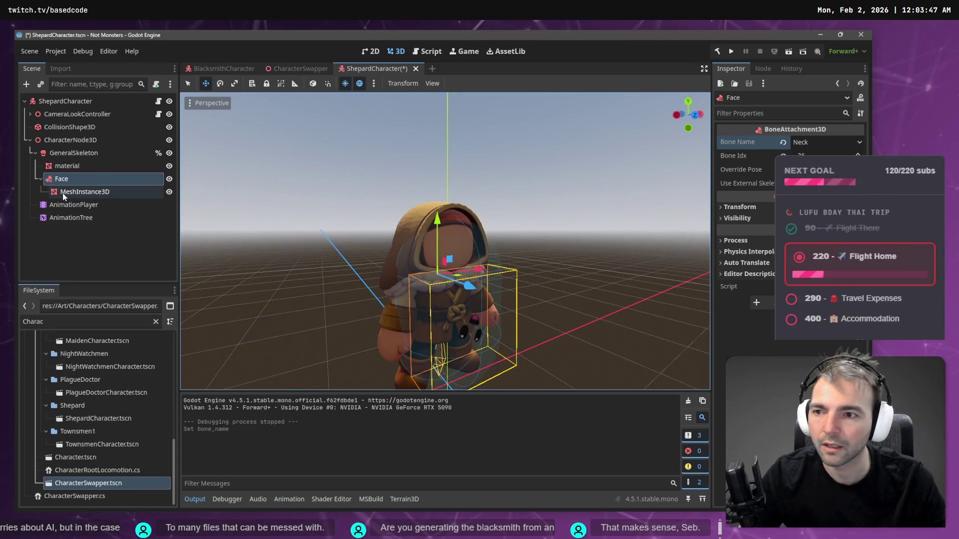
left_click(74, 192)
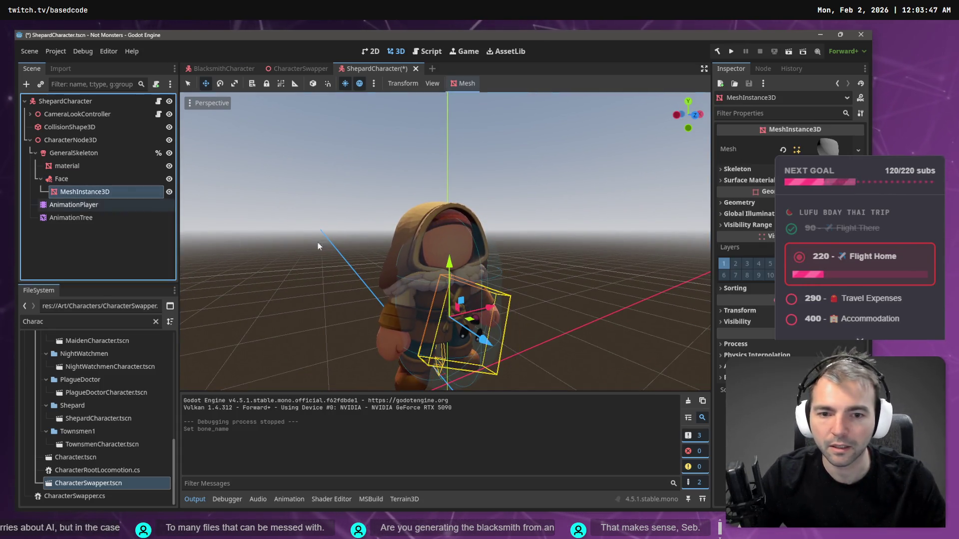
left_click(737, 310)
left_click(724, 337)
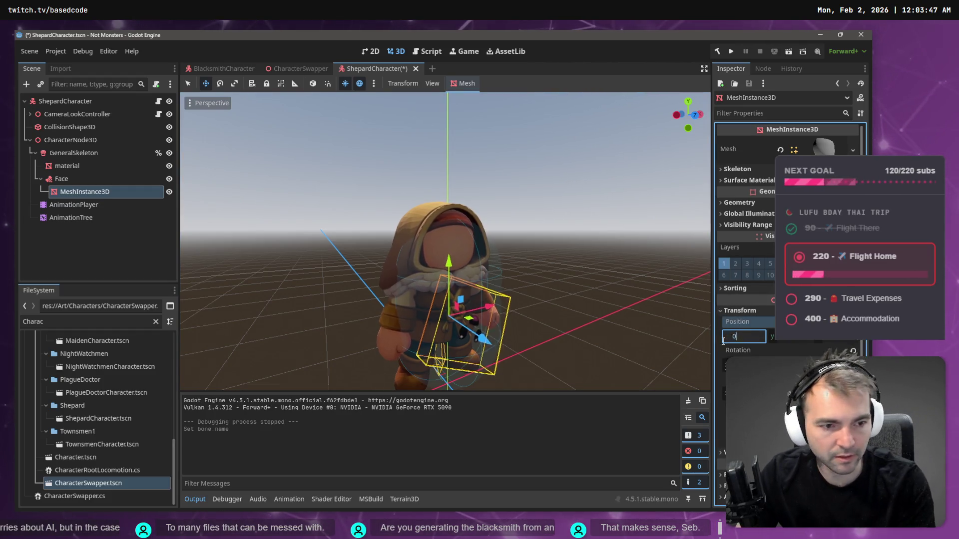
key("Return")
key("Tab")
key("Tab")
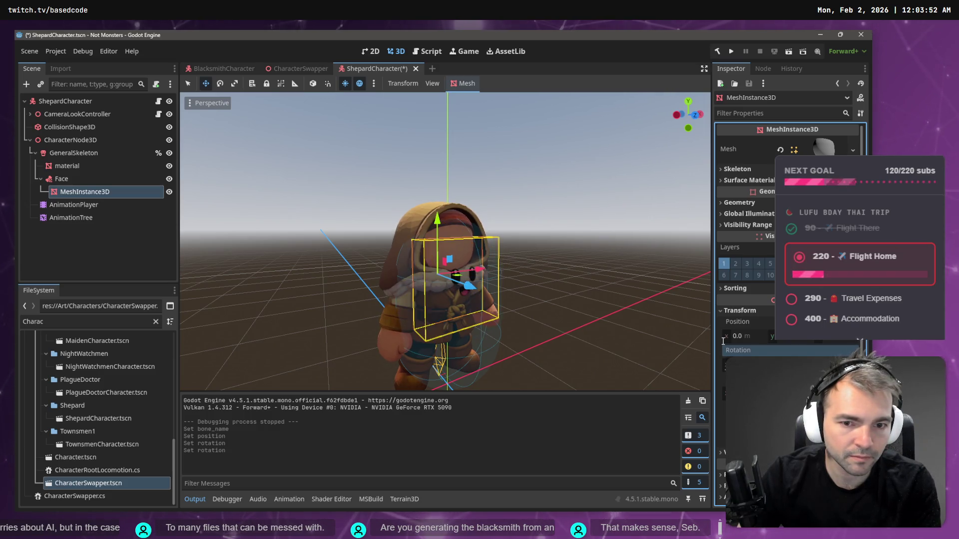
- Raise and fine-tune the face mesh's position, then save the Shepard scene
left_click_drag(437, 219, 441, 186)
left_click_drag(462, 247, 460, 250)
left_click_drag(433, 193, 434, 196)
left_click(514, 205)
scroll(520, 204, "up", 3)
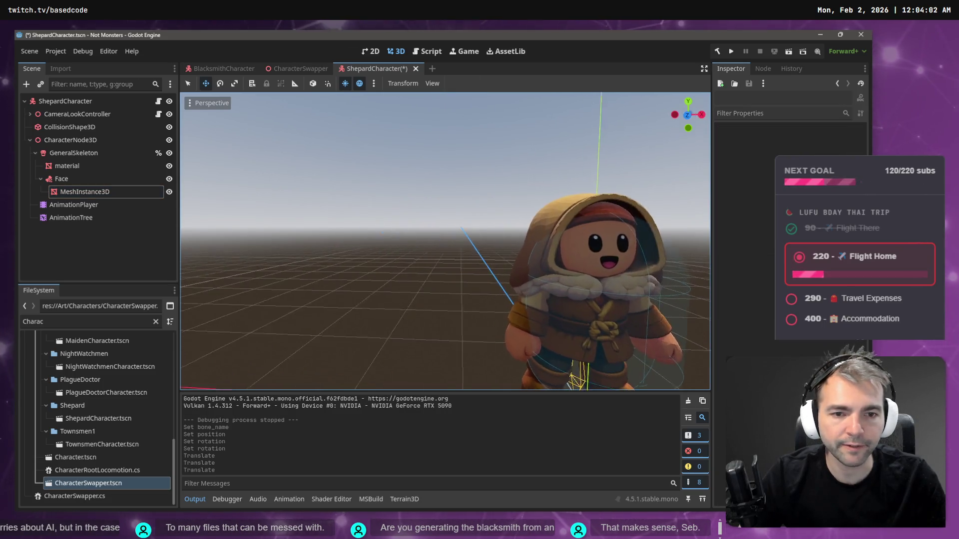
key("o")
key("ctrl+s")
- Run the game with F6 to view the repositioned face, then stop it with F8
key("F6")
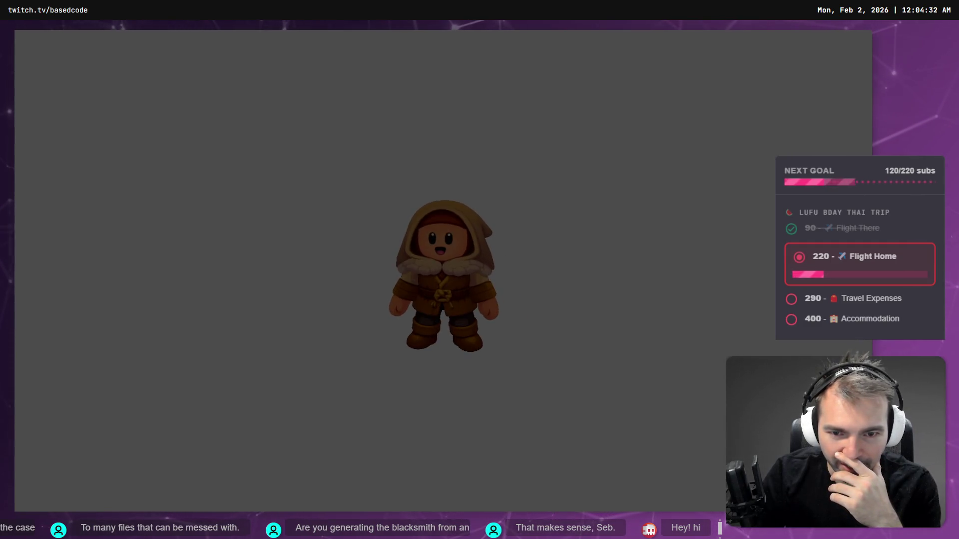
key("F8")
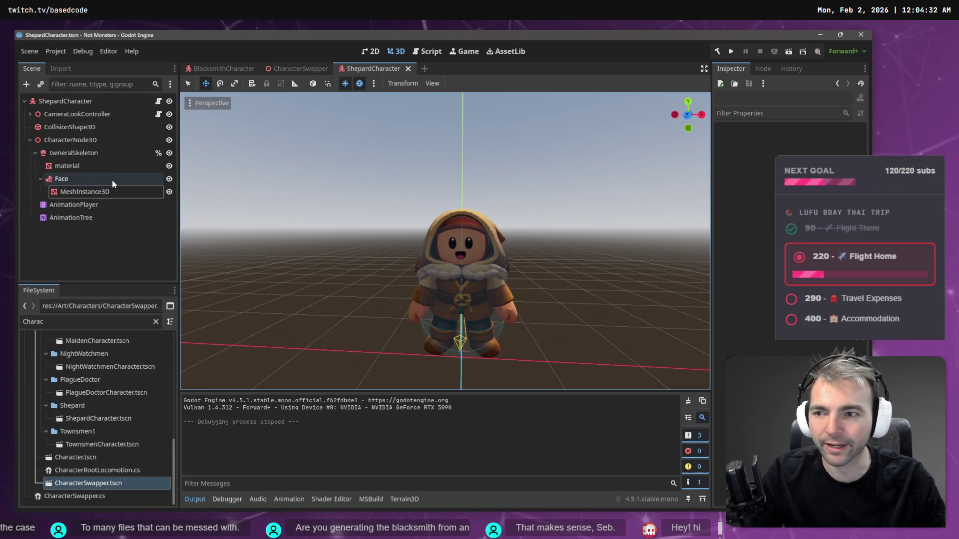
- Attach the Face to the CC_Base_NeckTwist bone and nudge it slightly upward
left_click(112, 179)
left_click(806, 142)
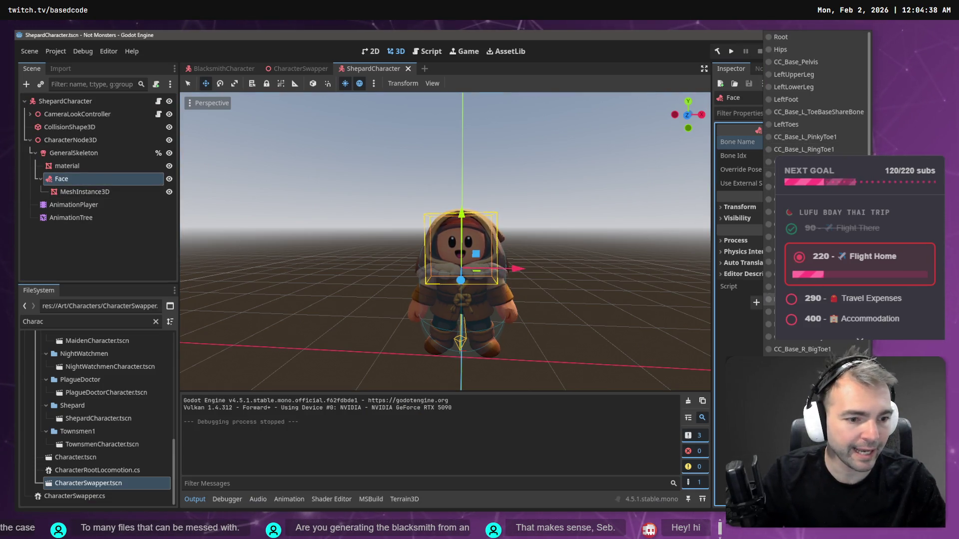
scroll(817, 100, "up", 10)
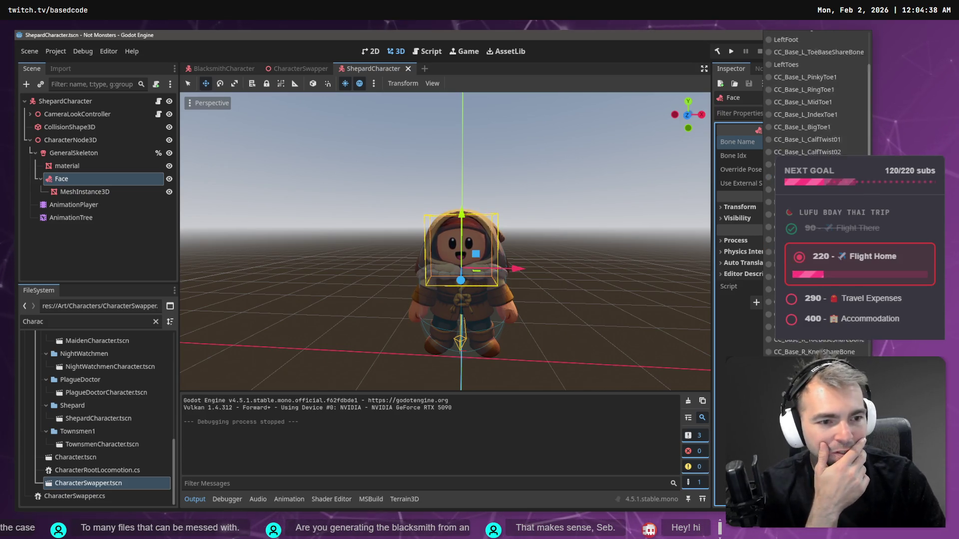
scroll(816, 137, "down", 10)
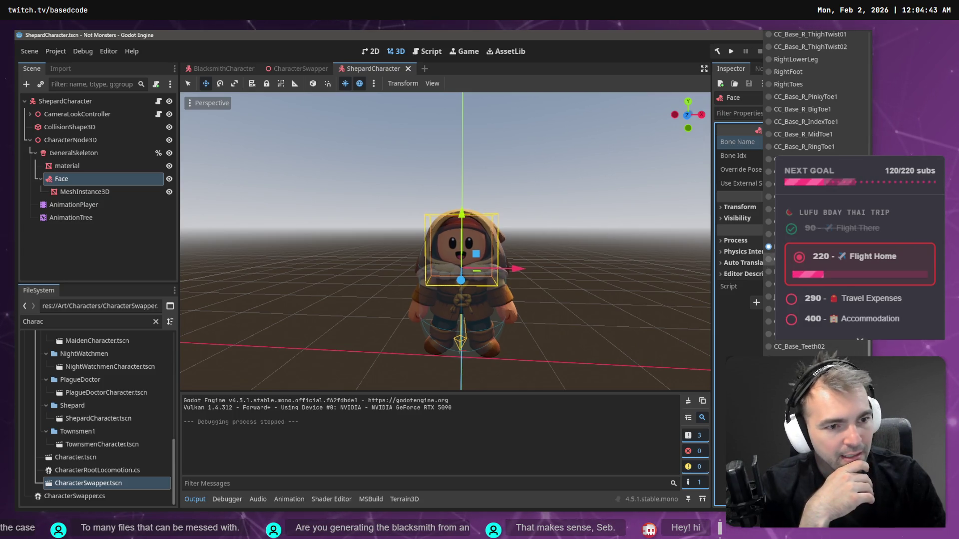
left_click(799, 247)
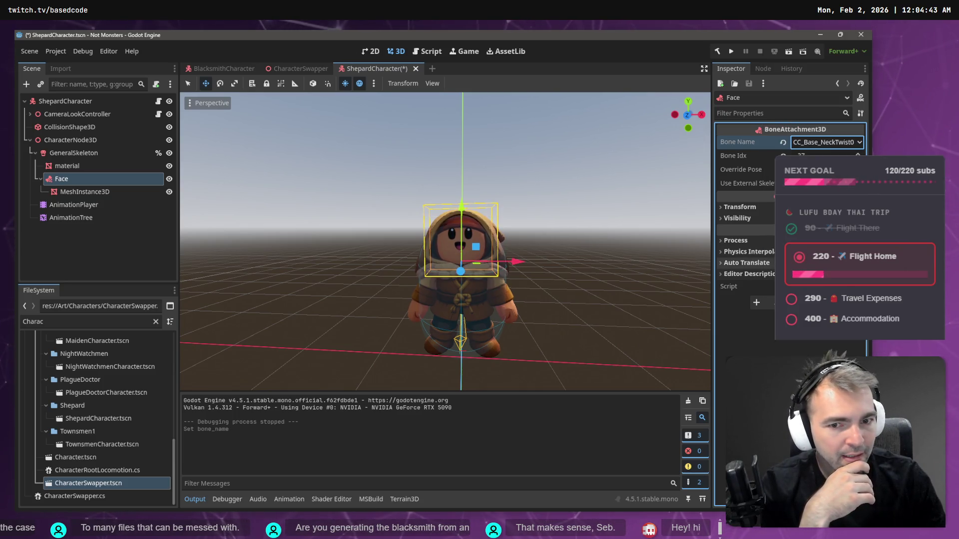
left_click_drag(463, 202, 463, 204)
- Lower, raise and push back the face mesh in depth, then save and run with F5
left_click(107, 194)
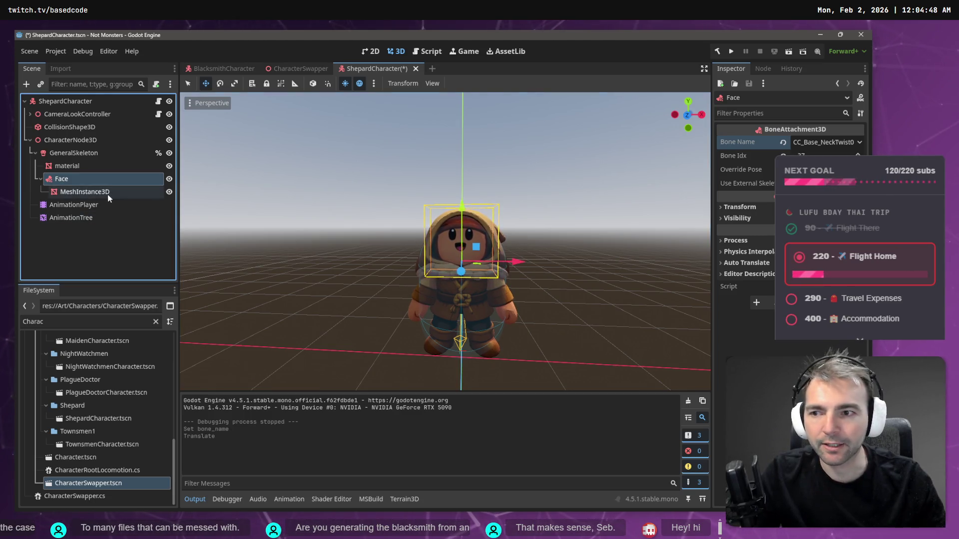
left_click_drag(463, 183, 422, 194)
scroll(434, 225, "up", 2)
left_click_drag(452, 263, 412, 252)
key("e")
key("w")
left_click_drag(402, 207, 402, 204)
left_click_drag(451, 263, 452, 254)
key("ctrl+s")
key("F5")
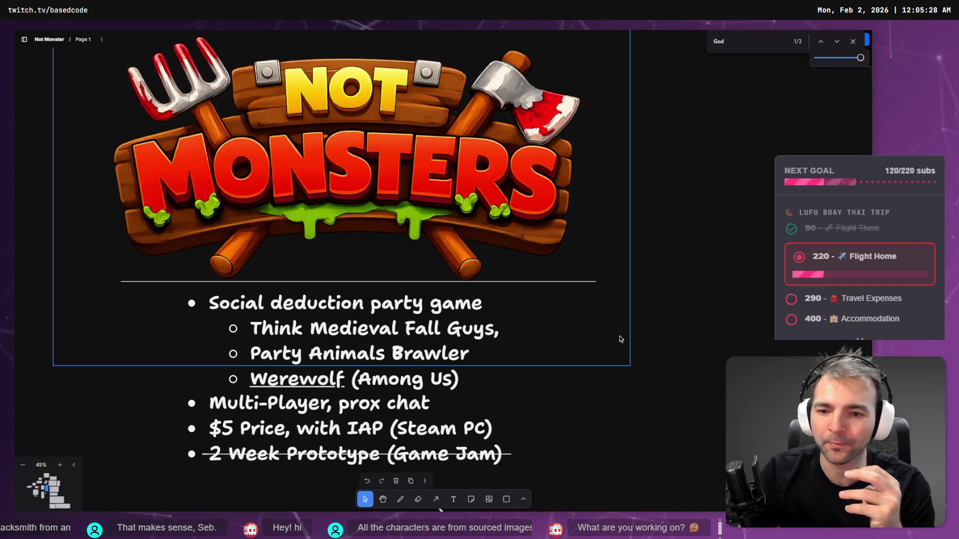
- Deselect the frame, then zoom and pan to the large Not Monsters key art
left_click(499, 379)
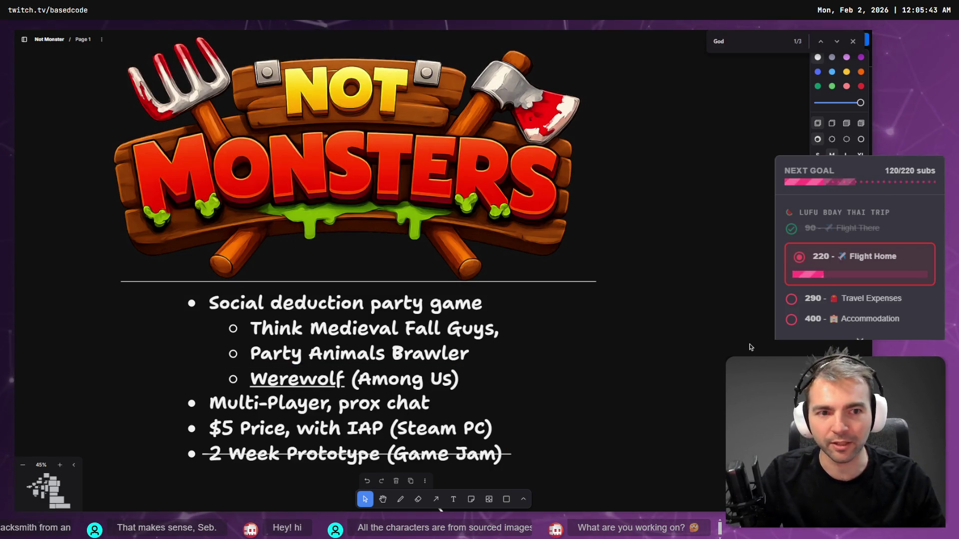
scroll(659, 347, "down", 5)
scroll(380, 156, "down", 4)
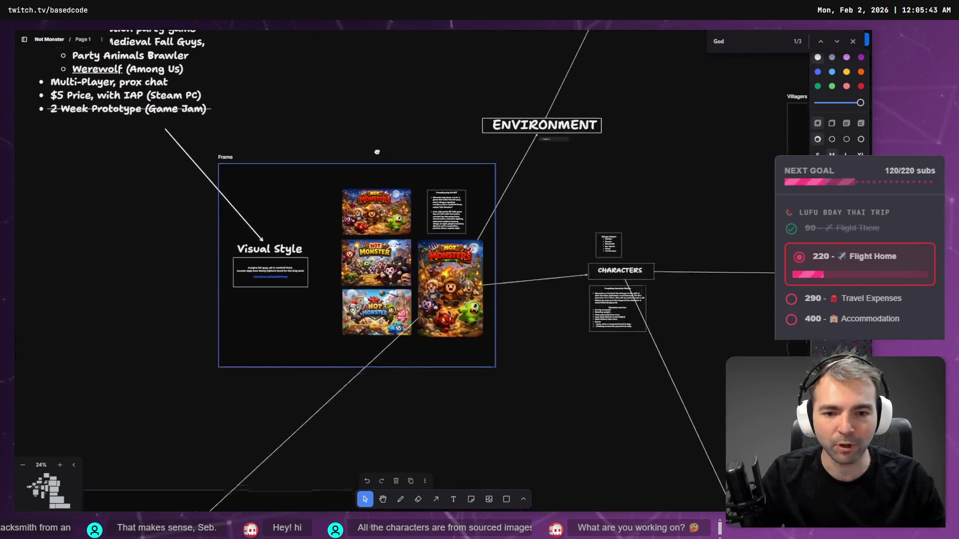
scroll(459, 238, "up", 8)
left_click_drag(440, 294, 491, 259)
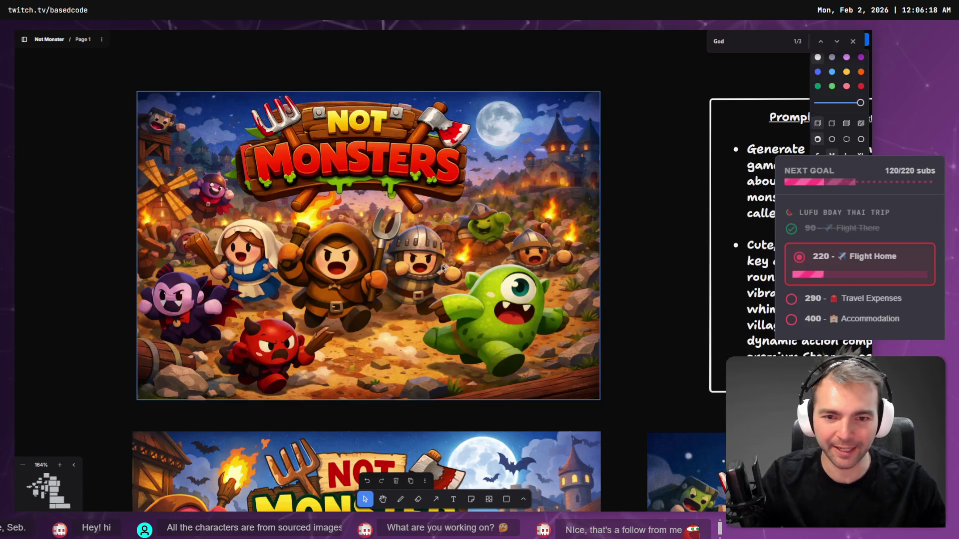
- Launch the game from Godot and run and jump the character across the village
key("alt+Tab")
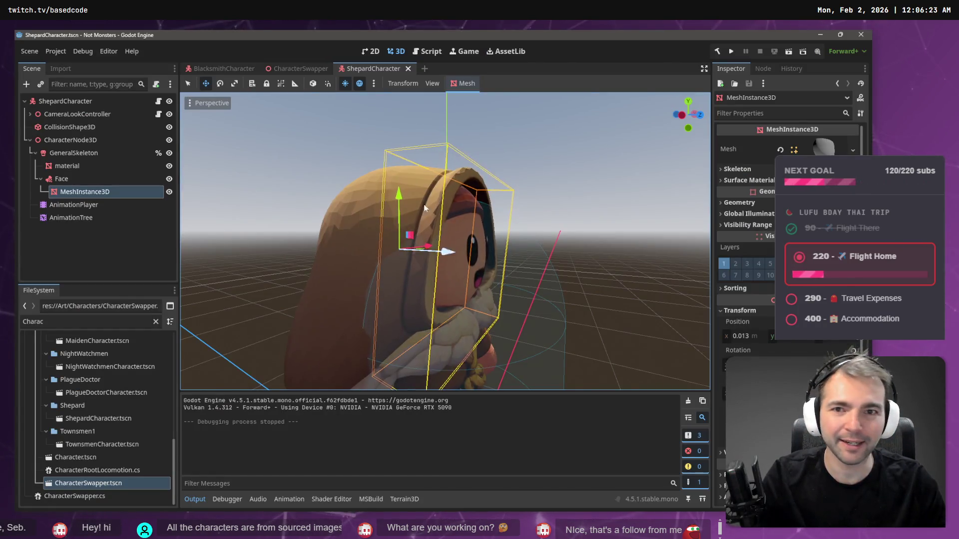
key("F5")
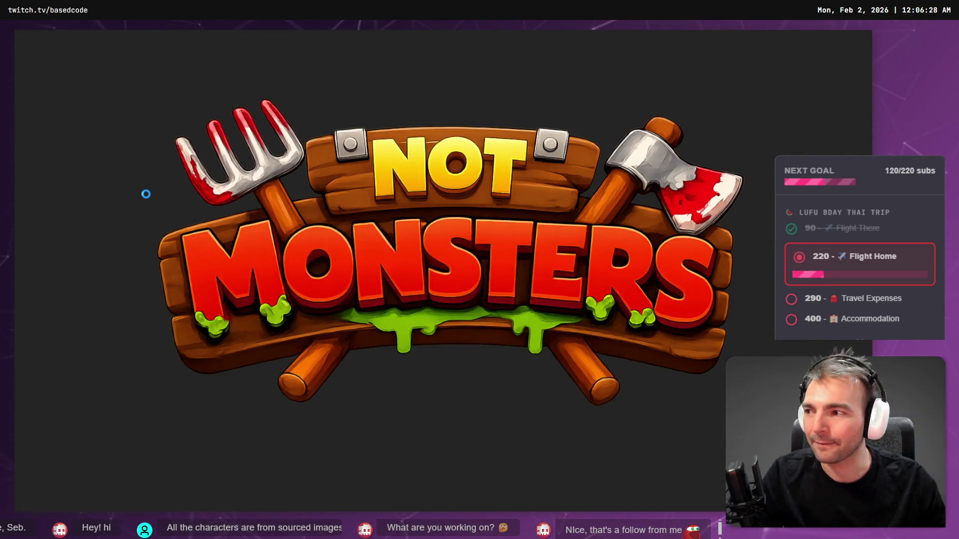
key("s")
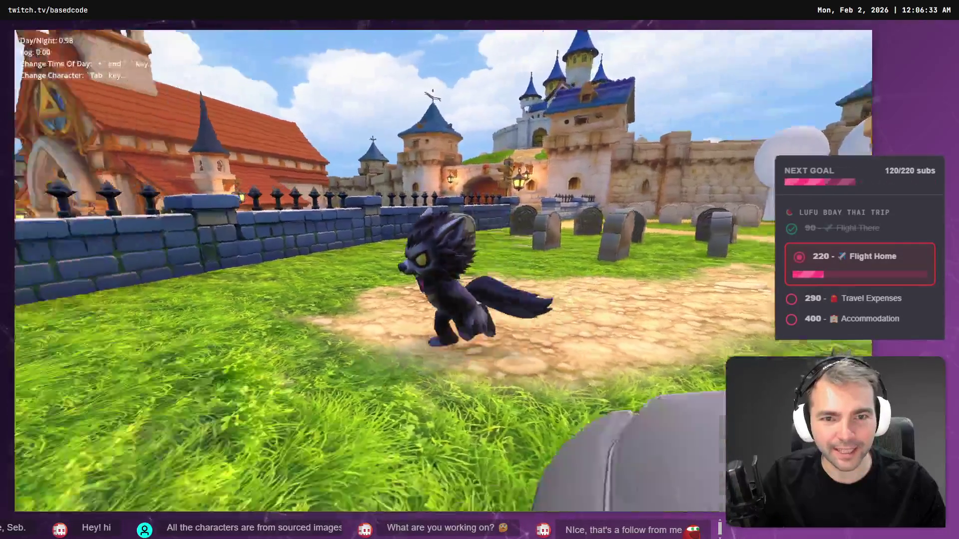
key("space")
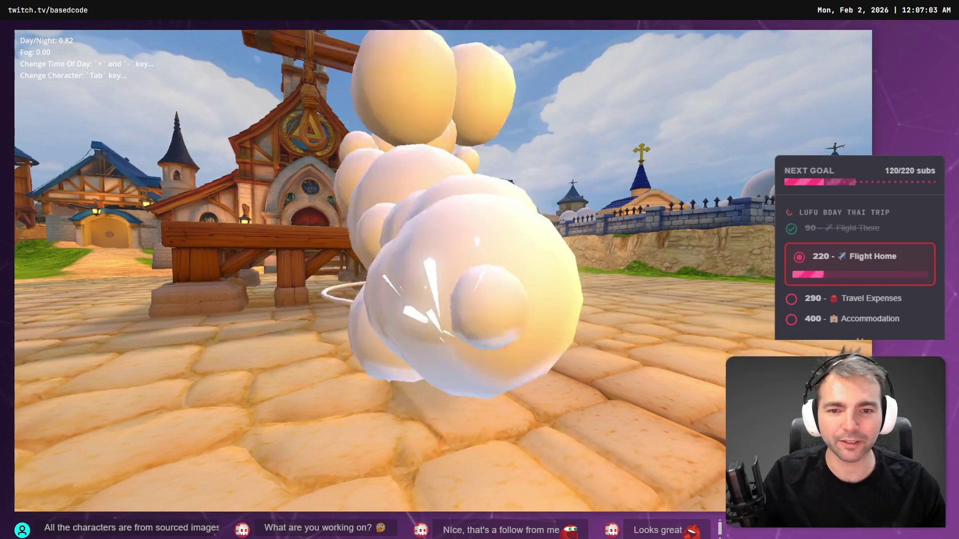
- Switch to the werewolf, run it onto the wooden platform facing the camera, then quit with F8
key("Tab")
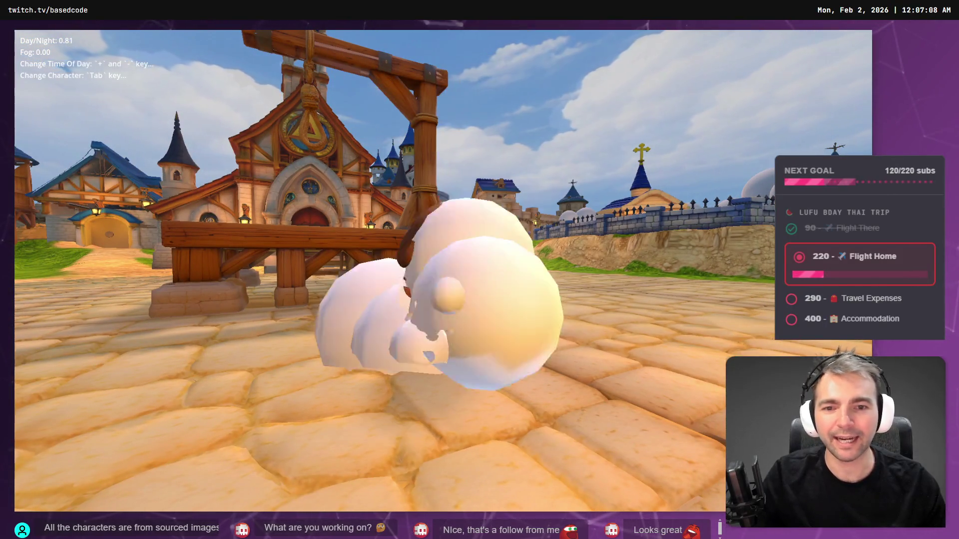
key("Tab")
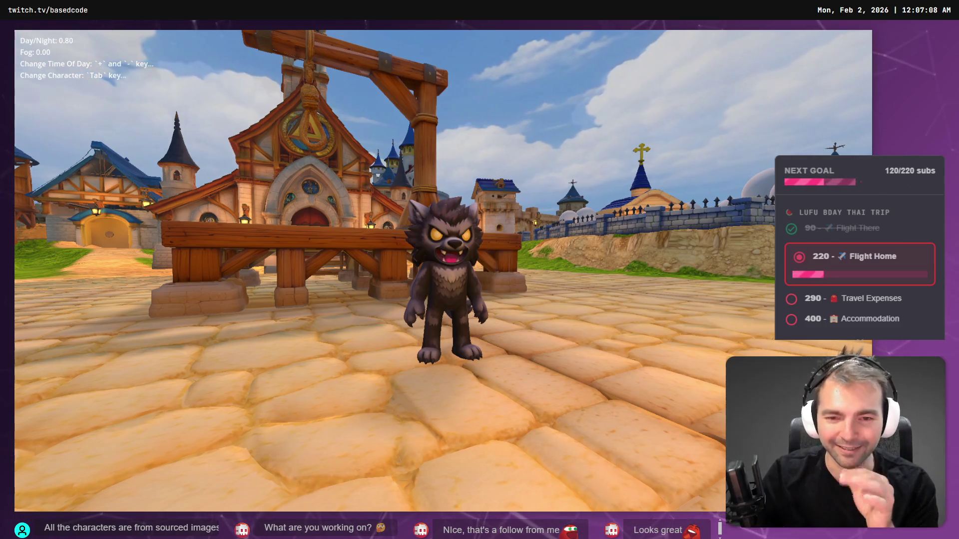
key("s")
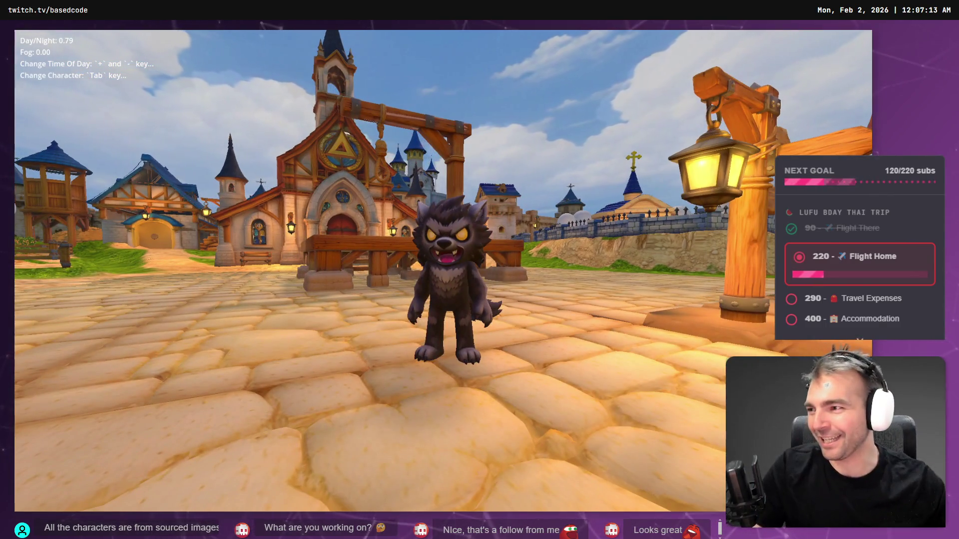
key("a")
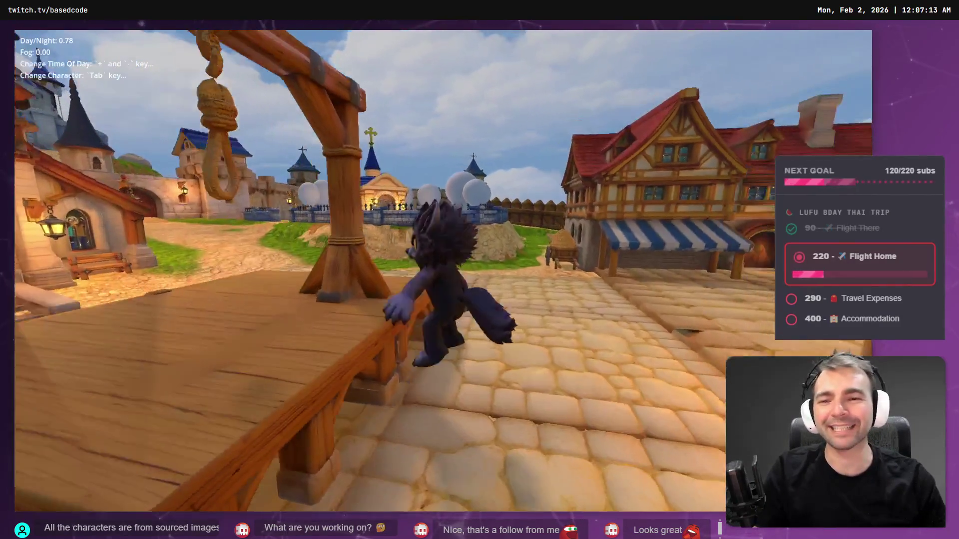
key("s")
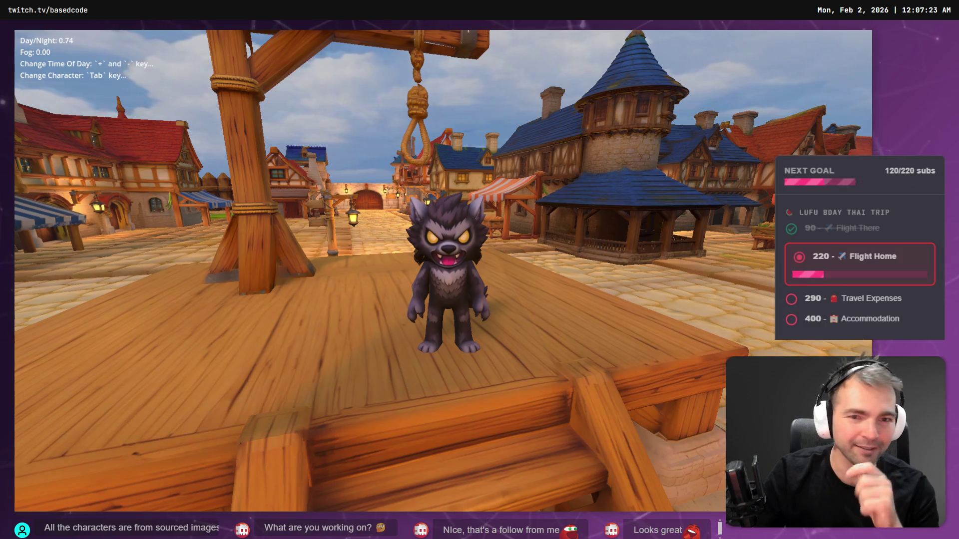
key("F8")
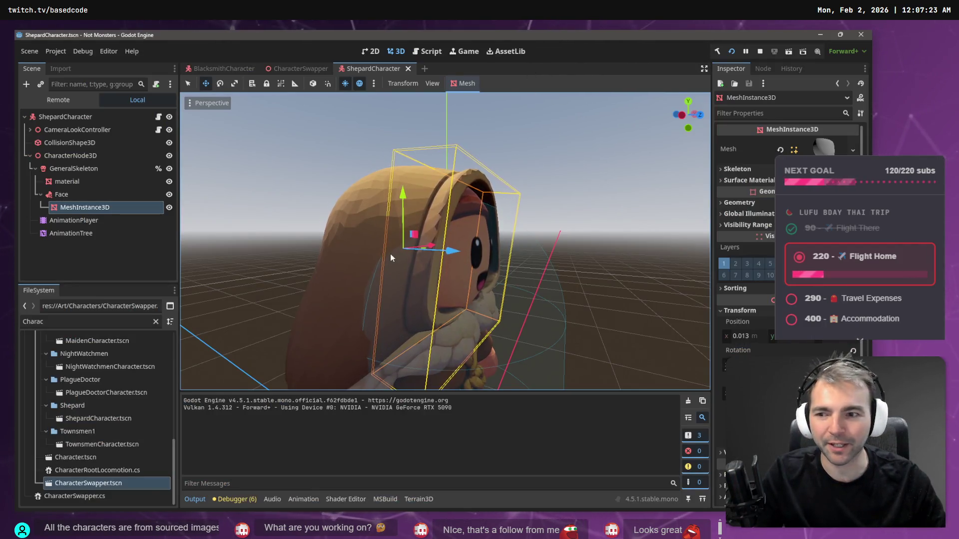
- Attach the Face bone attachment to CC_Base_NeckTwist02
left_click(89, 193)
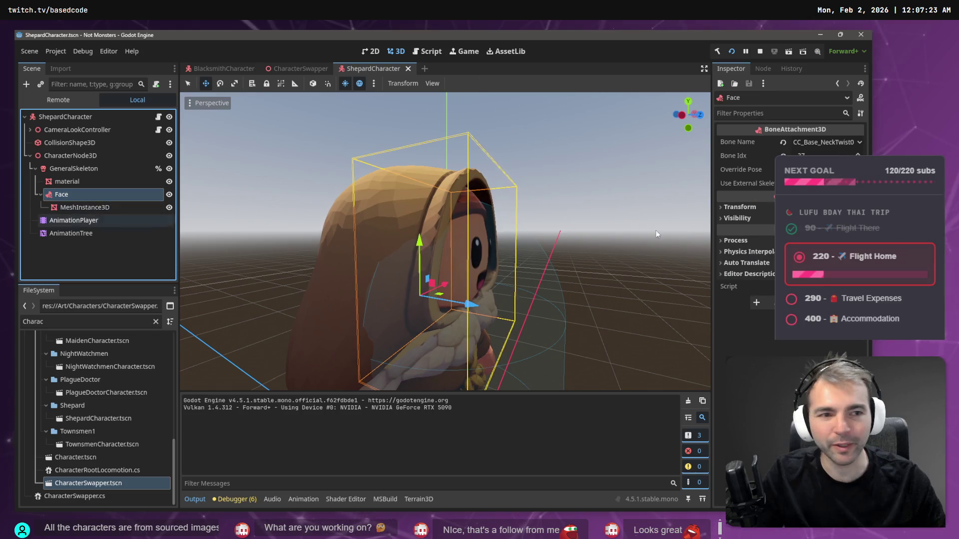
left_click(829, 143)
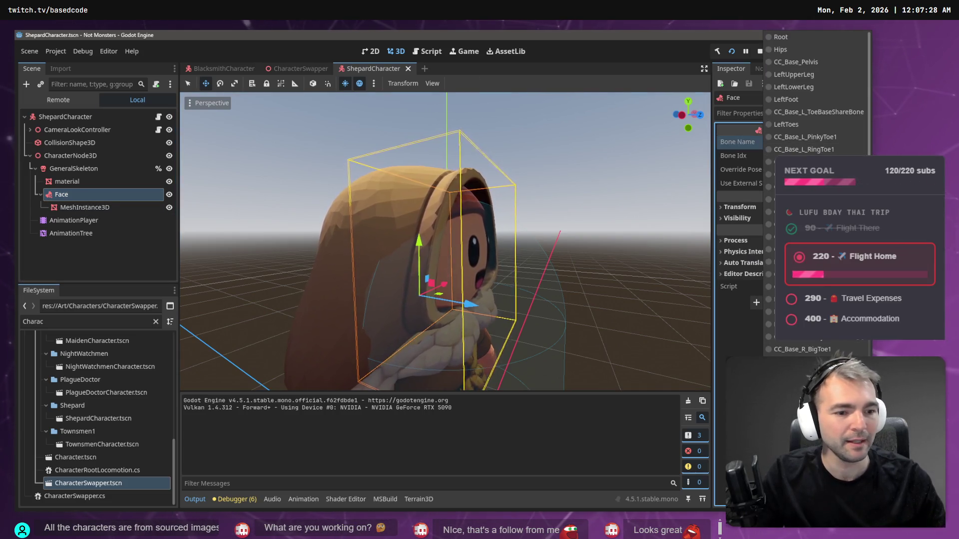
left_click(91, 266)
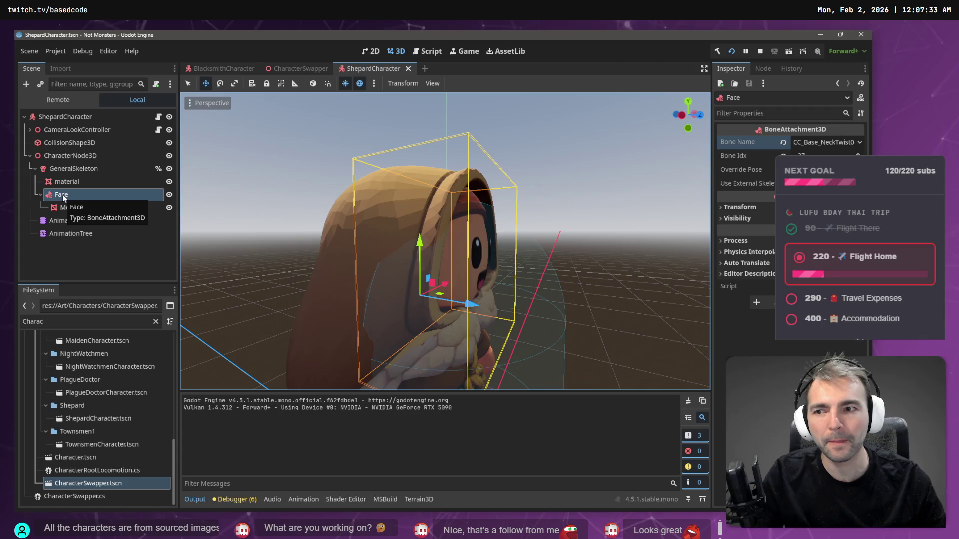
left_click(823, 155)
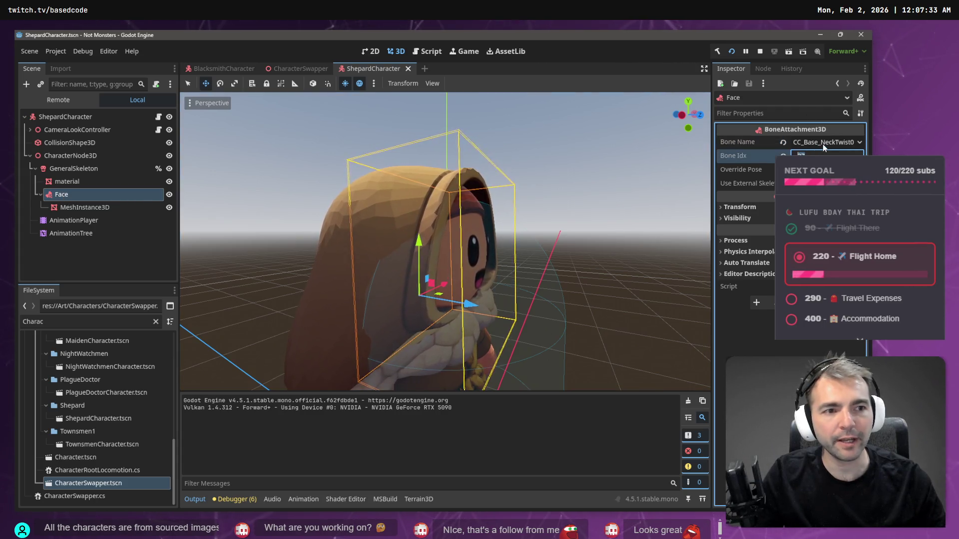
left_click(822, 144)
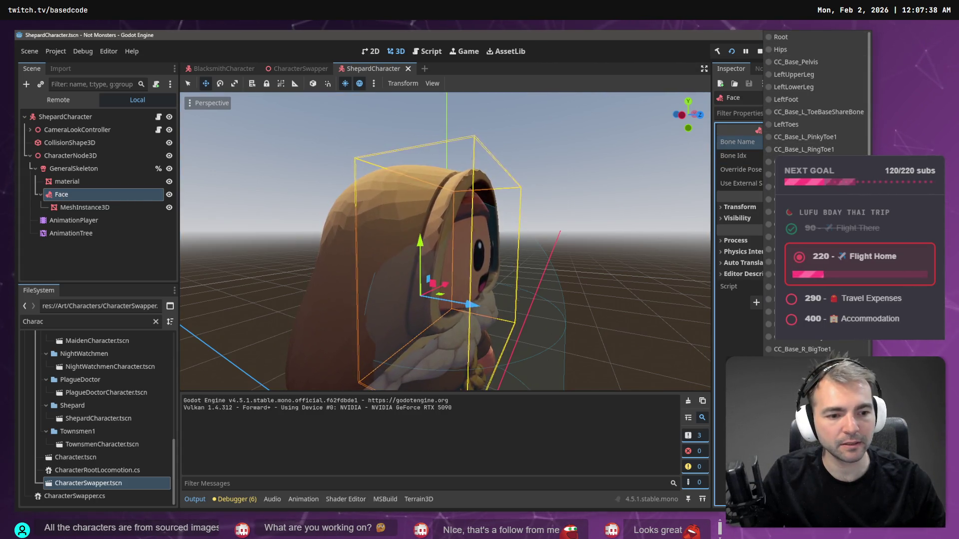
scroll(819, 114, "down", 10)
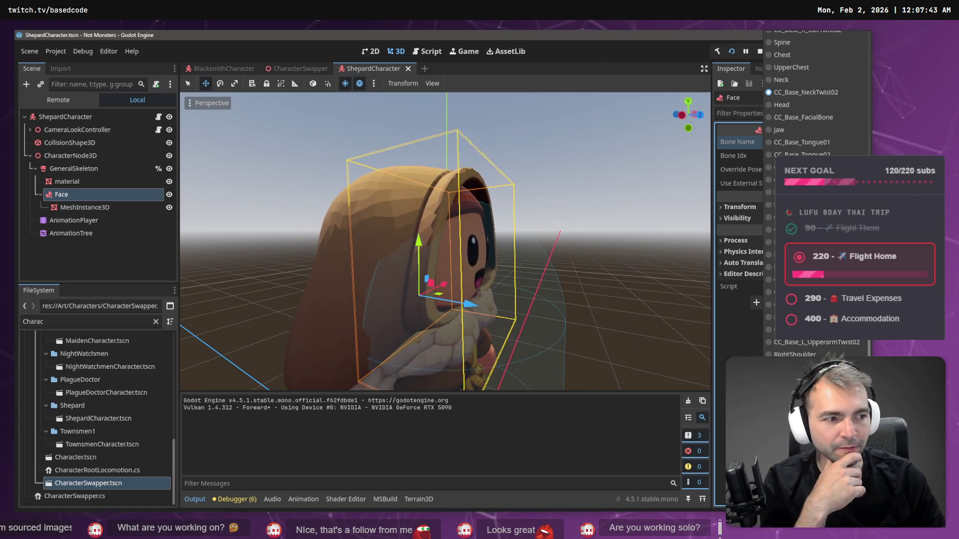
left_click(805, 92)
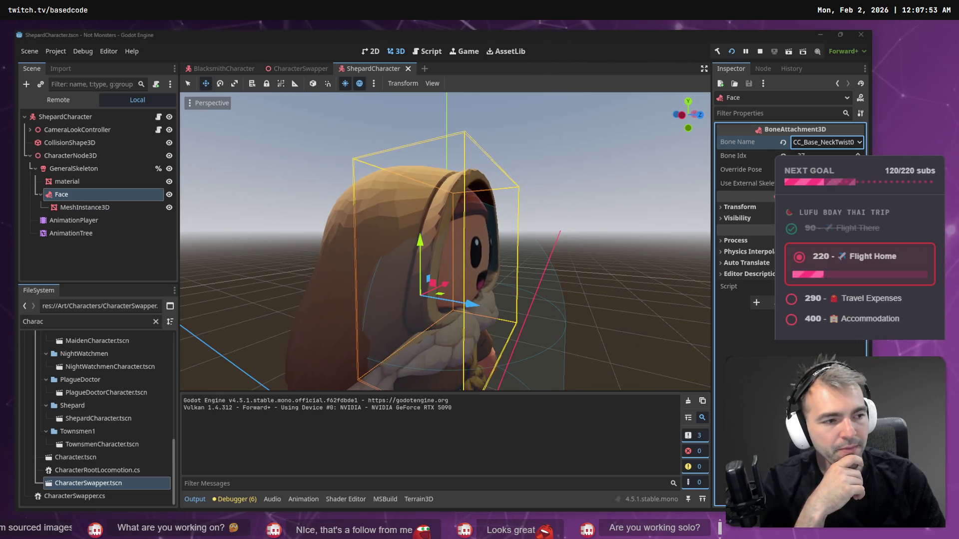
- Reattach the Face to the Head bone, check it from an angle, and launch with F5
mouse_move(571, 250)
left_mouse_down()
mouse_move(464, 220)
mouse_move(464, 240)
left_mouse_up()
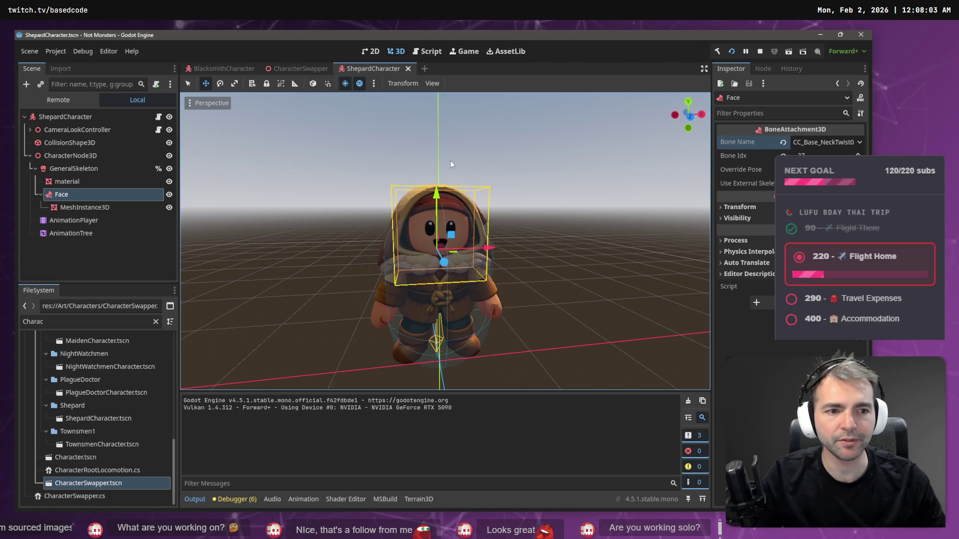
left_click(833, 145)
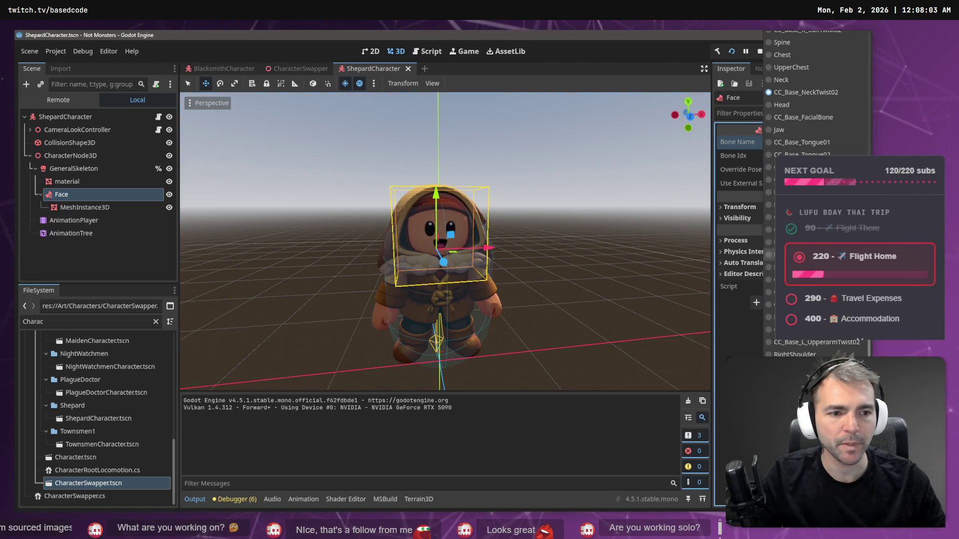
left_click(796, 105)
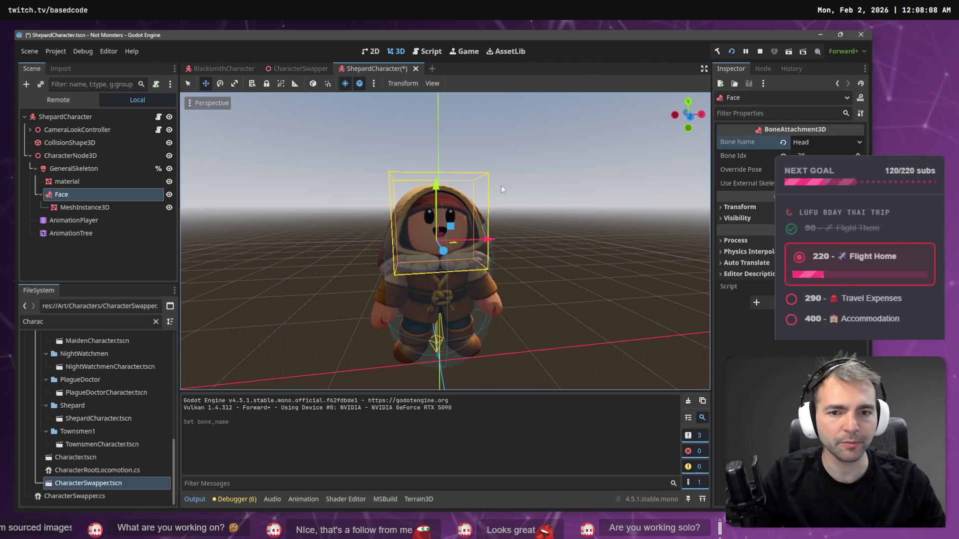
left_click_drag(500, 181, 439, 185)
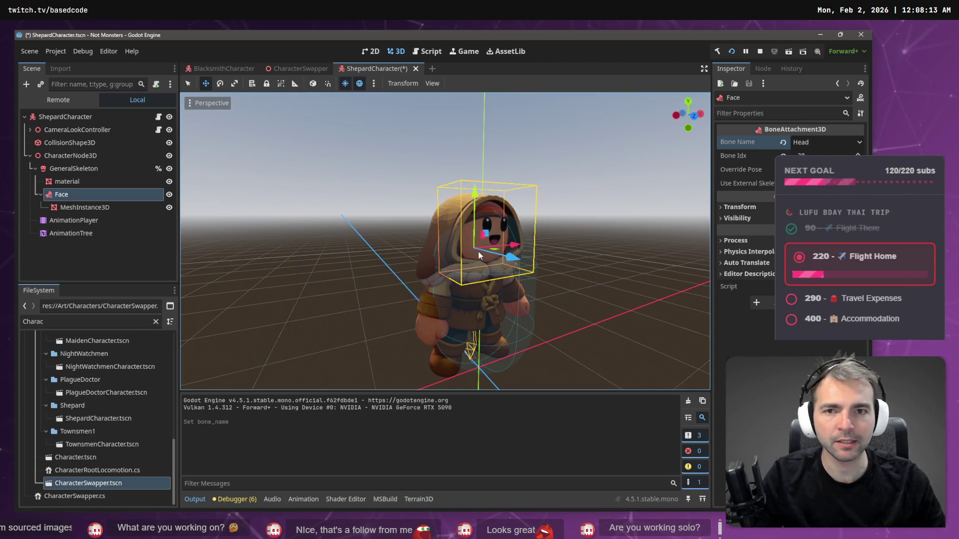
key("F5")
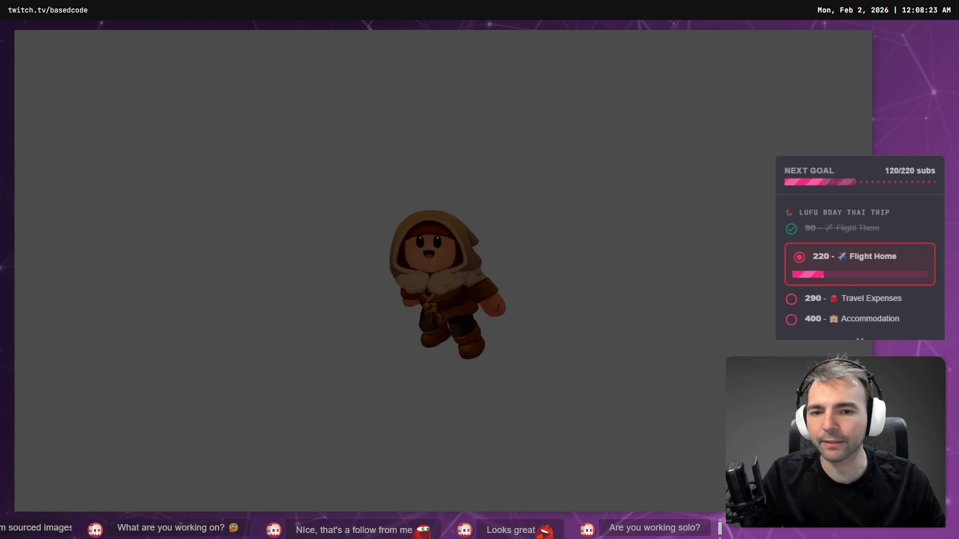
- Stop the game, nudge the Shepard's Face mesh upward and save the Shepard scene
key("F8")
mouse_move(475, 194)
left_mouse_down()
mouse_move(513, 228)
mouse_move(492, 235)
left_mouse_up()
left_click(120, 192)
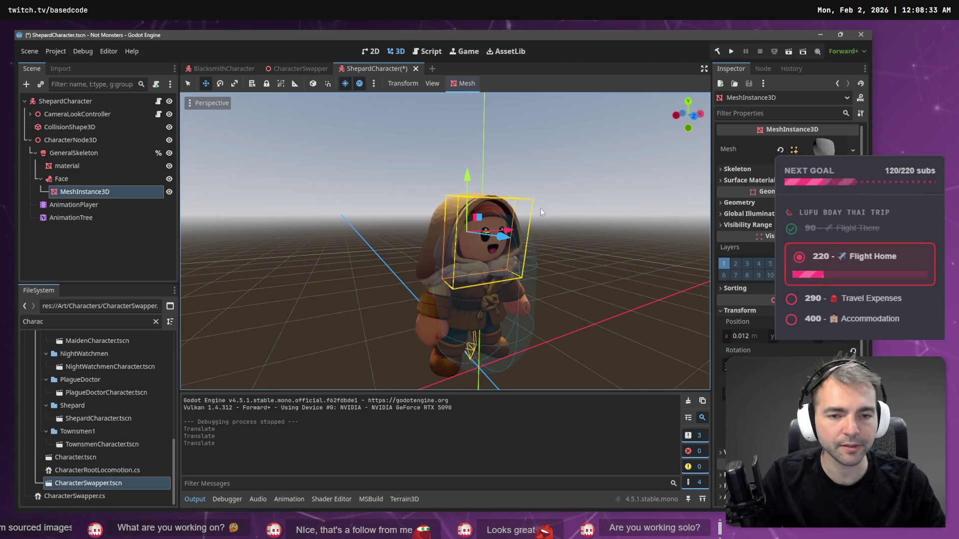
key("ctrl+s")
- Switch to the CharacterSwapper scene and select the Townsmen1 character among the villagers
scroll(546, 209, "up", 5)
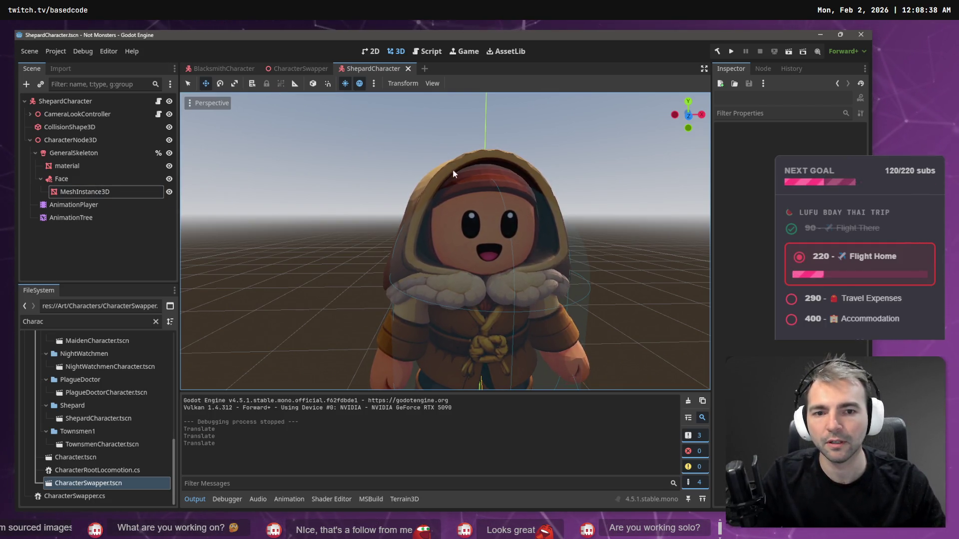
scroll(451, 170, "down", 2)
left_click_drag(416, 144, 416, 144)
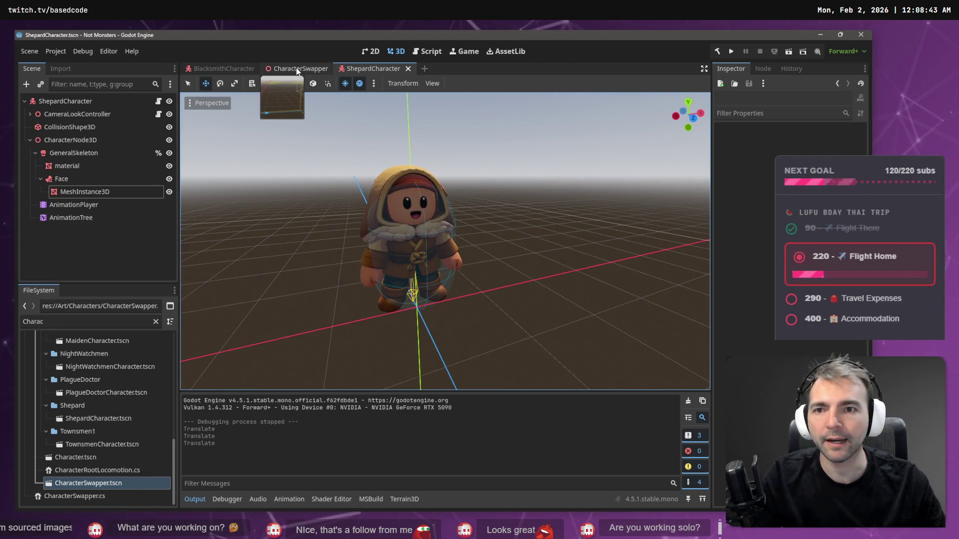
left_click(297, 70)
left_click(102, 246)
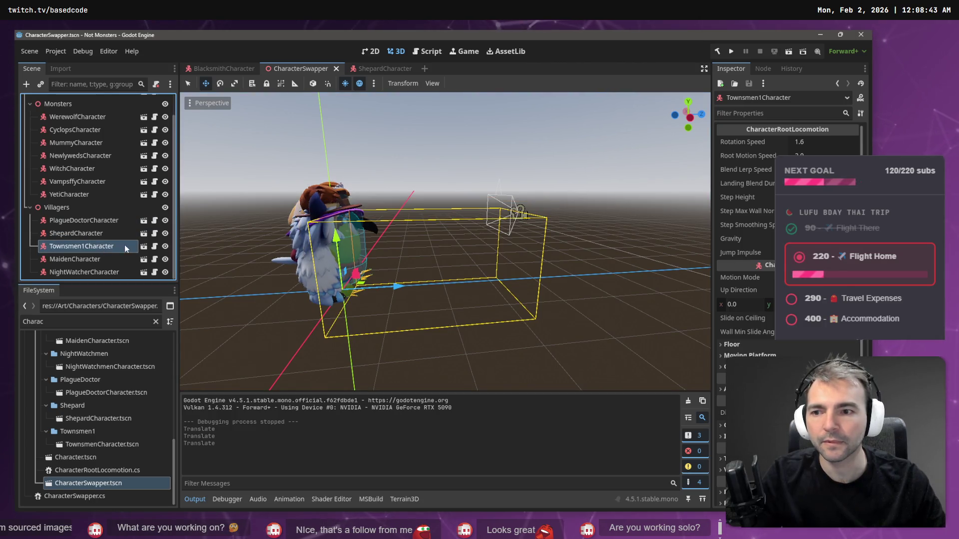
- Open the Townsmen character scene and add the Face scene as a child of GeneralSkeleton
left_click(144, 247)
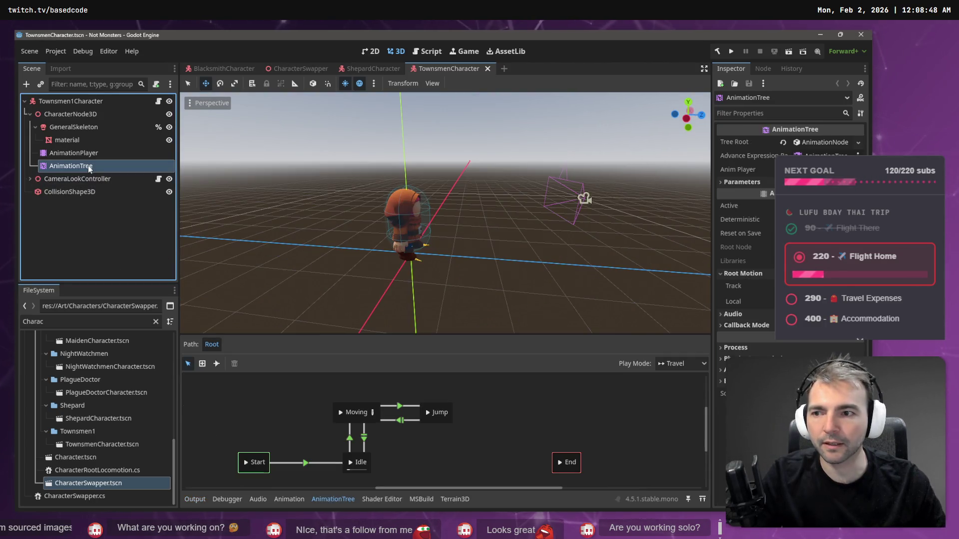
left_click(71, 126)
right_click(71, 126)
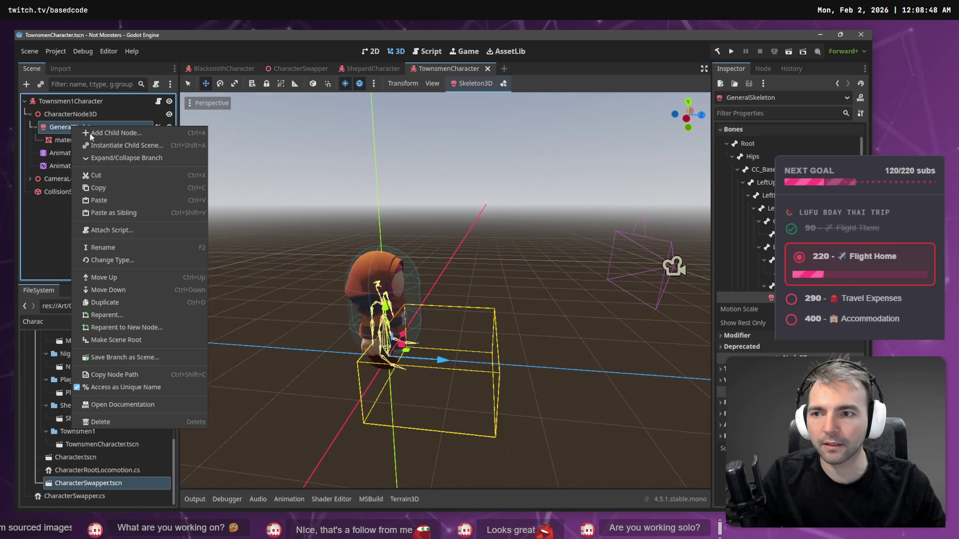
left_click(130, 146)
key("Return")
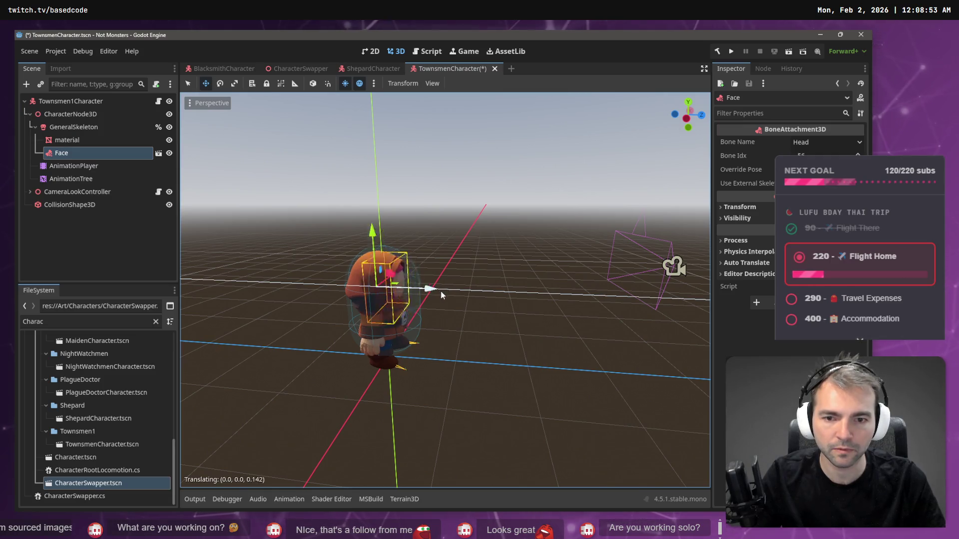
- Make Face's children editable, nudge its MeshInstance3D along Z, and launch the game
right_click(123, 157)
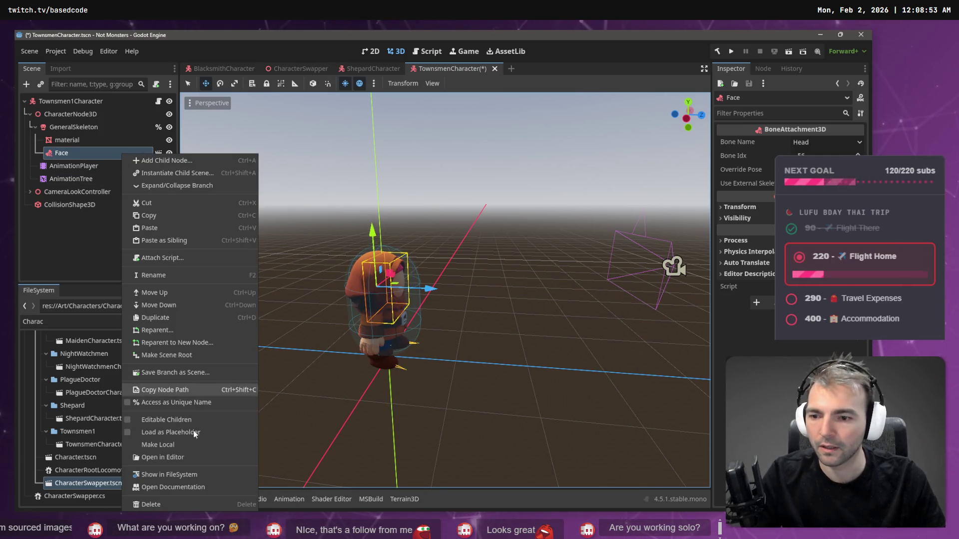
left_click(180, 447)
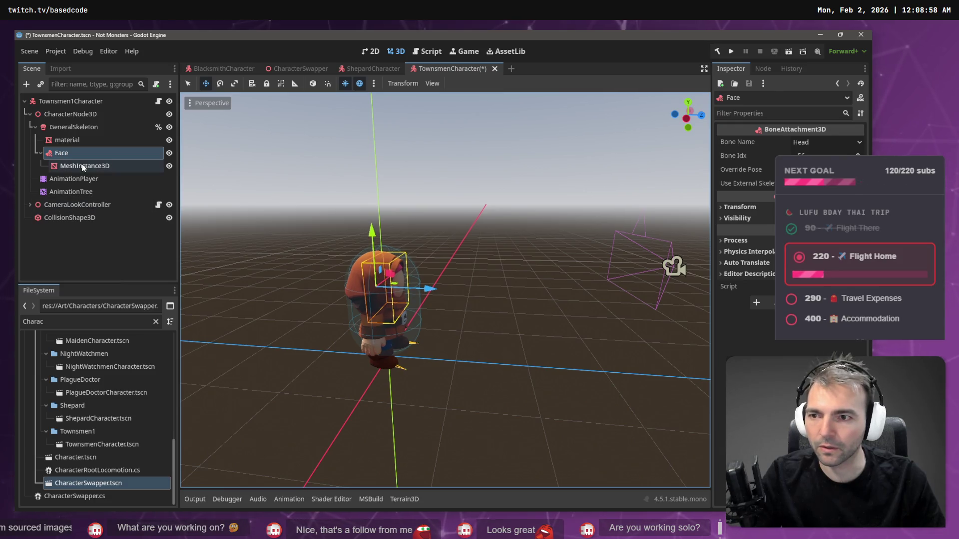
left_click(85, 166)
left_click_drag(408, 292, 423, 288)
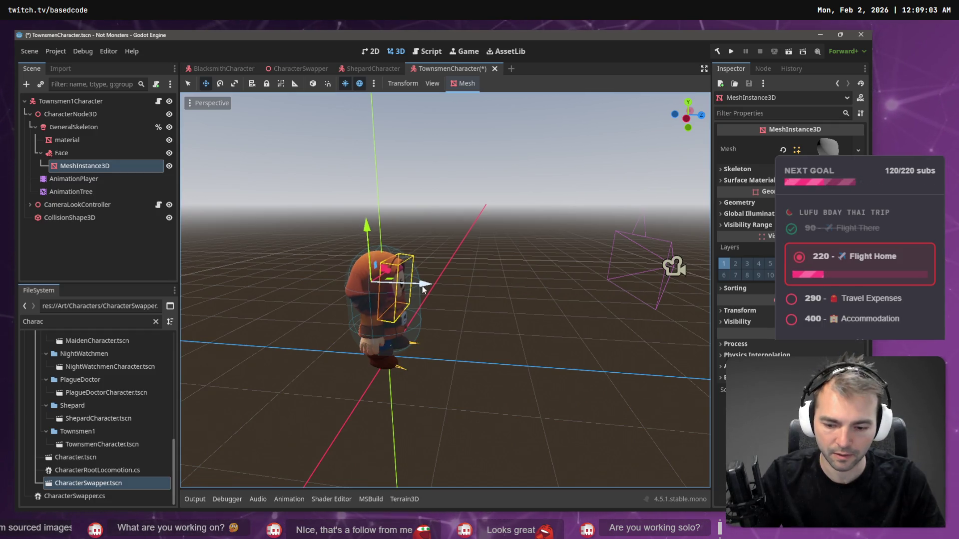
key("F5")
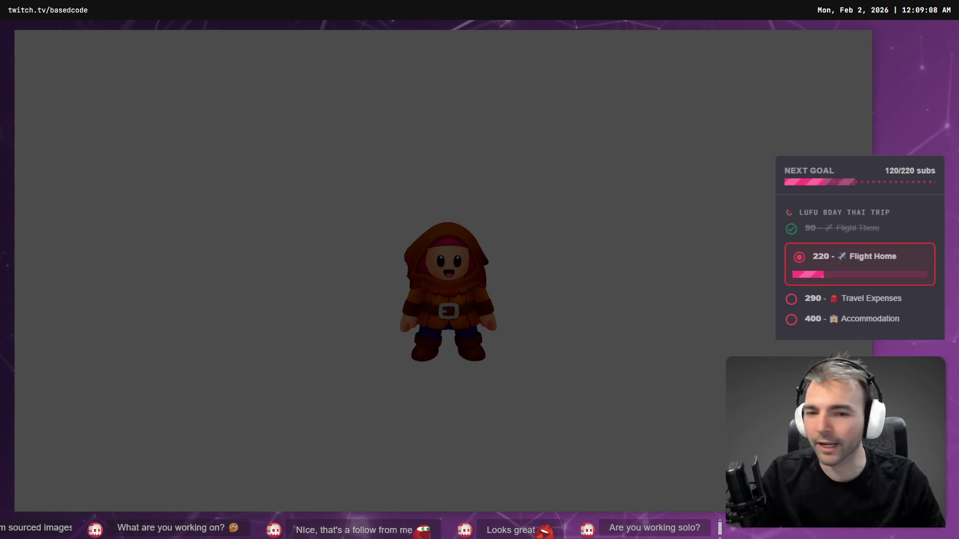
- Turn the hooded character left, right, away and toward the camera to inspect its new face
key("d")
key("a")
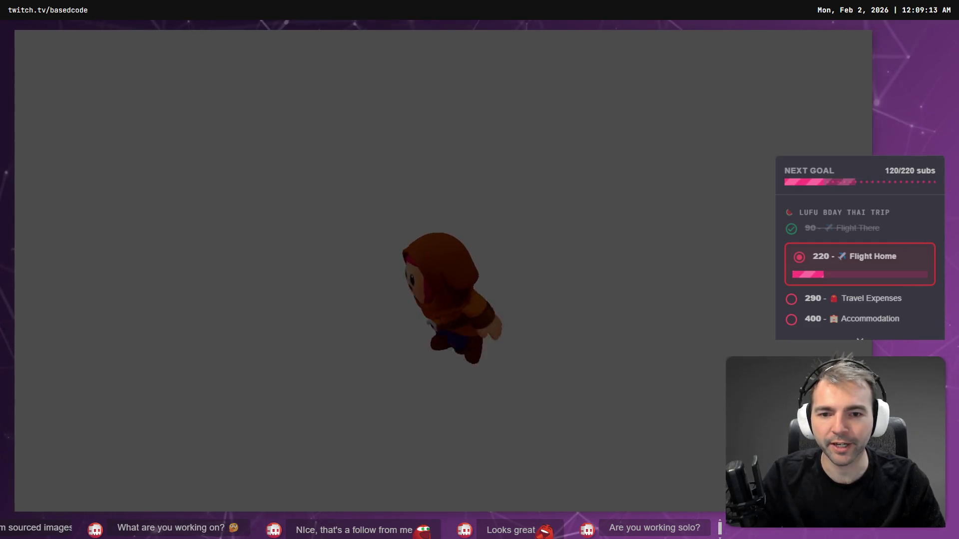
key("w")
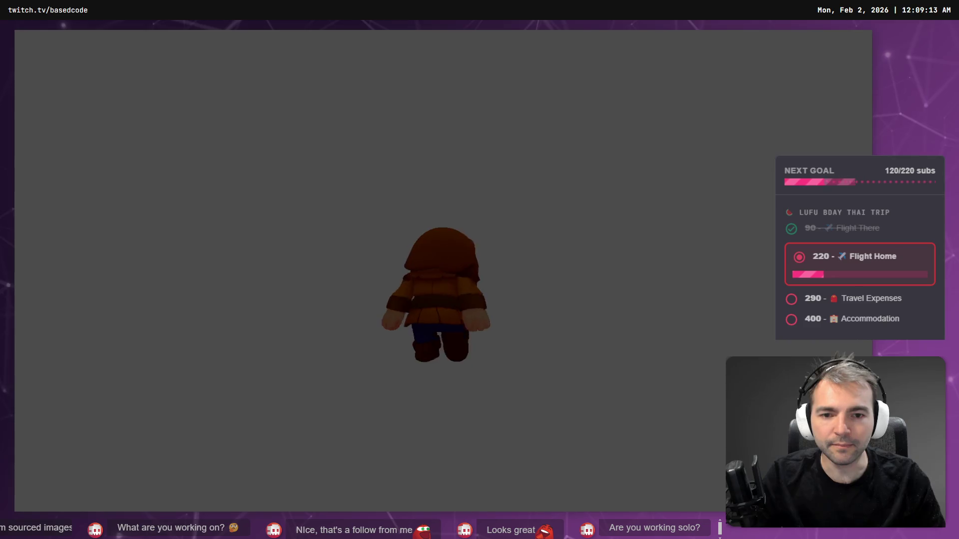
key("s")
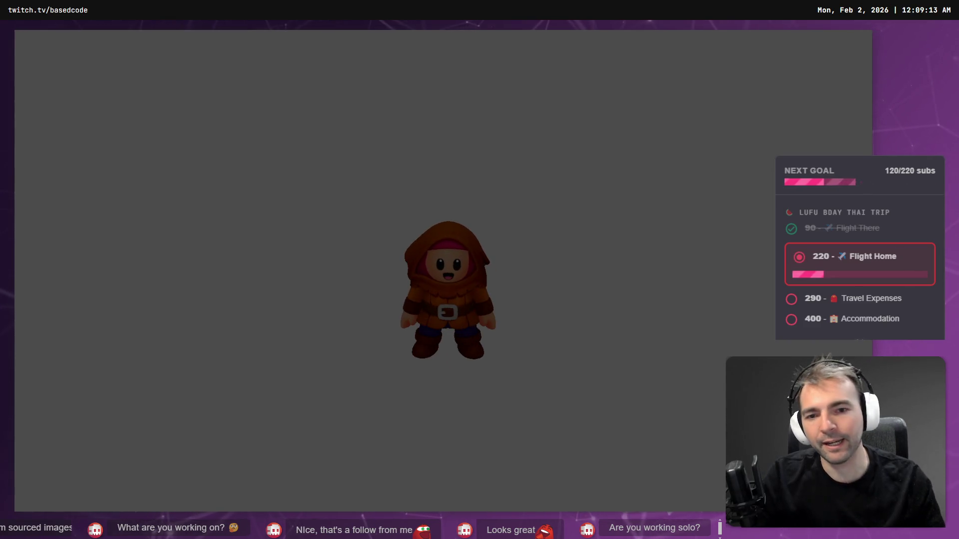
key("d")
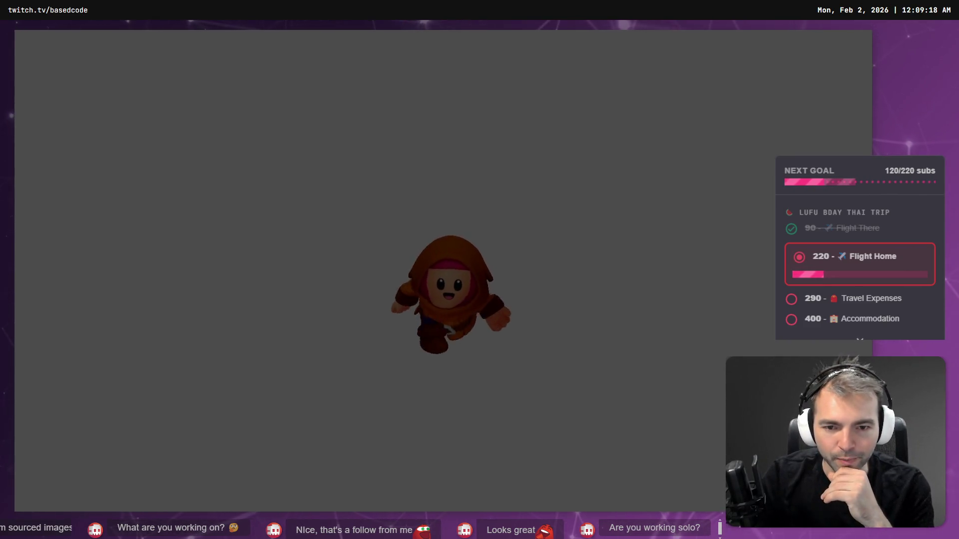
key("w")
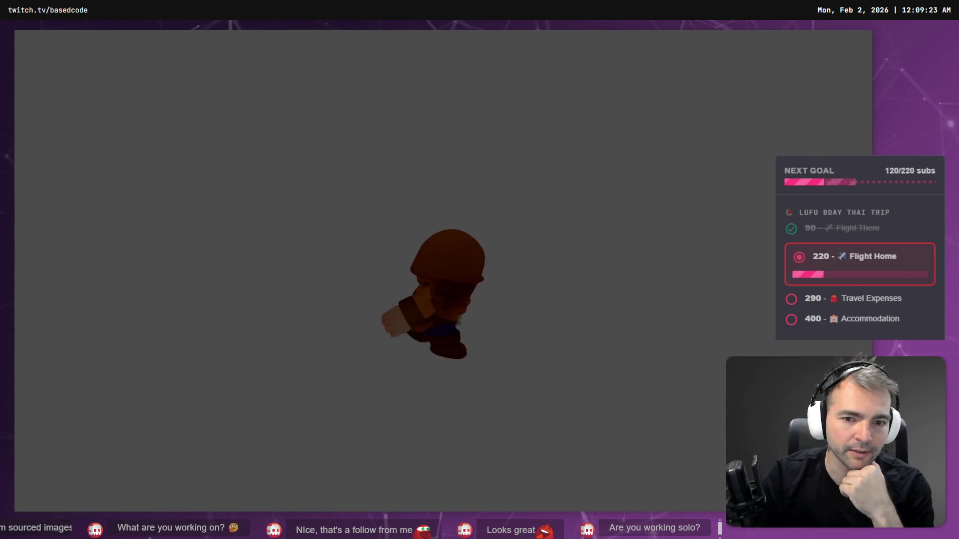
key("s")
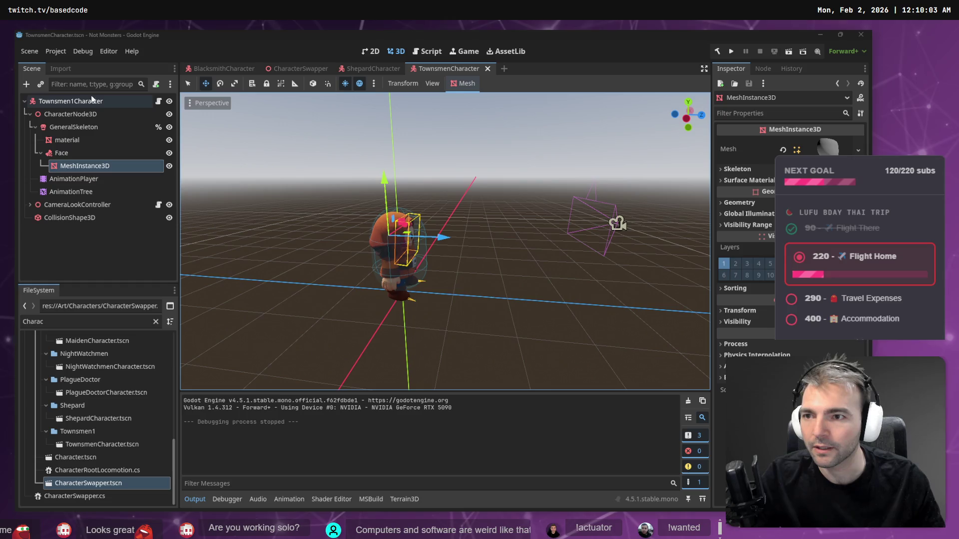
- Filter the project files for 'Tow', then run the game briefly and stop it
left_click(71, 319)
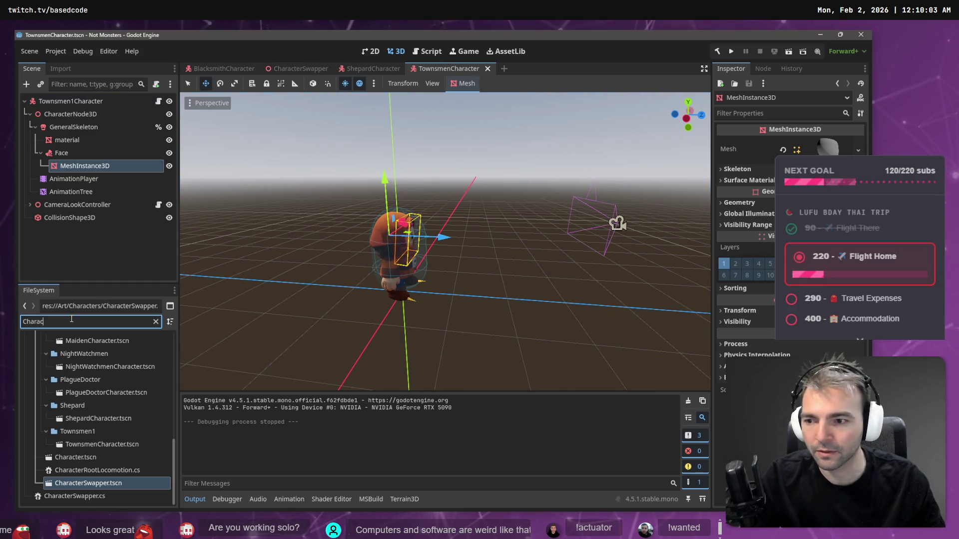
type("Tow")
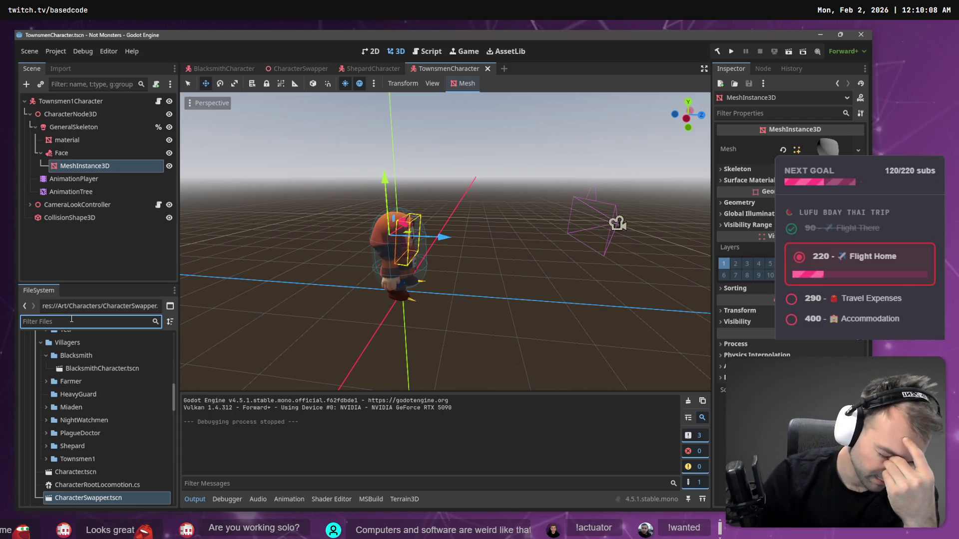
key("F5")
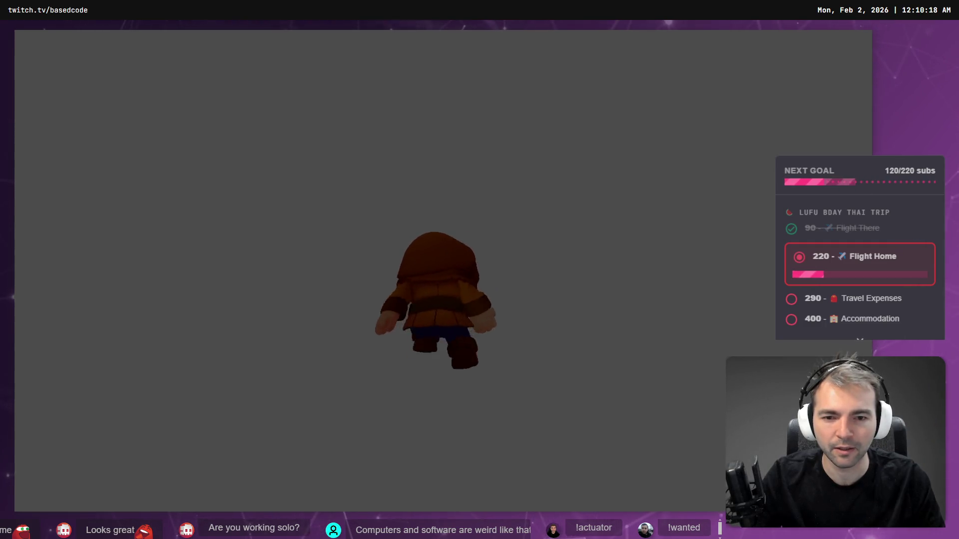
key("F8")
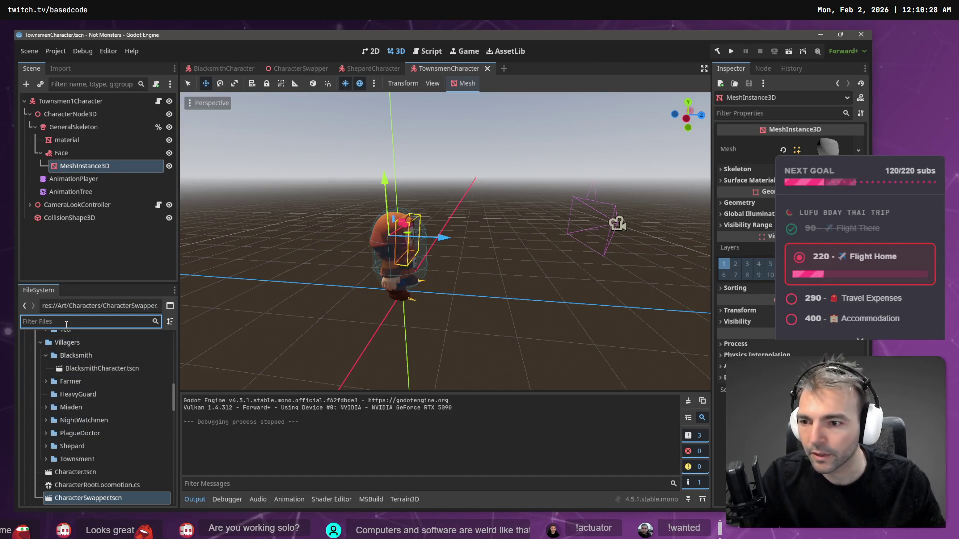
- Filter for 'Townsmen' and open Townsmen1.fbx in an external program
type("Townsme")
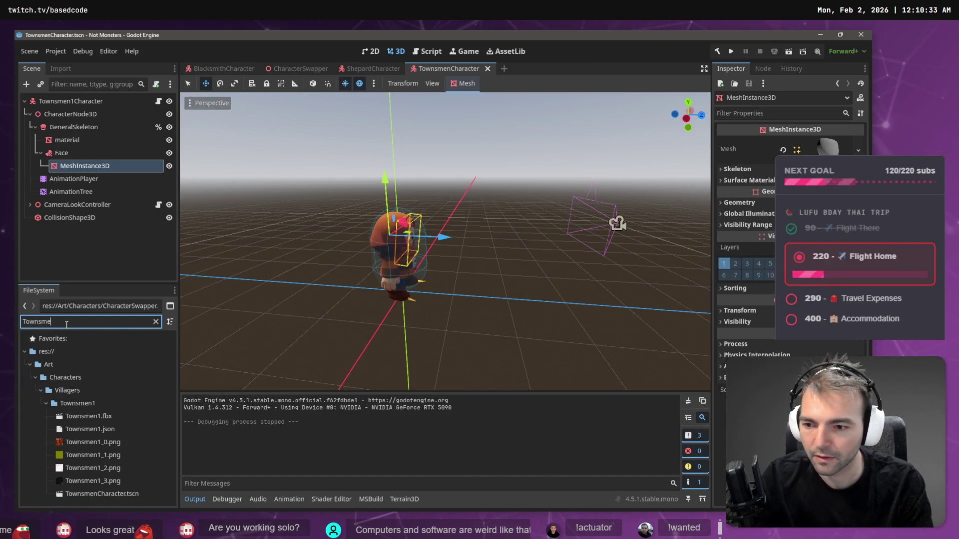
type("n")
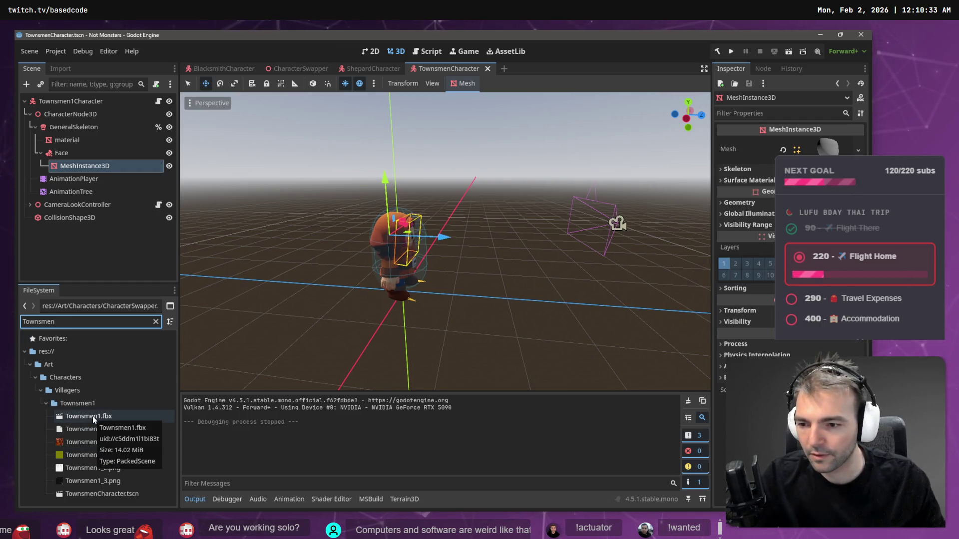
right_click(92, 416)
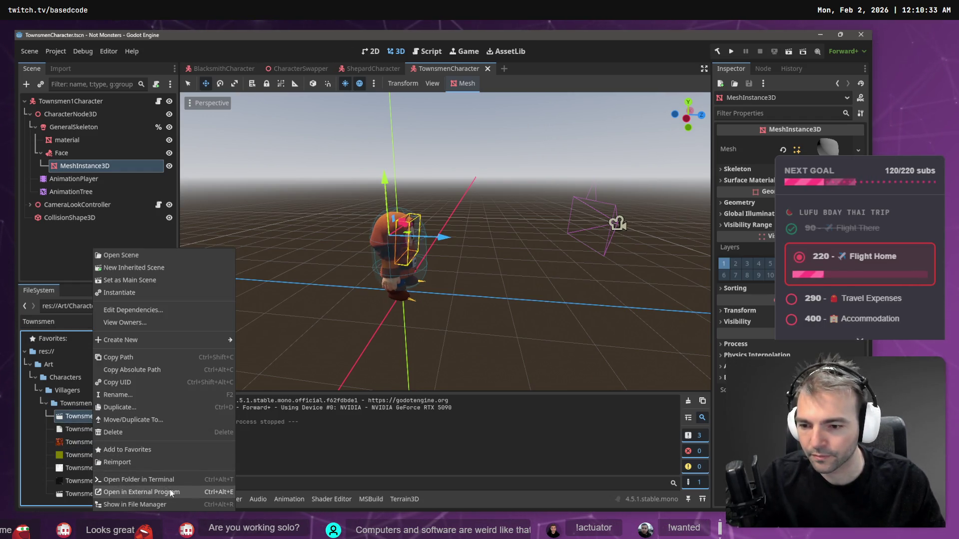
left_click(166, 505)
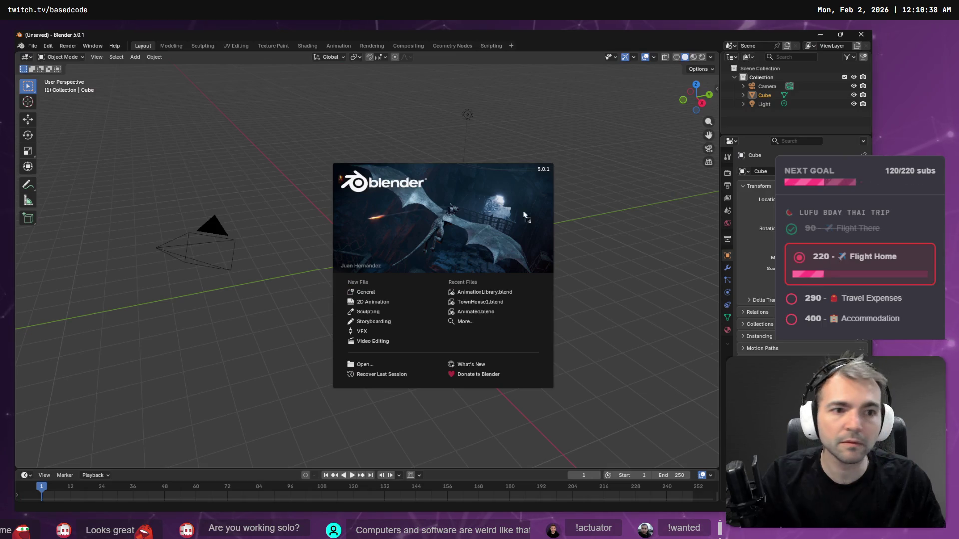
- Import the Townsmen1 FBX, dismiss the splash screen, and undo accidental deletions of the armature and cube
left_click(363, 246)
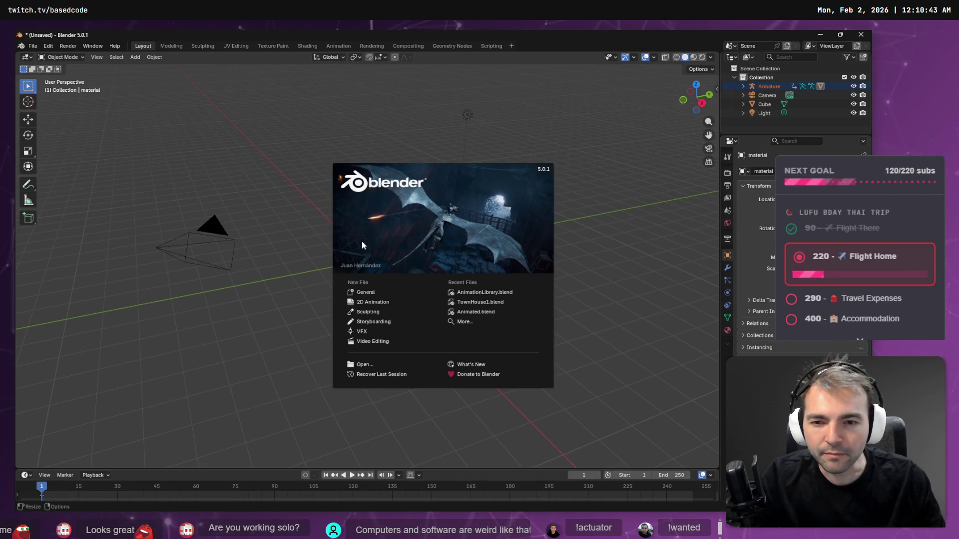
left_click(771, 95)
key("Delete")
left_click(768, 96)
key("Delete")
left_click(766, 86)
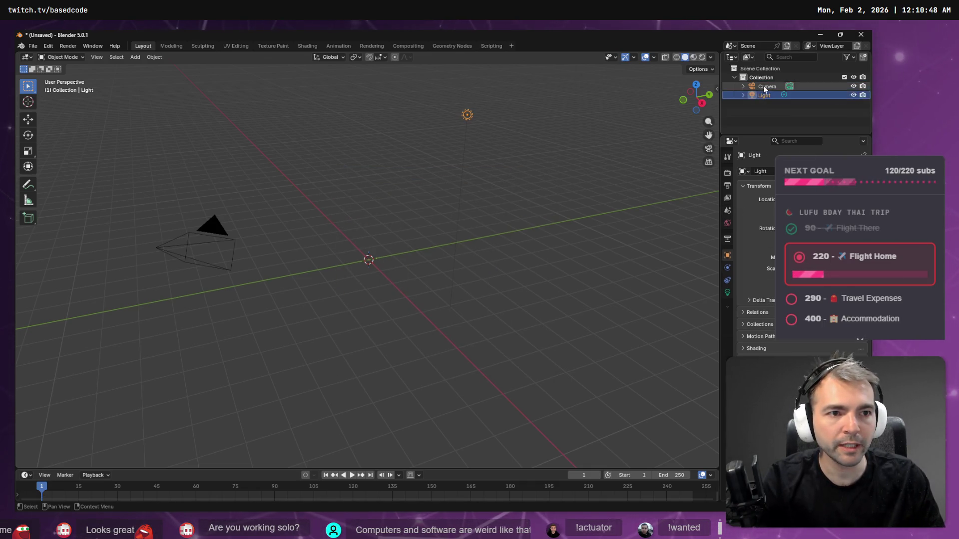
scroll(400, 253, "down", 10)
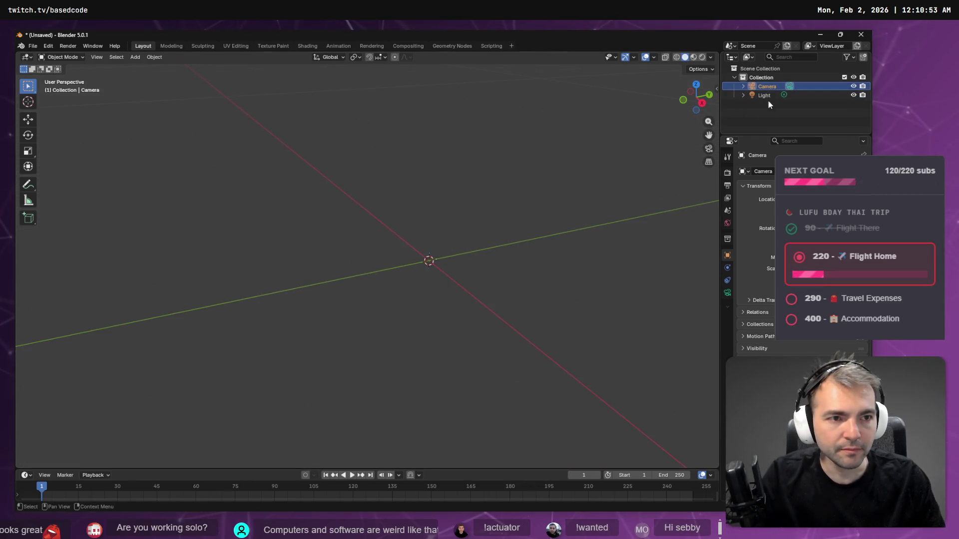
key("ctrl+z")
key("ctrl+z")
key("ctrl+shift+z")
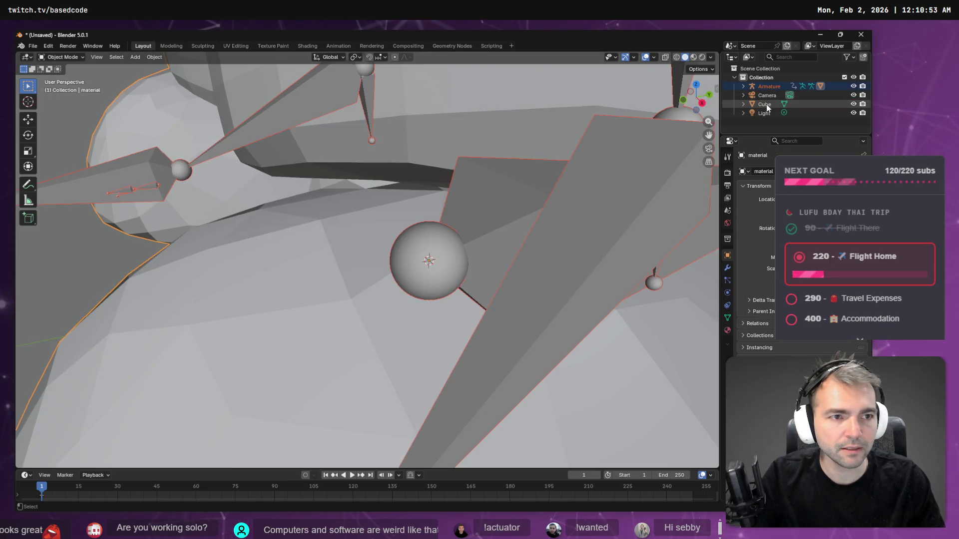
- Delete the default Cube, Camera and Light from the scene
scroll(446, 183, "down", 3)
scroll(434, 188, "down", 5)
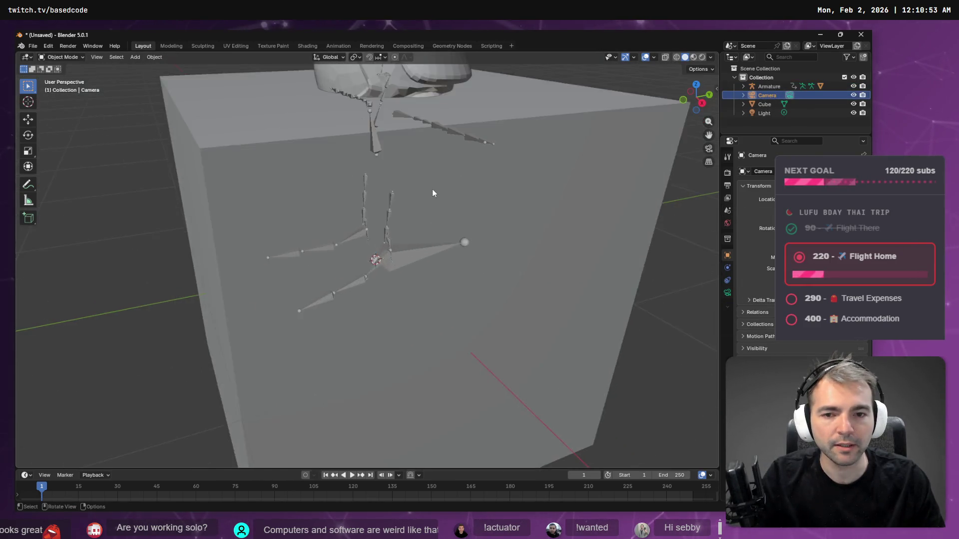
left_click(765, 103)
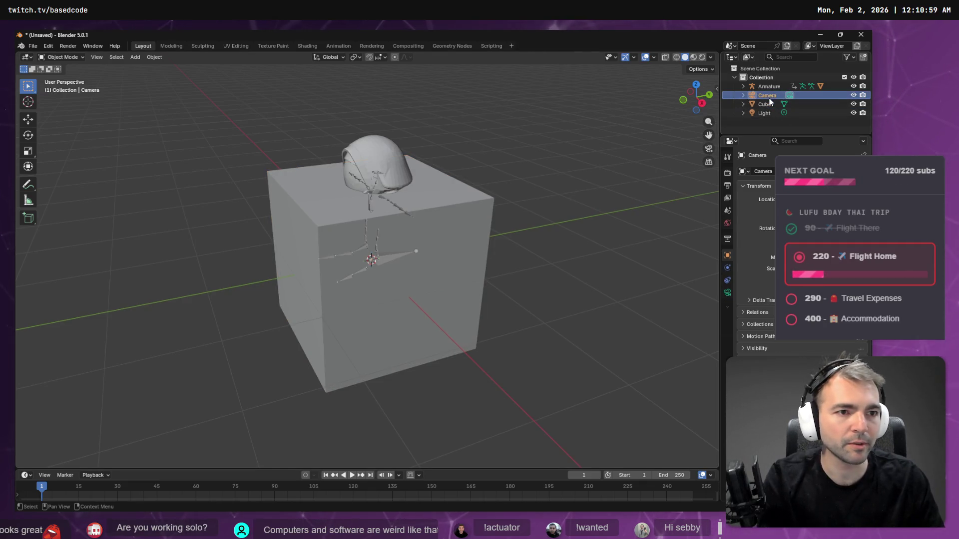
key("Delete")
left_click(768, 106, "ctrl")
key("Delete")
- Switch viewport shading to Material Preview and select the character mesh
mouse_move(386, 211)
left_mouse_down()
mouse_move(513, 211)
mouse_move(551, 188)
mouse_move(449, 217)
left_mouse_up()
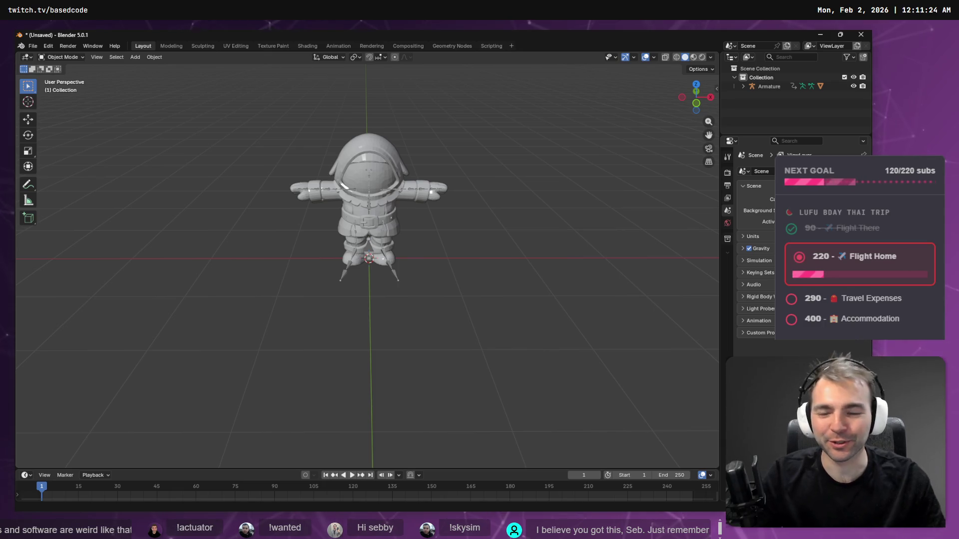
left_click(694, 57)
mouse_move(451, 144)
left_mouse_down()
mouse_move(553, 155)
mouse_move(585, 137)
mouse_move(378, 147)
mouse_move(434, 150)
left_mouse_up()
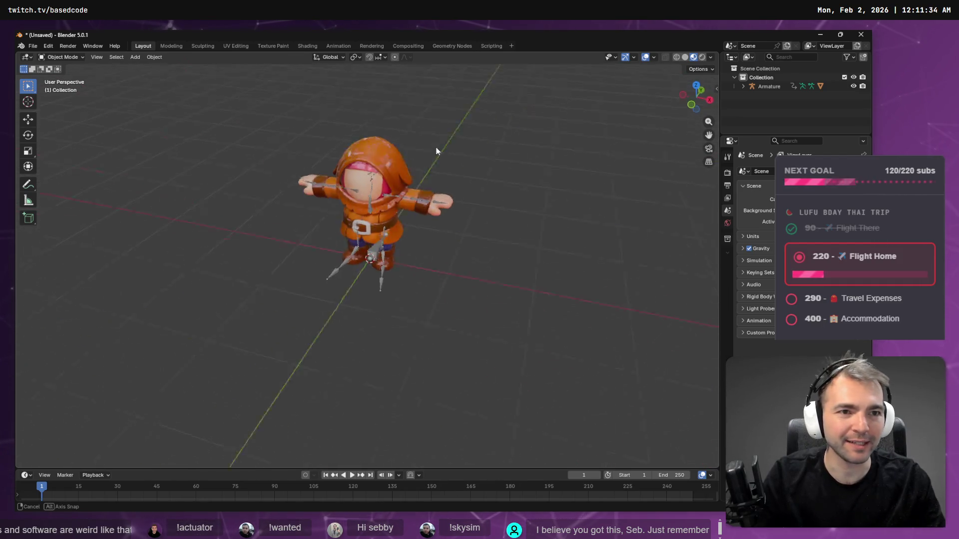
left_click(703, 57)
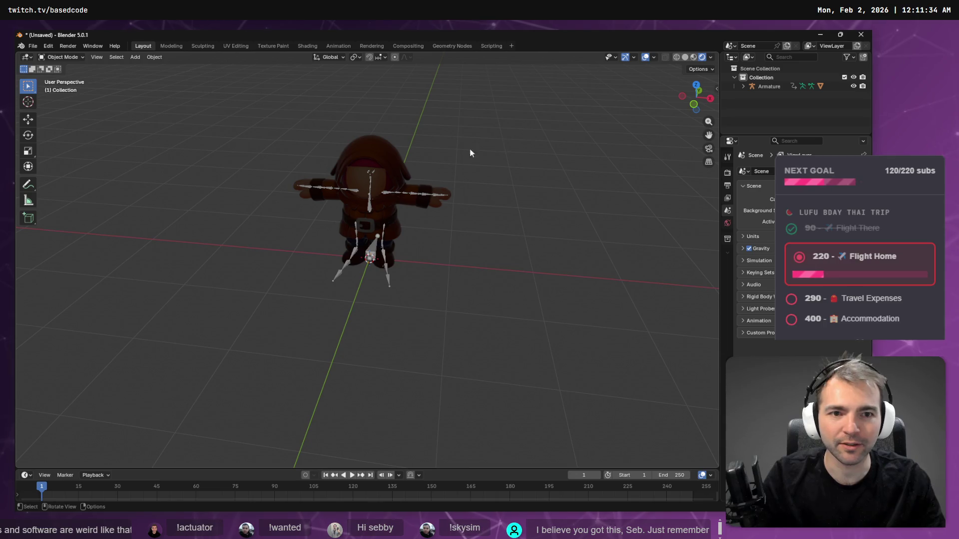
left_click(693, 59)
mouse_move(451, 160)
left_mouse_down()
mouse_move(552, 155)
mouse_move(446, 159)
left_mouse_up()
scroll(436, 136, "up", 3)
scroll(451, 250, "down", 3)
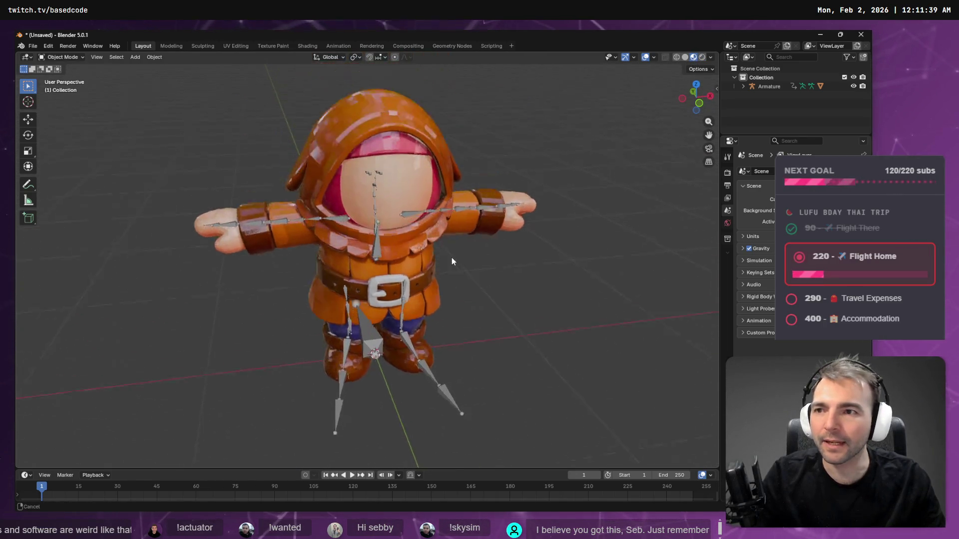
scroll(209, 140, "up", 2)
left_click(330, 168)
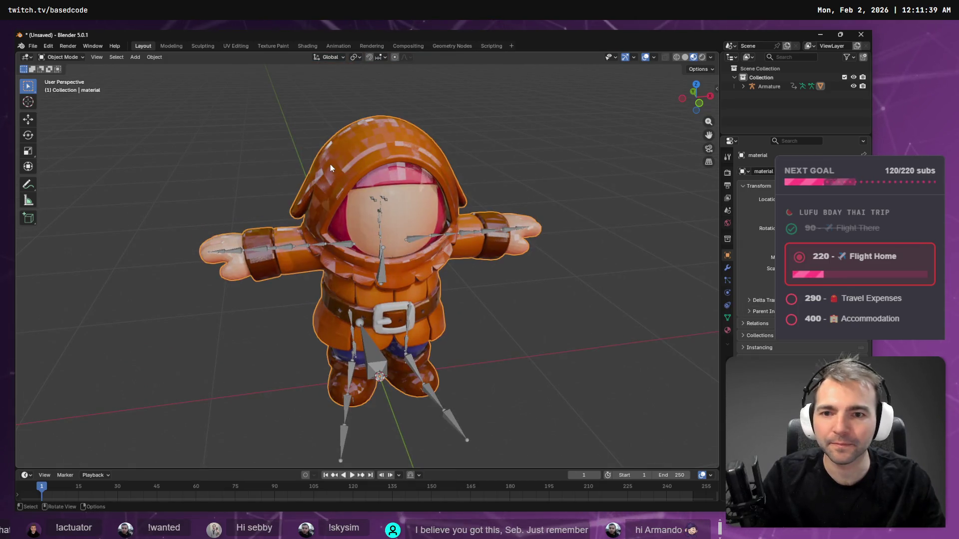
- Enter Weight Paint mode and choose CC_Base_Head from the vertex group list
left_click(75, 57)
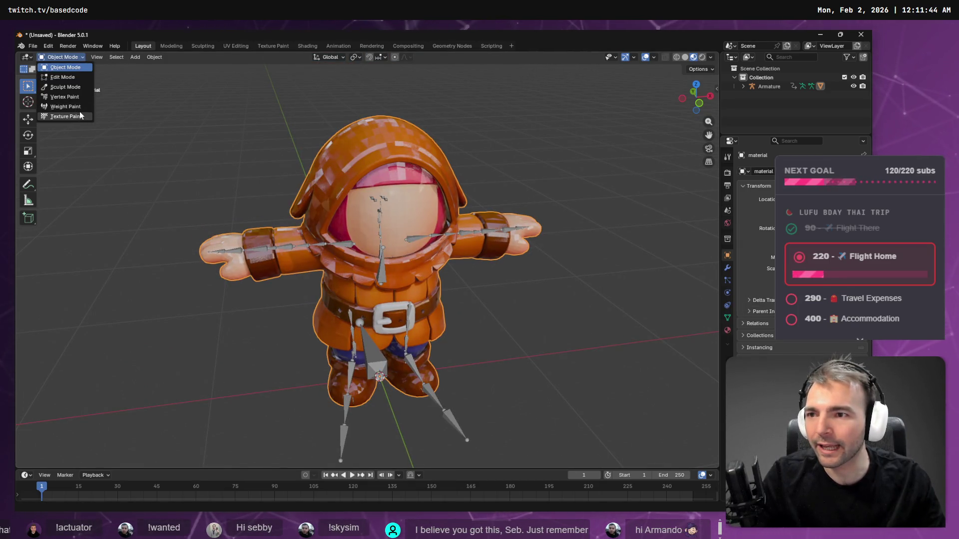
left_click(76, 107)
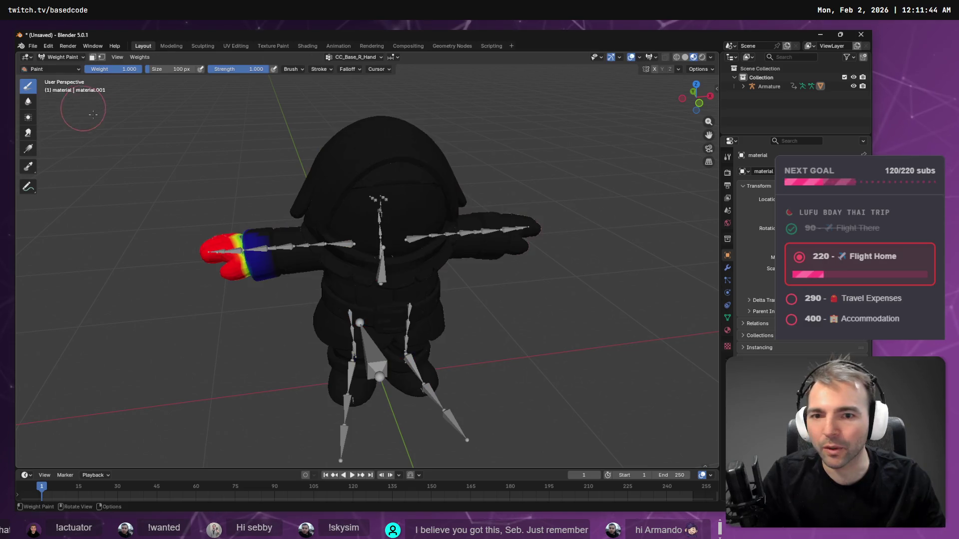
left_click(350, 58)
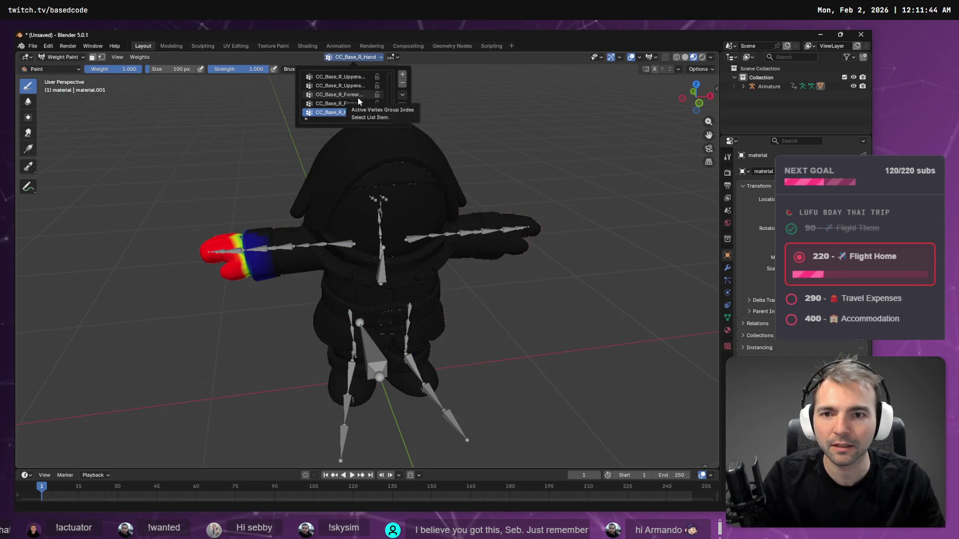
scroll(358, 97, "up", 5)
scroll(358, 97, "up", 5)
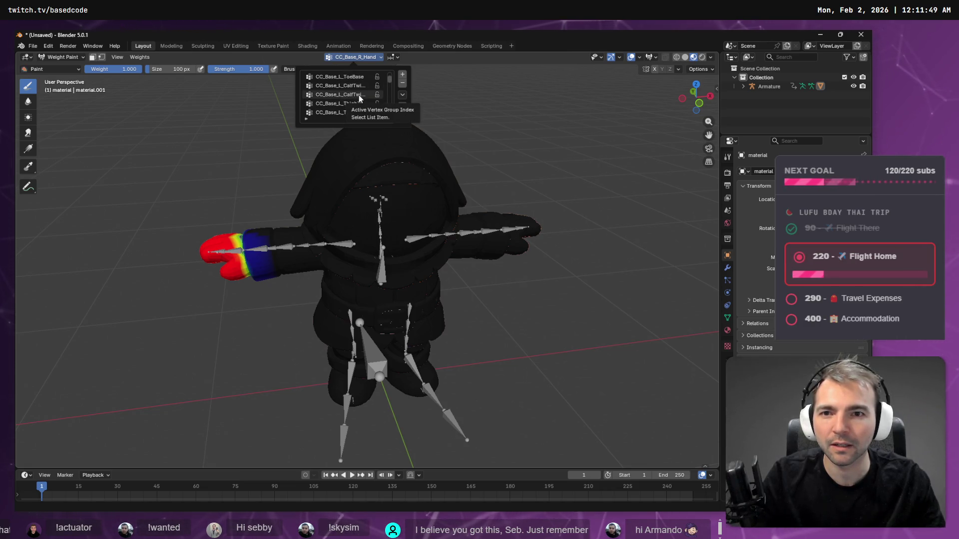
scroll(357, 100, "down", 5)
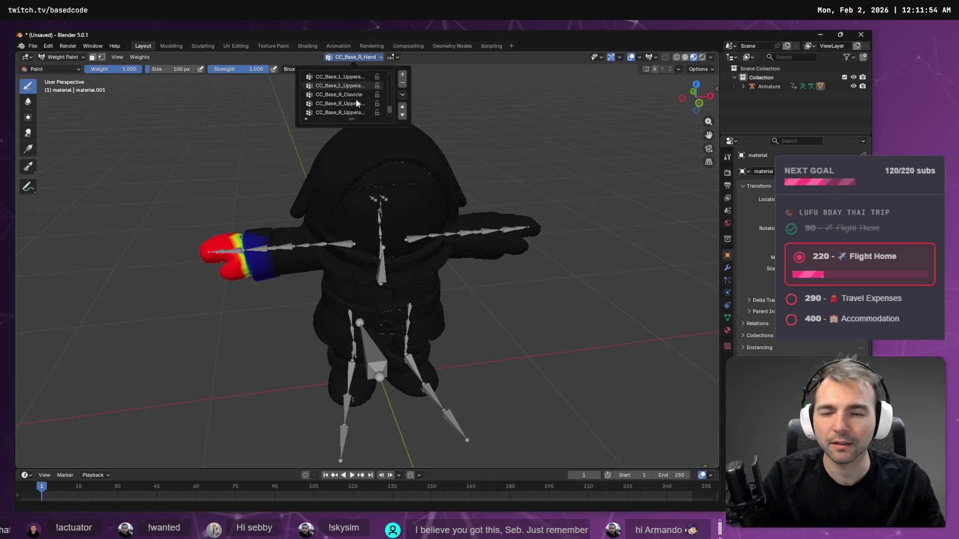
scroll(357, 107, "down", 4)
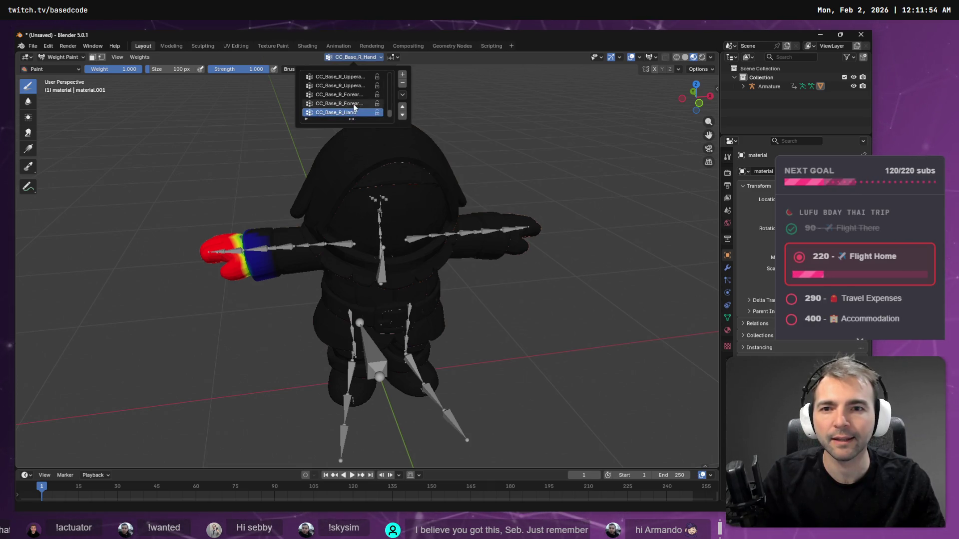
scroll(352, 96, "up", 4)
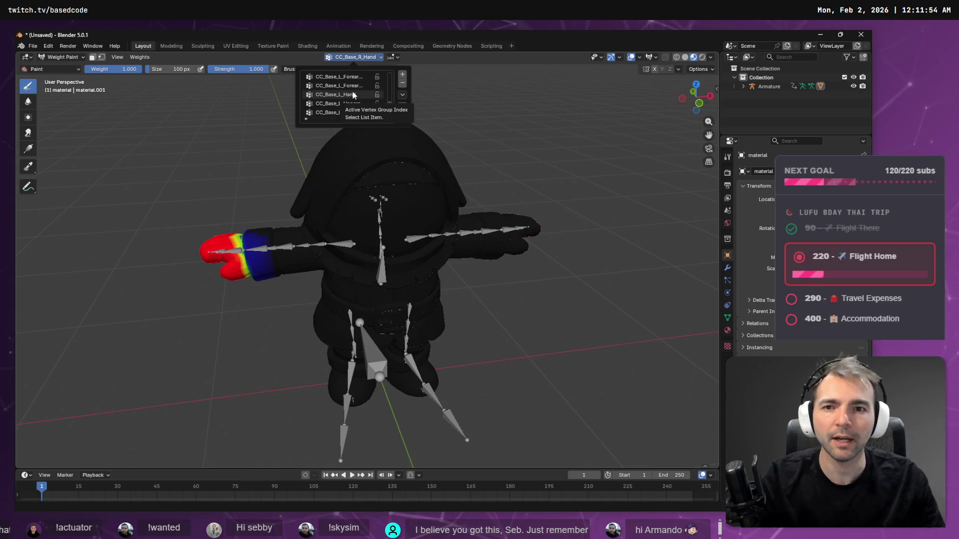
scroll(353, 95, "up", 3)
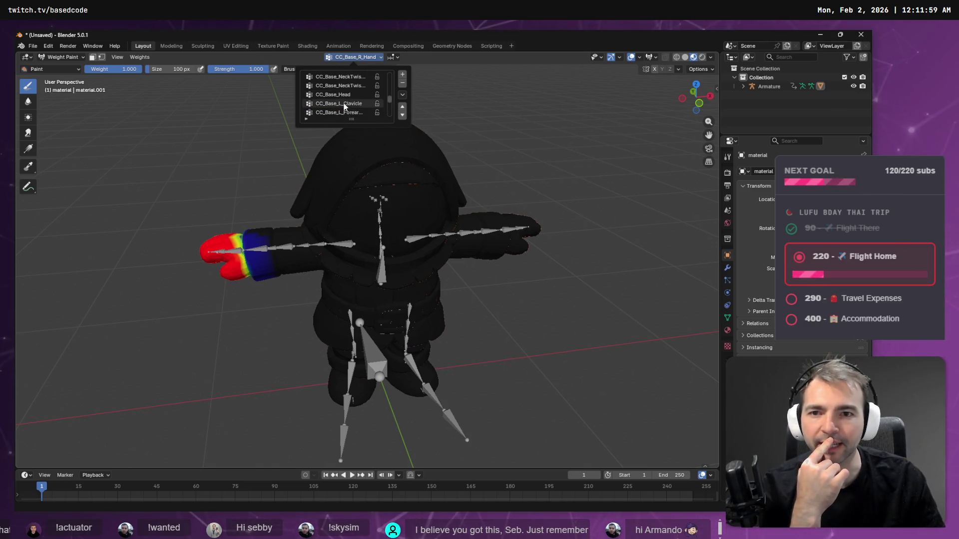
left_click(345, 95)
- Paint full CC_Base_Head weight on the head's lower band, then smooth it into a gradient
left_click_drag(461, 206, 425, 155)
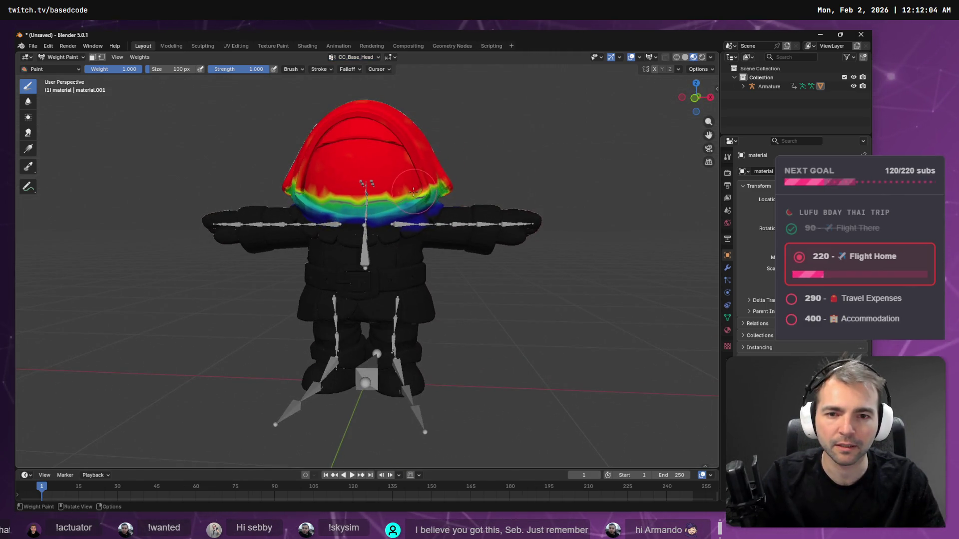
mouse_move(414, 190)
left_mouse_down()
mouse_move(365, 214)
mouse_move(317, 210)
mouse_move(395, 200)
mouse_move(344, 207)
mouse_move(375, 215)
mouse_move(321, 209)
mouse_move(289, 188)
mouse_move(350, 180)
mouse_move(399, 187)
left_mouse_up()
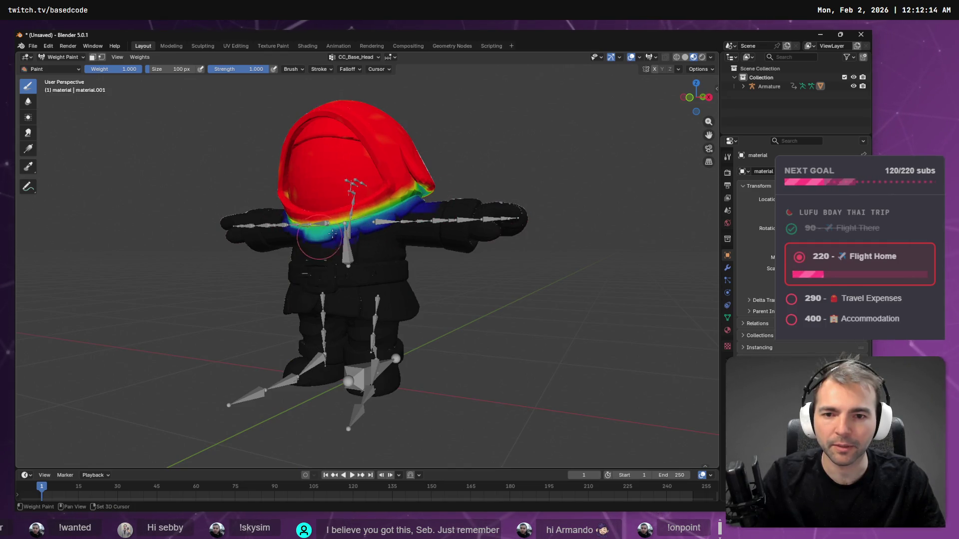
left_click_drag(355, 227, 381, 224)
left_click_drag(466, 237, 437, 198)
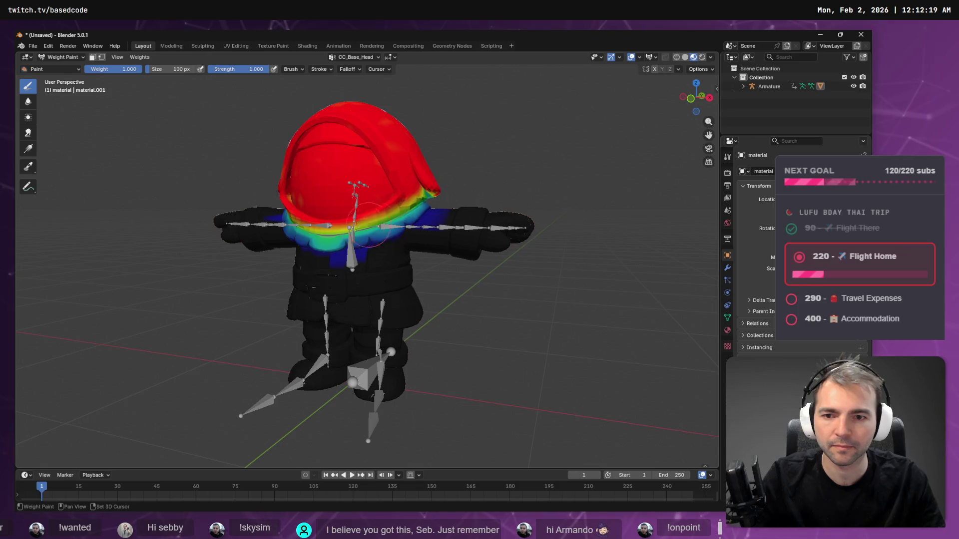
left_click_drag(284, 220, 448, 227)
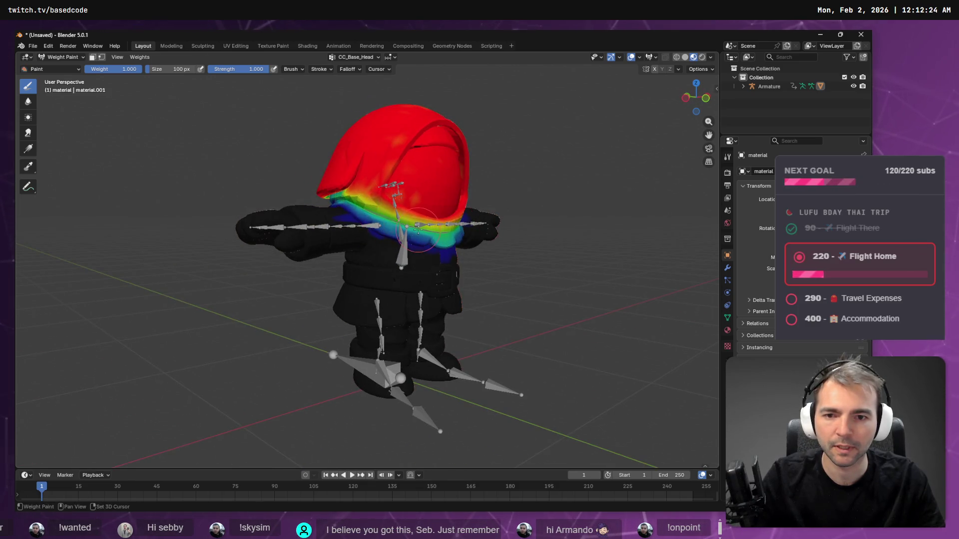
mouse_move(330, 180)
left_mouse_down()
mouse_move(290, 185)
mouse_move(415, 174)
mouse_move(437, 183)
left_mouse_up()
left_click_drag(377, 196, 408, 192, "shift")
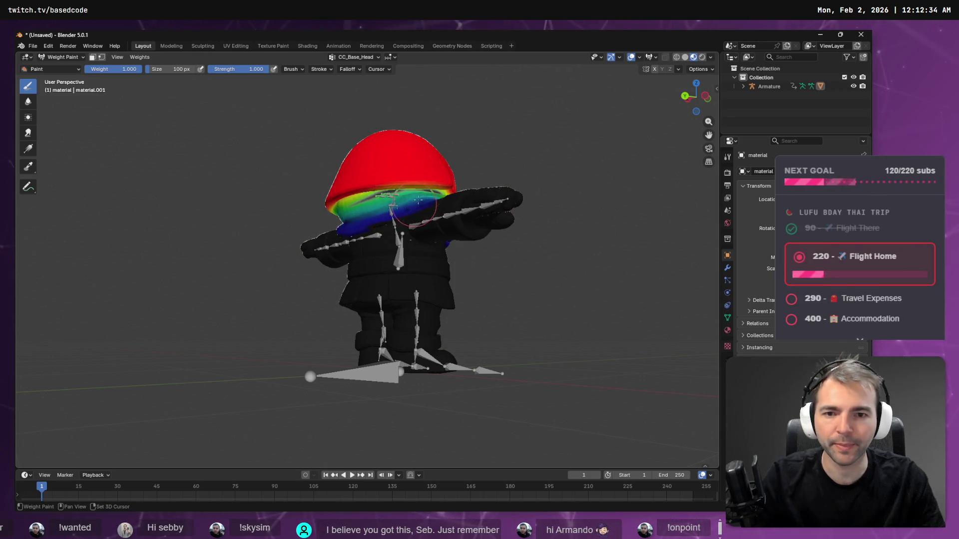
scroll(435, 200, "up", 6)
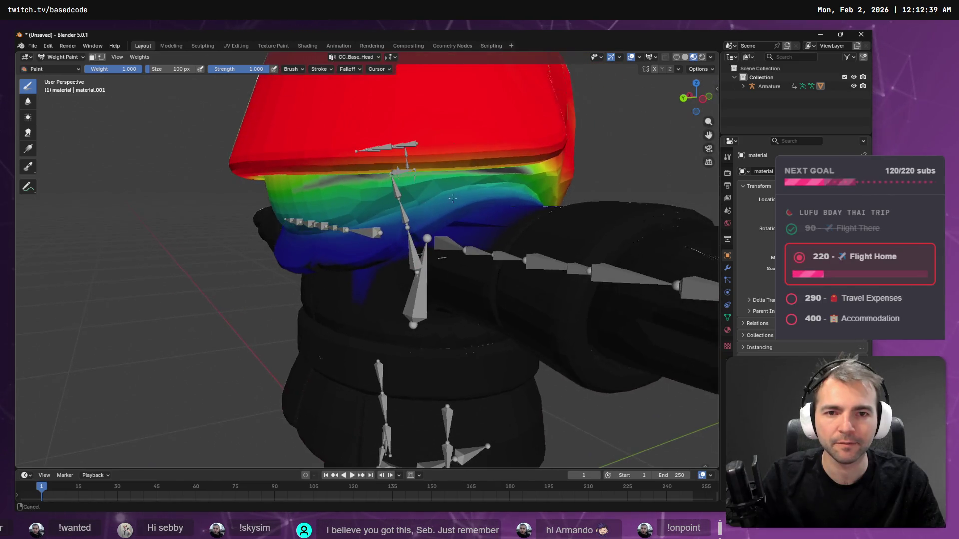
- Repaint and smooth the CC_Base_Head weights along the head's lower edge from a front view
mouse_move(532, 162)
left_mouse_down("shift")
mouse_move(484, 176)
mouse_move(508, 175)
mouse_move(450, 177)
mouse_move(549, 165)
left_mouse_up("shift")
left_click(384, 177)
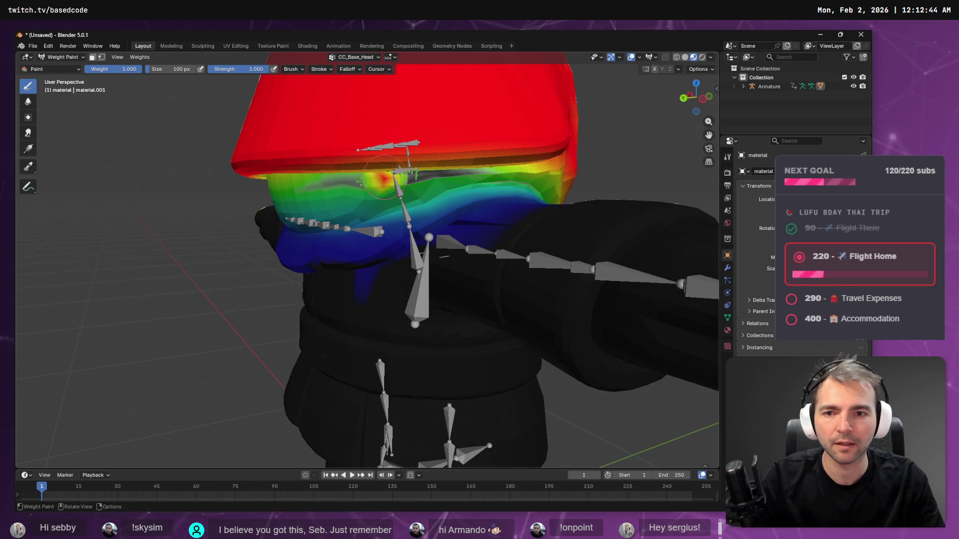
key("ctrl+KP_1")
left_click_drag(217, 163, 196, 167)
mouse_move(266, 170)
left_mouse_down()
mouse_move(344, 175)
mouse_move(360, 190)
left_mouse_up()
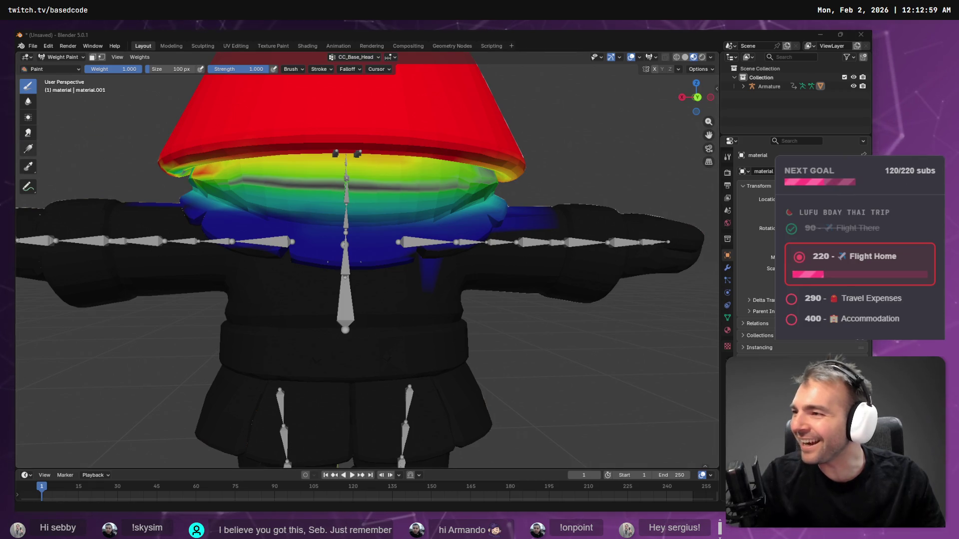
left_click(183, 163)
left_click_drag(183, 163, 242, 157)
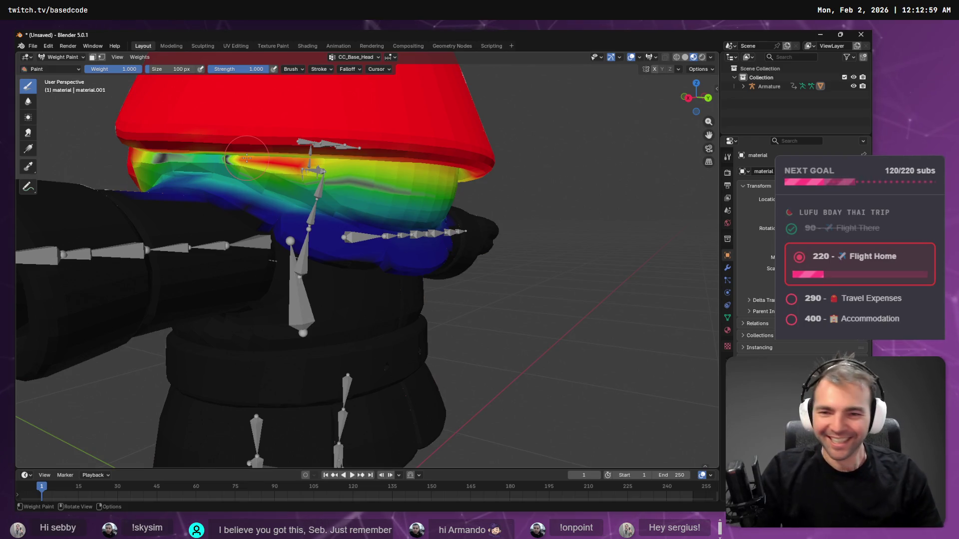
left_click_drag(188, 157, 342, 174)
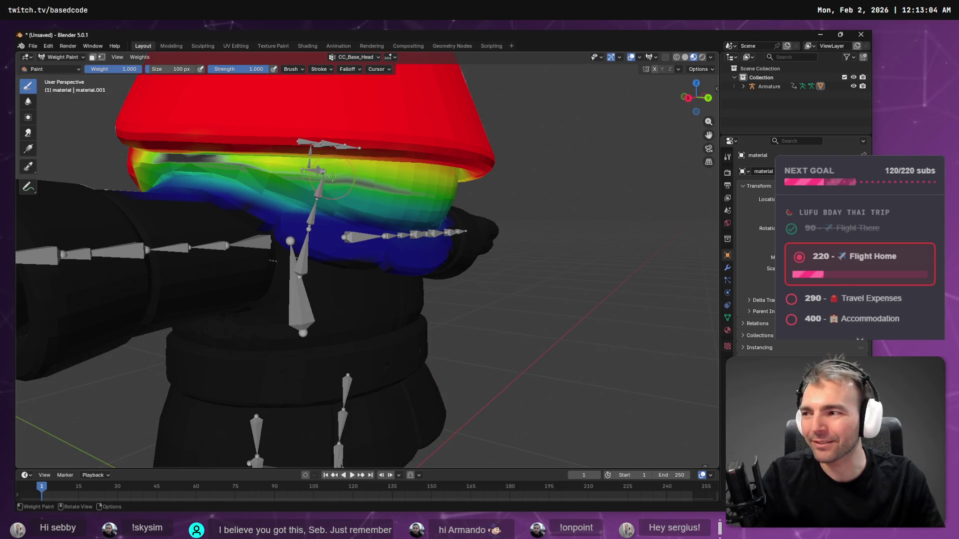
- Paint the cap brim stripe to full weight, inspect the face, and enter Edit Mode
mouse_move(150, 157)
left_mouse_down()
mouse_move(344, 173)
mouse_move(177, 148)
mouse_move(310, 170)
mouse_move(165, 156)
mouse_move(303, 171)
mouse_move(453, 144)
mouse_move(479, 149)
mouse_move(413, 138)
mouse_move(498, 153)
mouse_move(305, 144)
left_mouse_up()
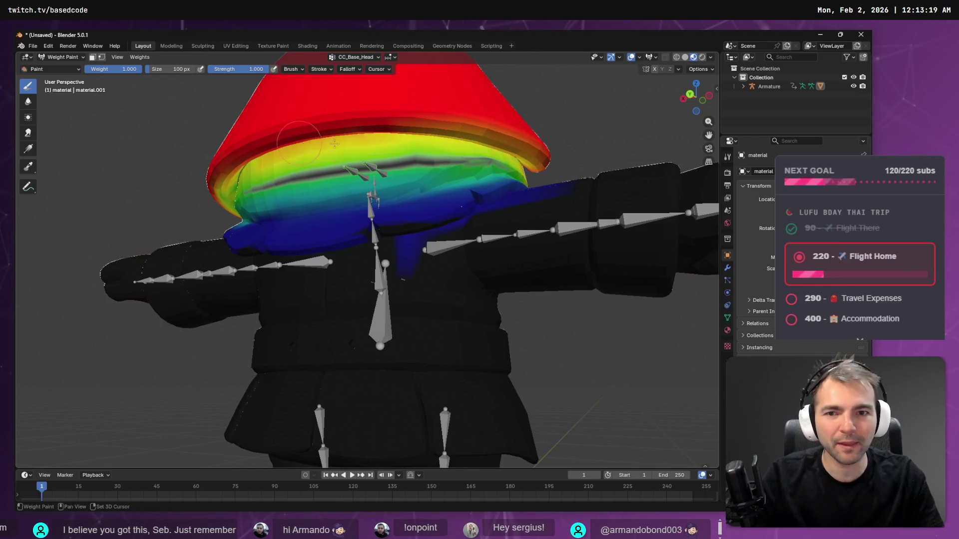
mouse_move(248, 144)
left_mouse_down()
mouse_move(272, 121)
mouse_move(210, 120)
mouse_move(465, 160)
mouse_move(365, 150)
mouse_move(448, 154)
mouse_move(414, 169)
left_mouse_up()
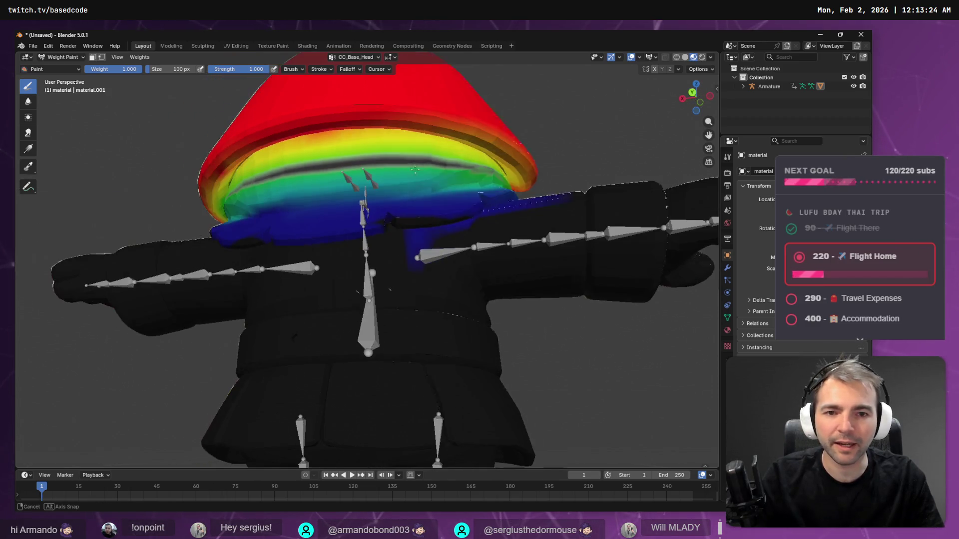
mouse_move(474, 137)
left_mouse_down()
mouse_move(512, 147)
mouse_move(349, 147)
left_mouse_up()
mouse_move(359, 155)
left_mouse_down()
mouse_move(273, 120)
mouse_move(450, 138)
mouse_move(264, 180)
left_mouse_up()
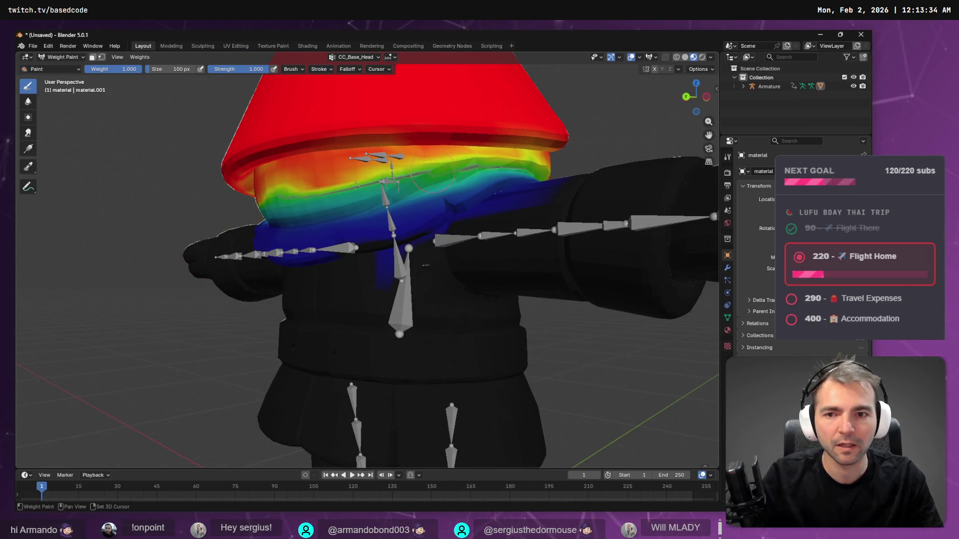
left_click_drag(417, 173, 326, 191)
left_click_drag(404, 178, 306, 174)
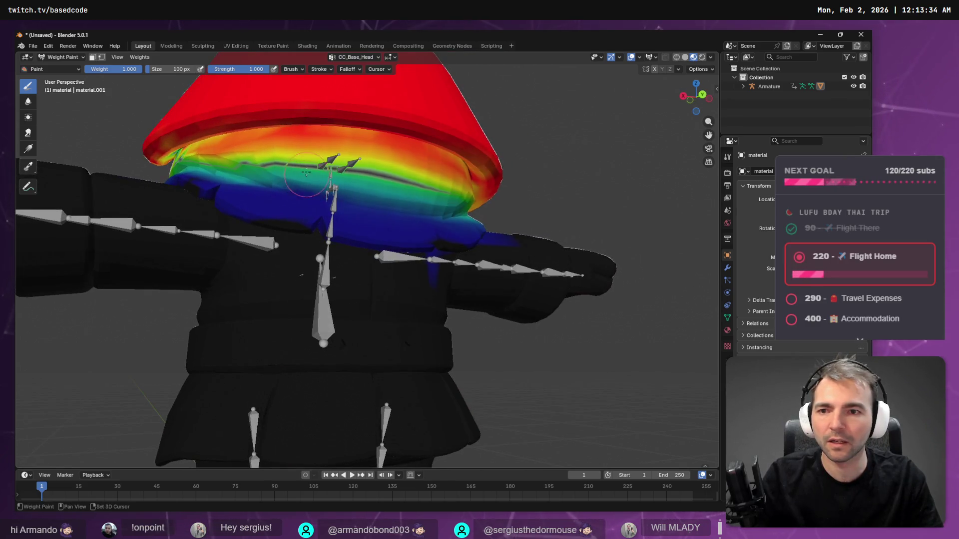
mouse_move(279, 140)
left_mouse_down()
mouse_move(324, 152)
mouse_move(494, 146)
left_mouse_up()
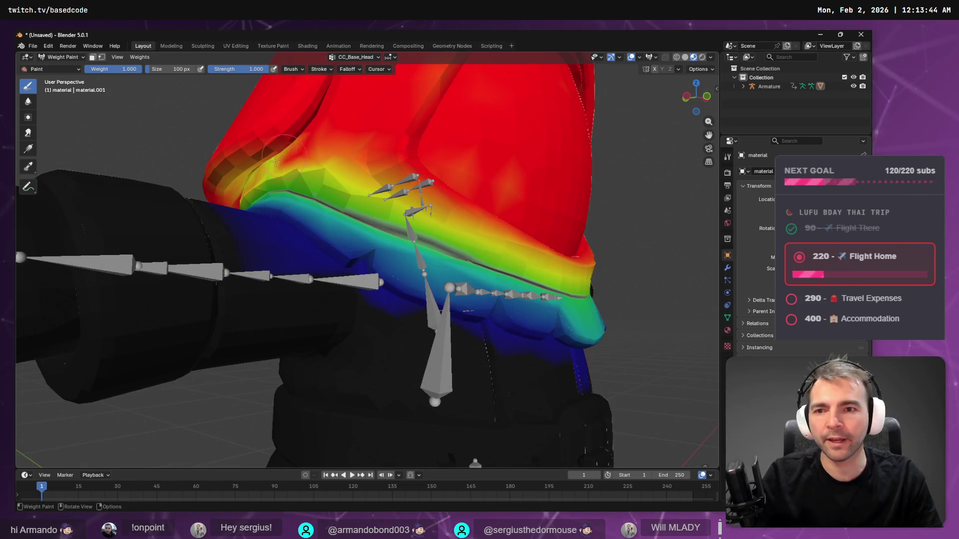
scroll(286, 141, "down", 8)
left_click_drag(339, 175, 382, 196)
key("Tab")
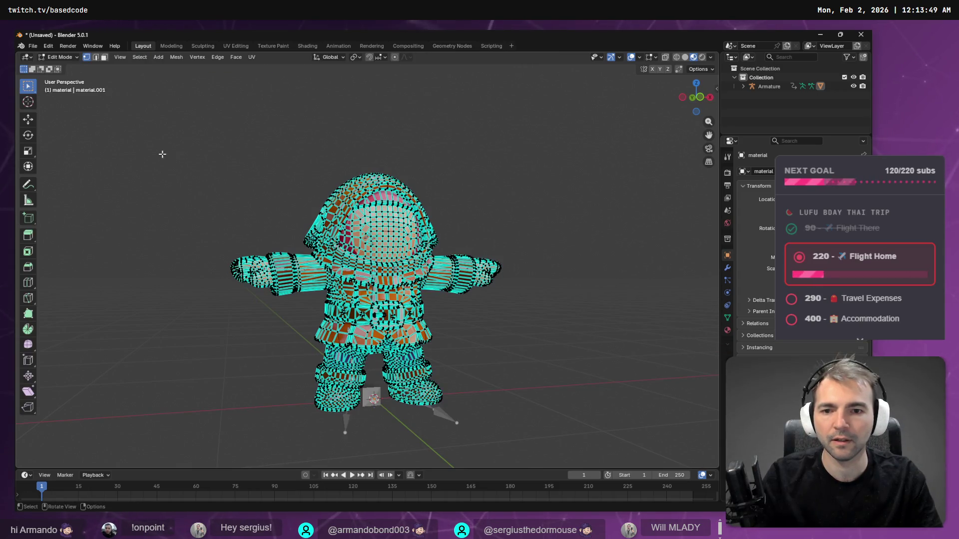
- Back out of the File menu and toggle the mesh between Weight Paint and Edit Mode
left_click(33, 47)
mouse_move(52, 182)
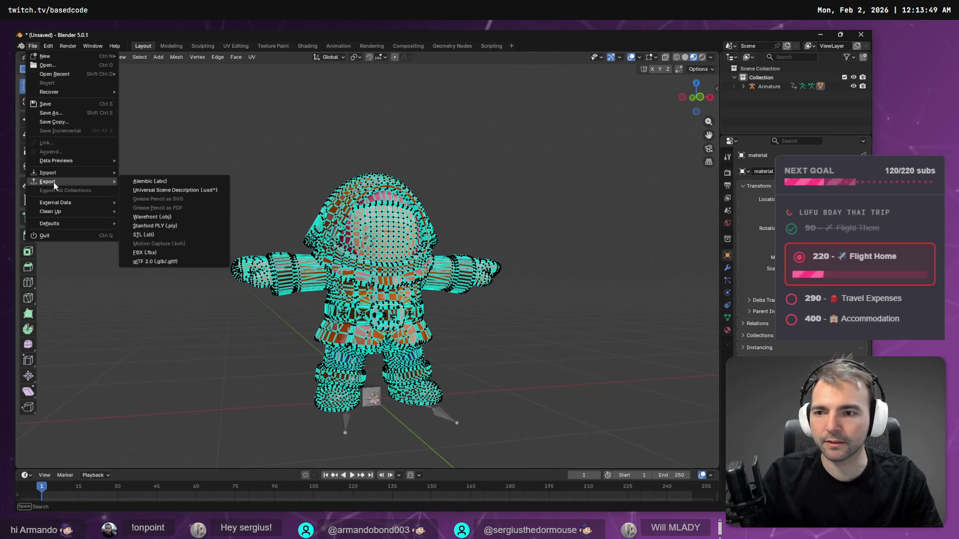
key("Escape")
key("Tab")
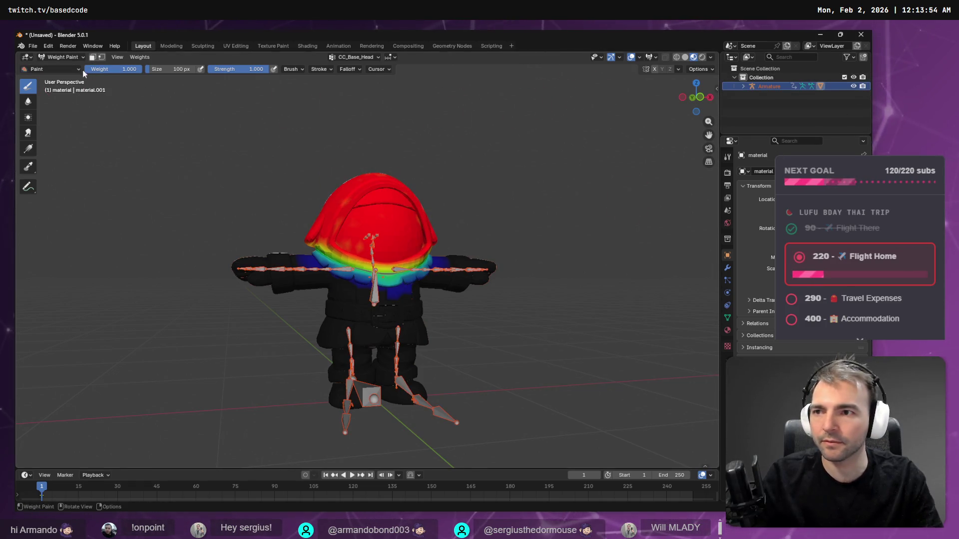
key("Tab")
- Switch the character to Object Mode and start an FBX (.fbx) export
left_click(53, 56)
left_click(50, 67)
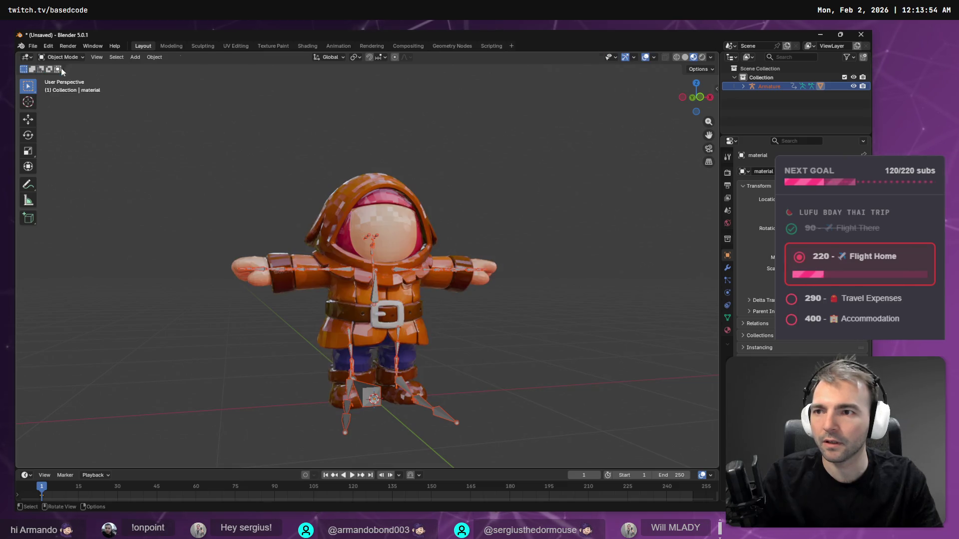
left_click(32, 46)
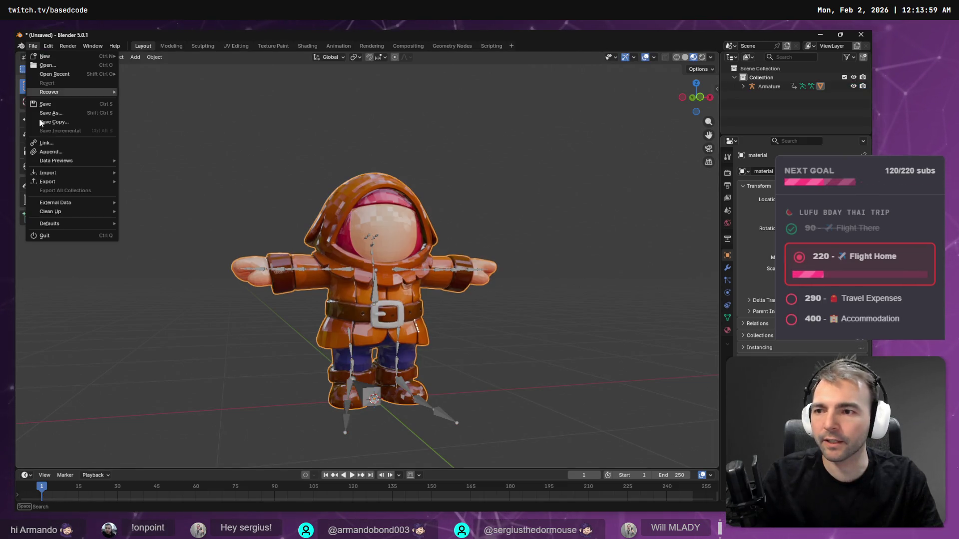
mouse_move(49, 184)
left_click(165, 253)
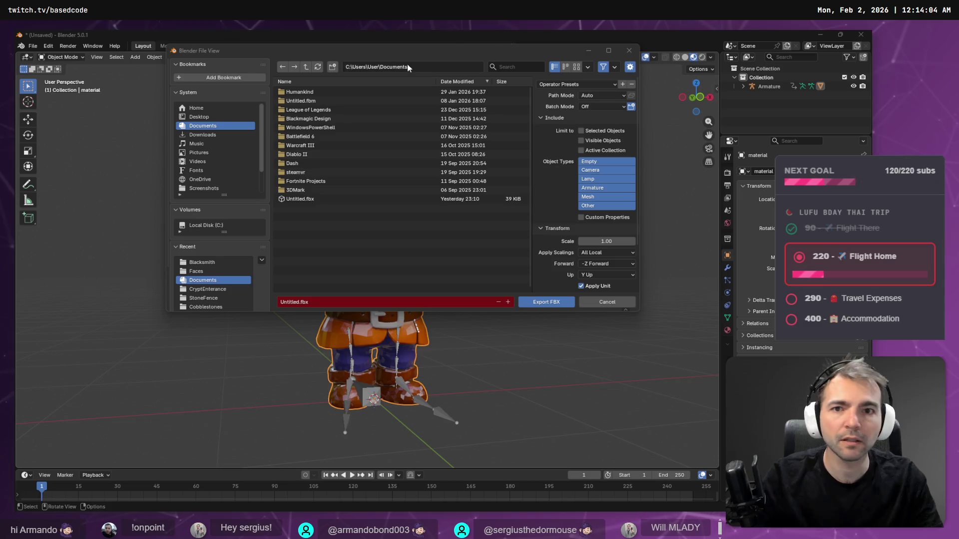
- Paste the Townsmen1 folder path and choose Townsmen1.fbx as the export target
left_click(420, 66)
key("ctrl+v")
key("Return")
double_click(324, 93)
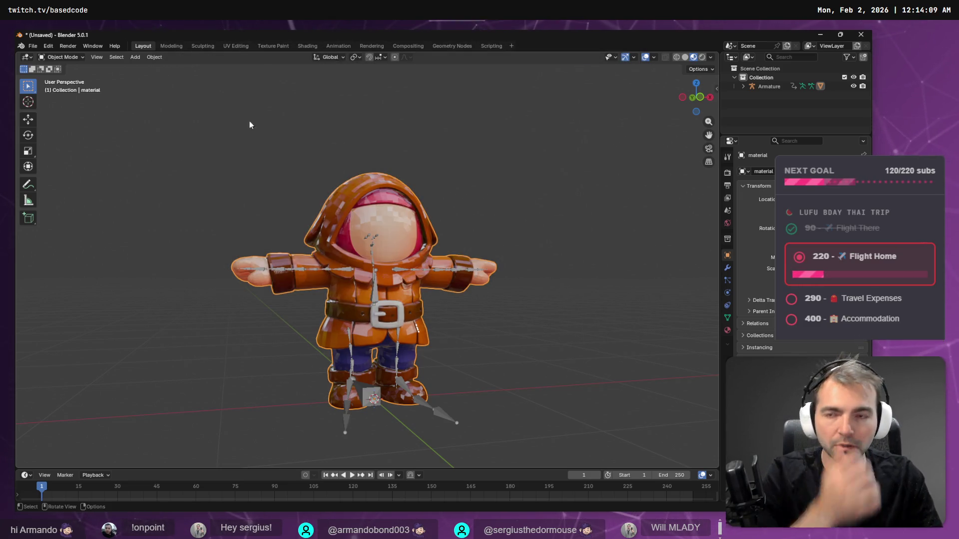
- In a fresh FBX export, set Path Mode to Copy and limit Object Types to Mesh and Armature
left_click(32, 45)
mouse_move(70, 205)
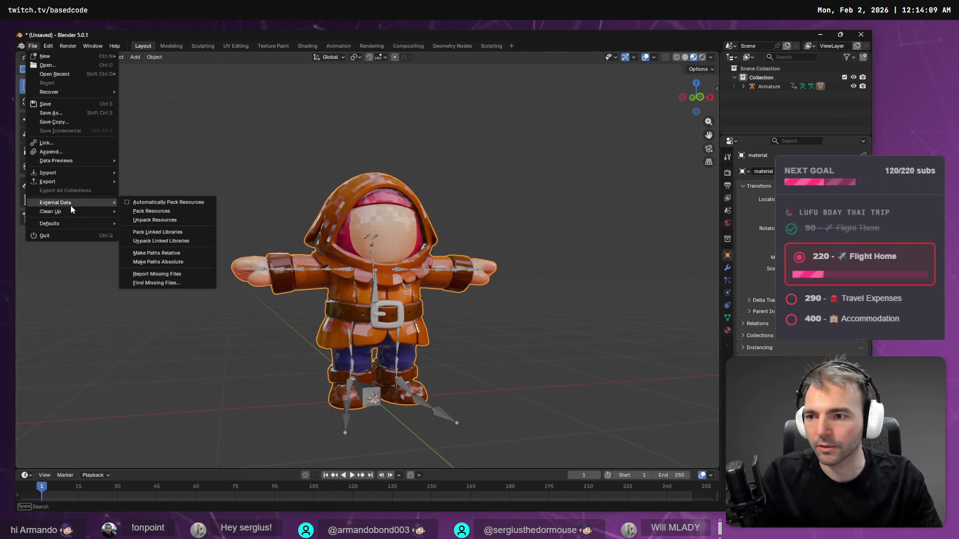
mouse_move(115, 182)
left_click(173, 253)
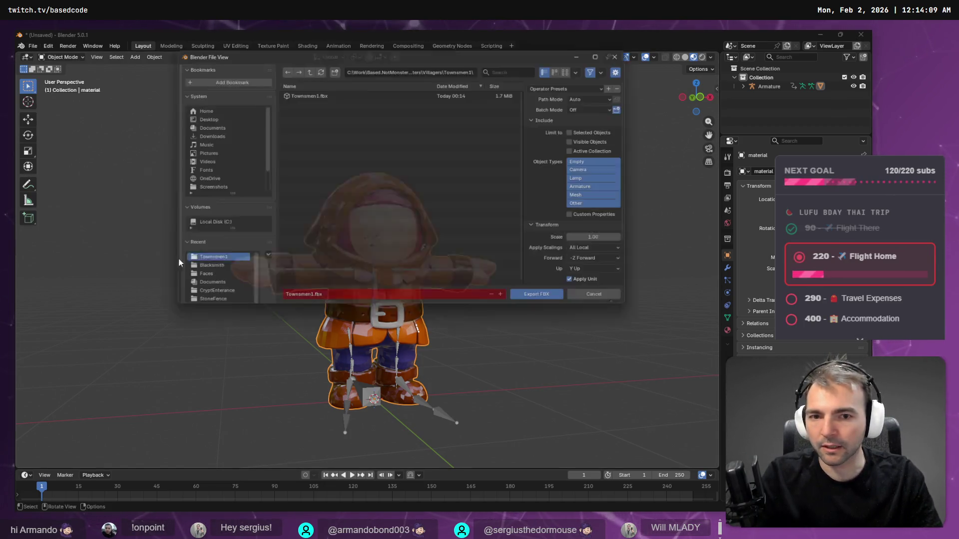
scroll(599, 198, "down", 3)
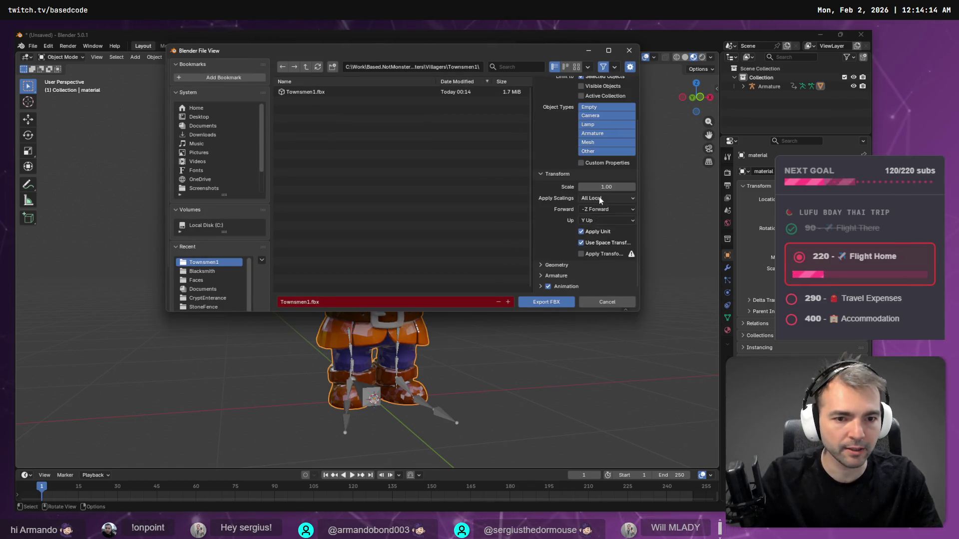
scroll(630, 152, "up", 3)
left_click(623, 96)
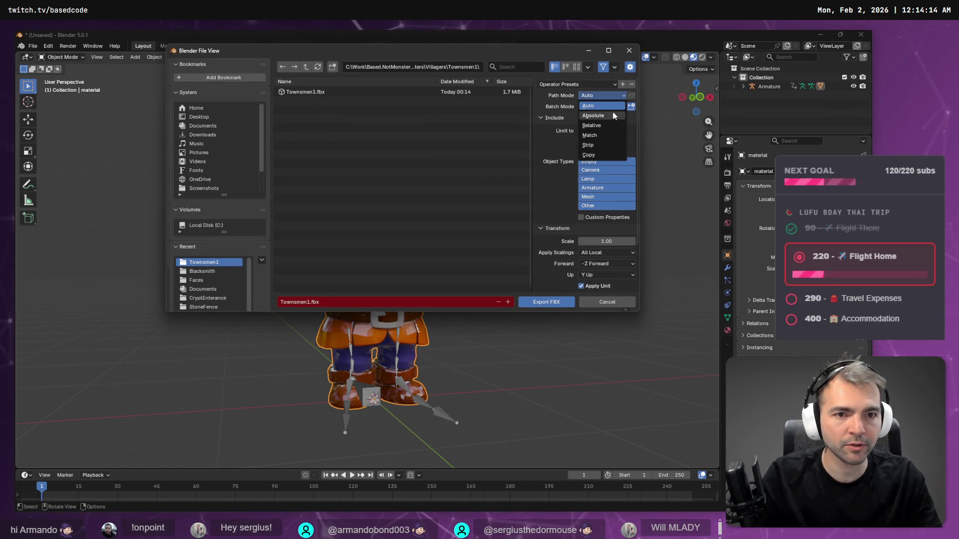
left_click(605, 154)
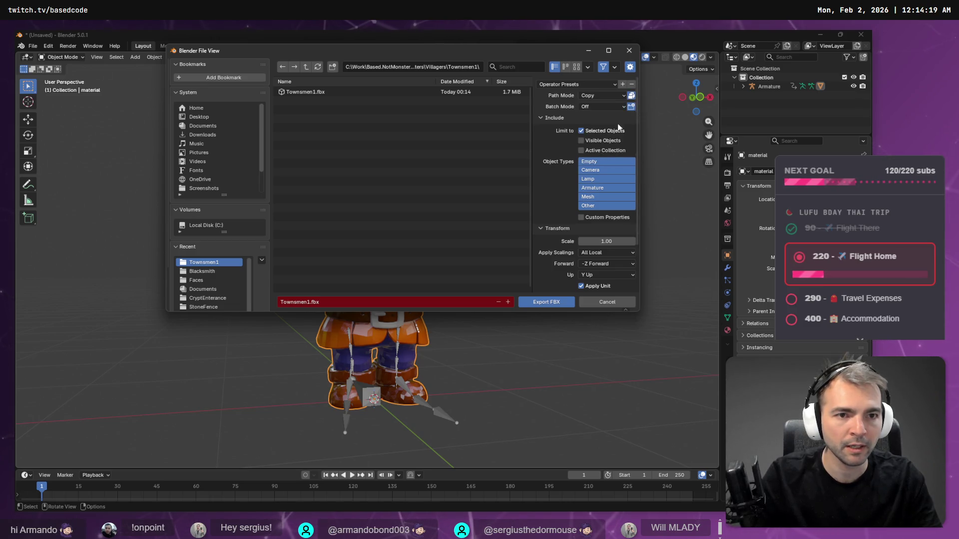
scroll(613, 139, "down", 3)
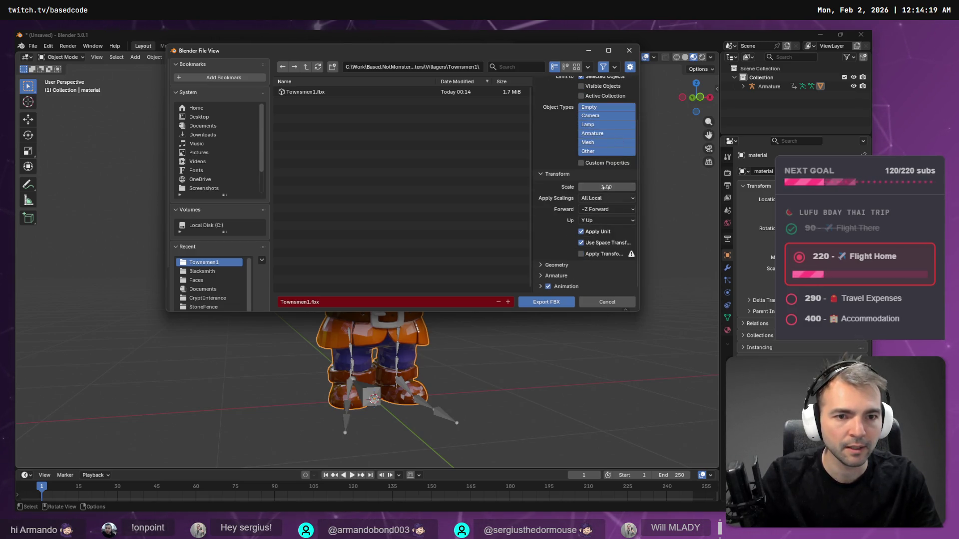
left_click(598, 141)
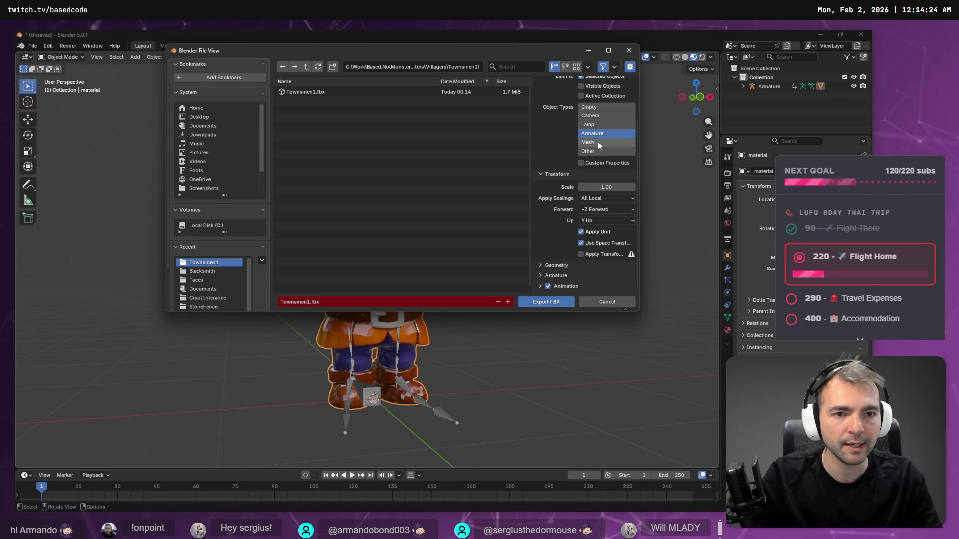
left_click(604, 133)
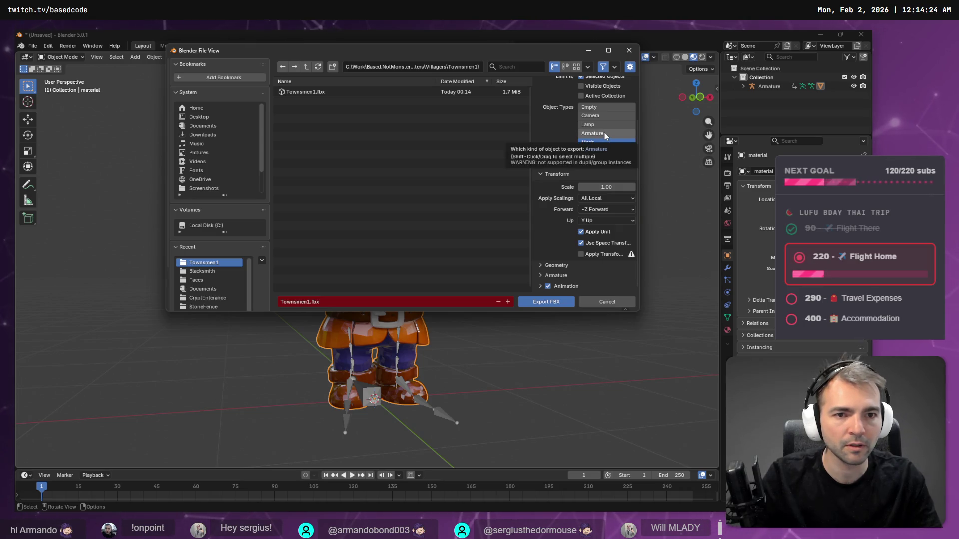